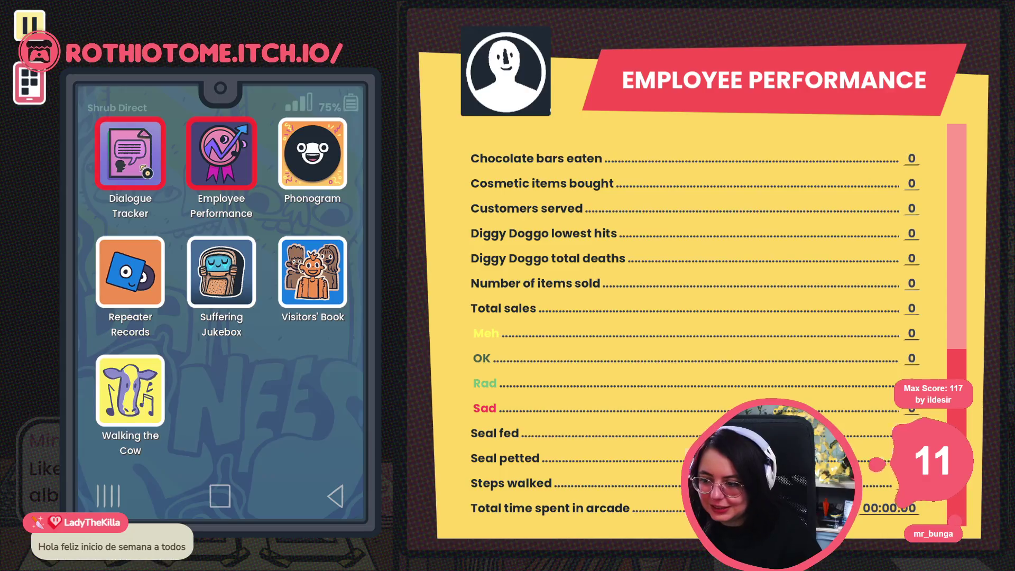
Step: Browse the phone apps over to the Visitors' Book entries, then put the phone away
key("Right")
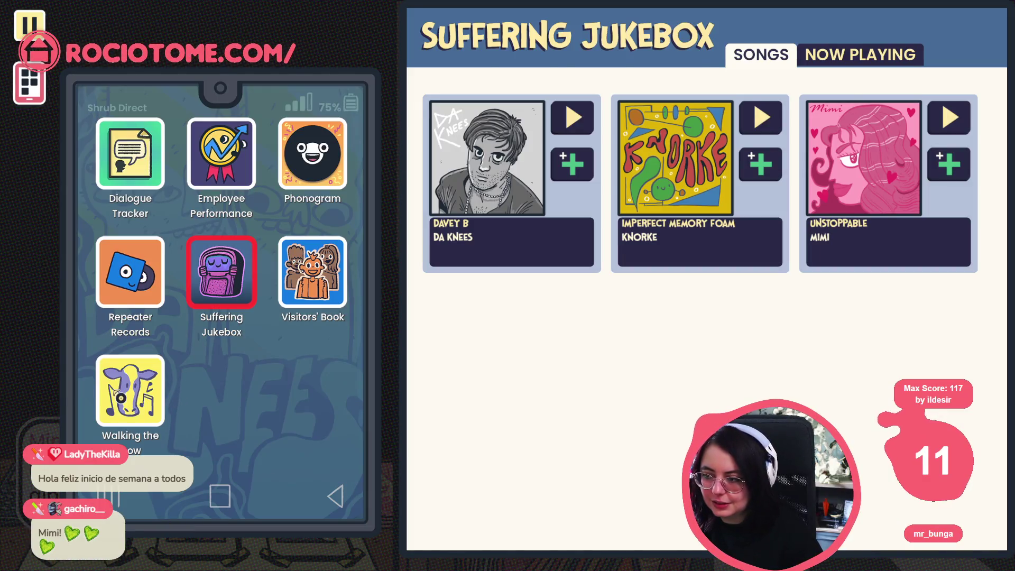
key("Down")
key("Left")
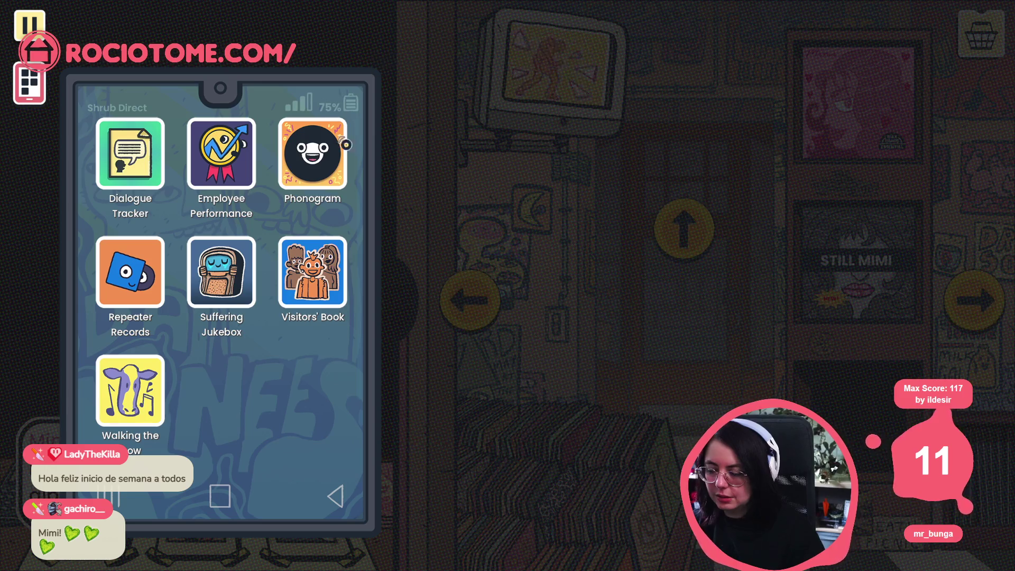
left_click(326, 280)
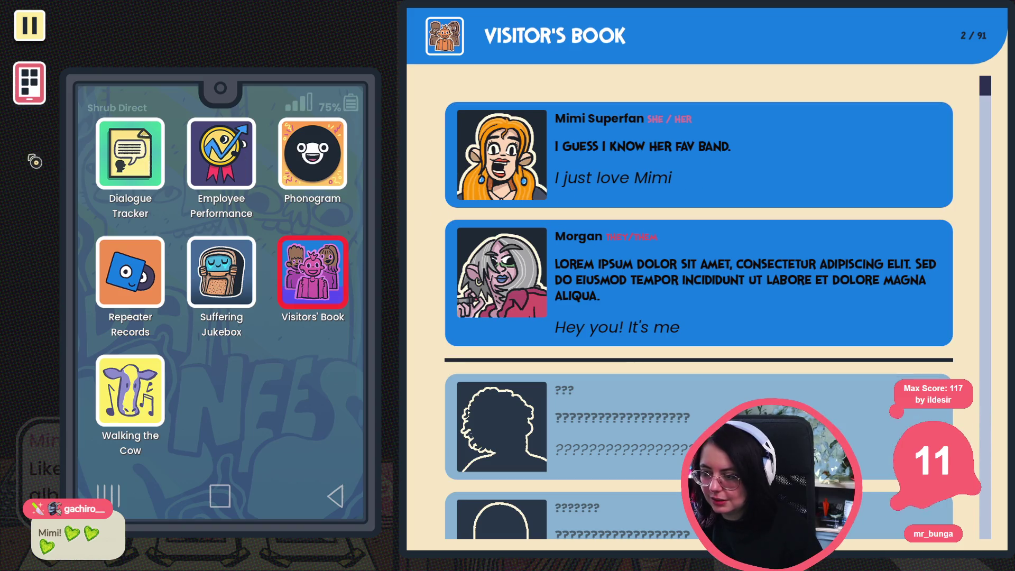
left_click(32, 90)
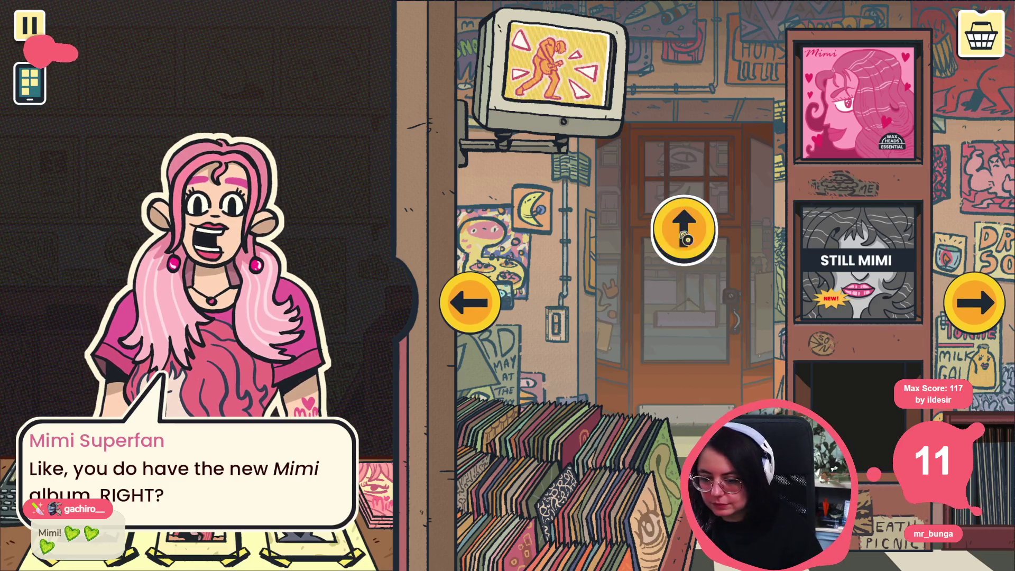
Step: Glance at the front door, then inspect and close the Mimi album's details
left_click(685, 231)
left_click(600, 508)
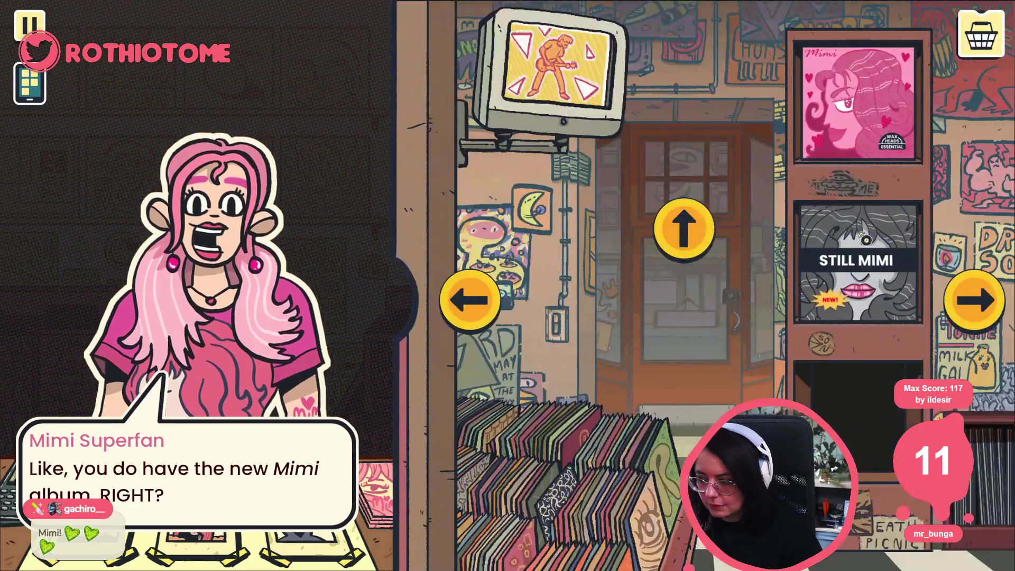
left_click(851, 90)
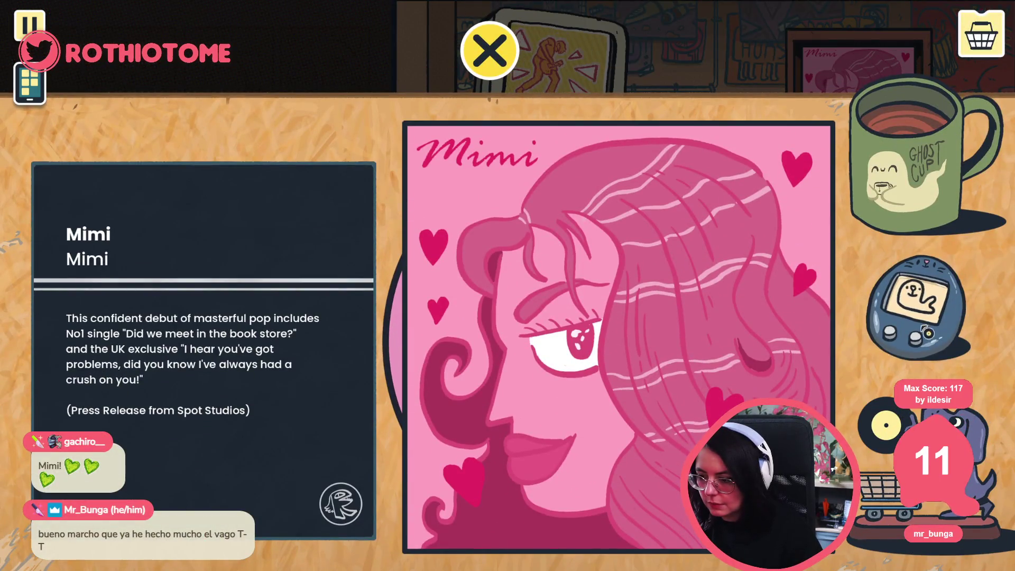
left_click(490, 50)
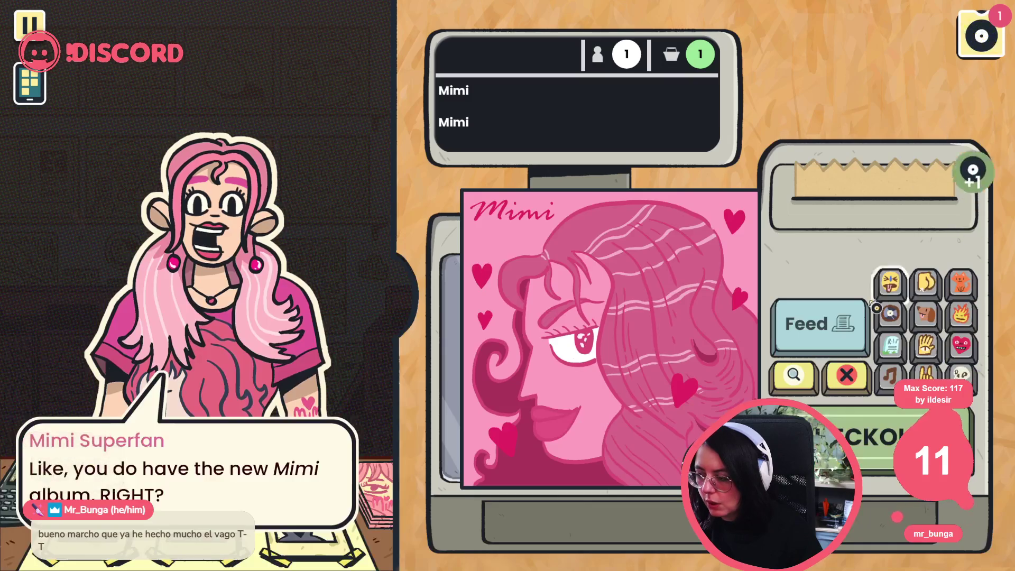
Step: Recommend the Mimi album, reply 'Let me find the one you want', and let Mimi Superfan leave
left_click(376, 315)
left_click(377, 315)
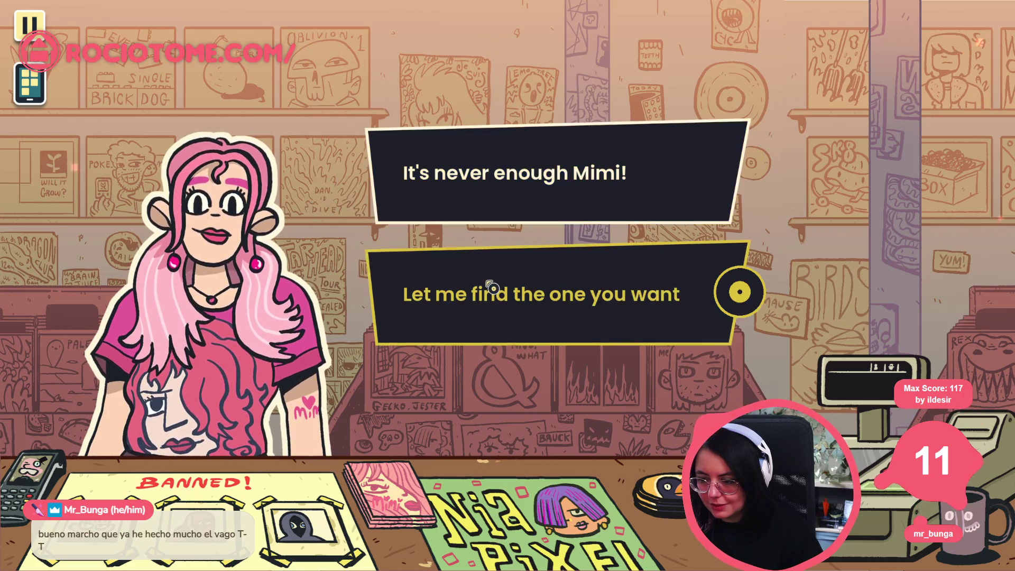
left_click(420, 284)
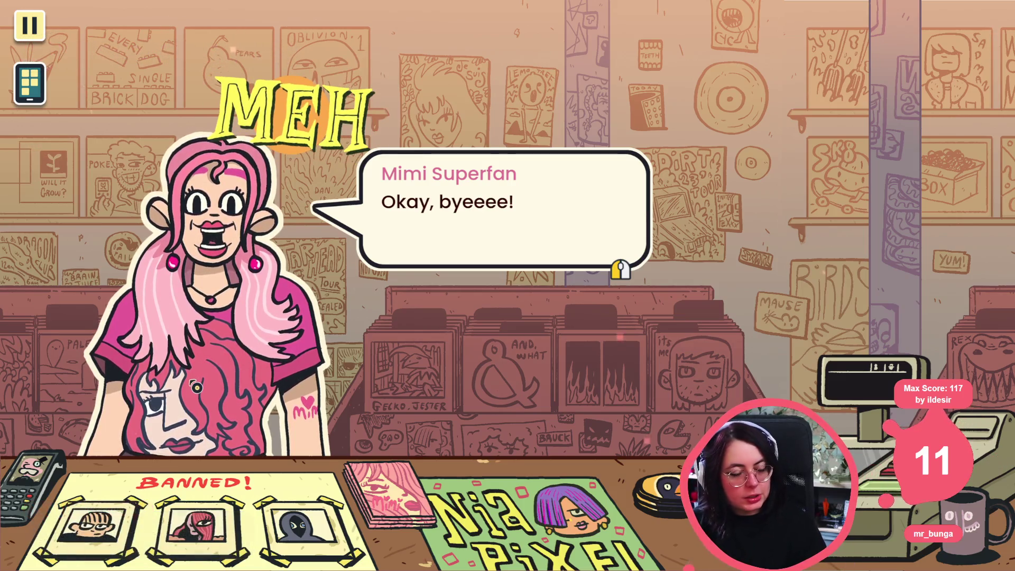
left_click(227, 360)
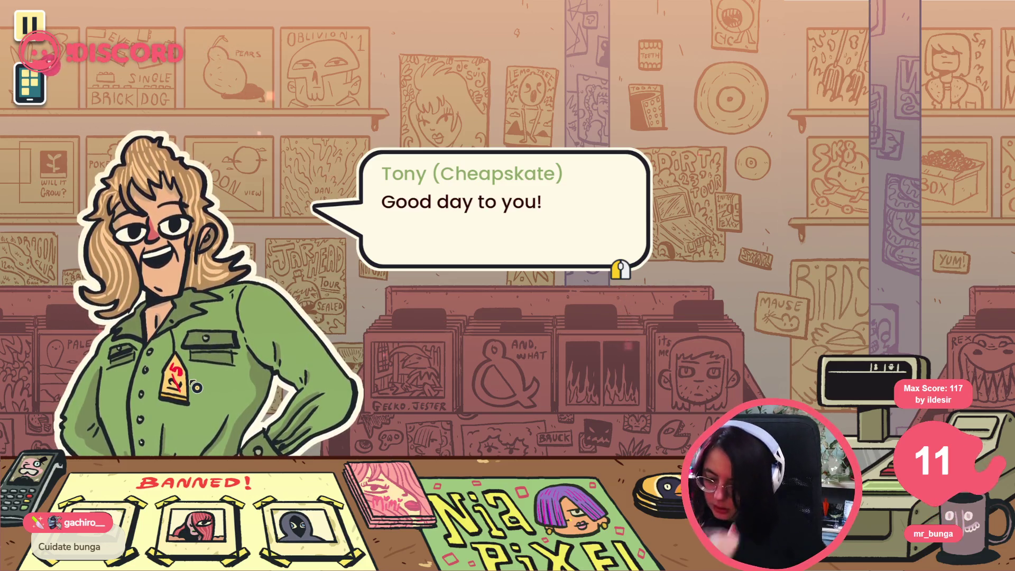
Step: Advance Tony's lines to his bargain demand and agree to look for a record
left_click(529, 324)
left_click(529, 325)
left_click(529, 325)
left_click(503, 182)
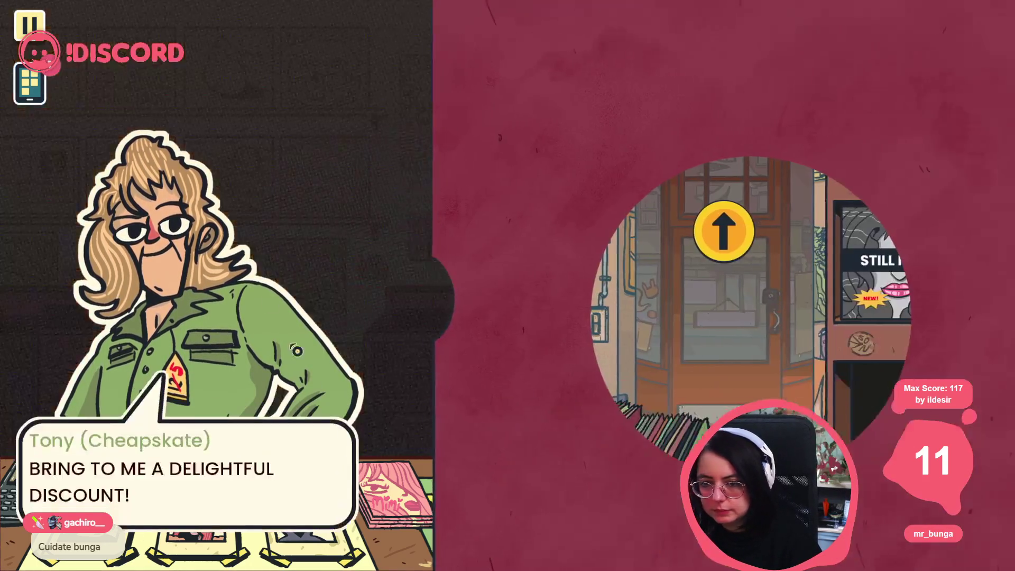
Step: Give the first Phonogram post a rock-hand reaction
left_click(29, 85)
left_click(312, 153)
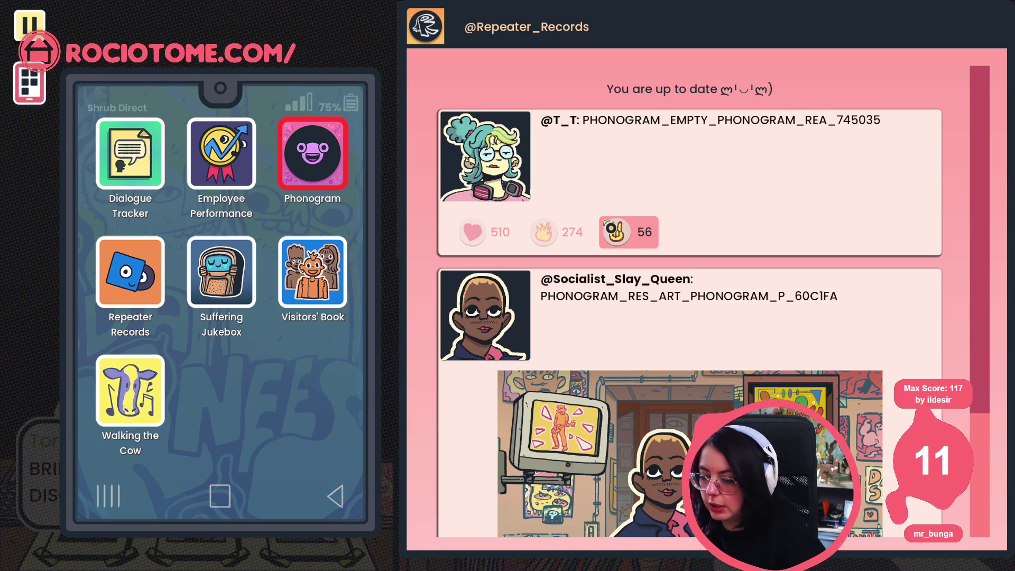
left_click(614, 231)
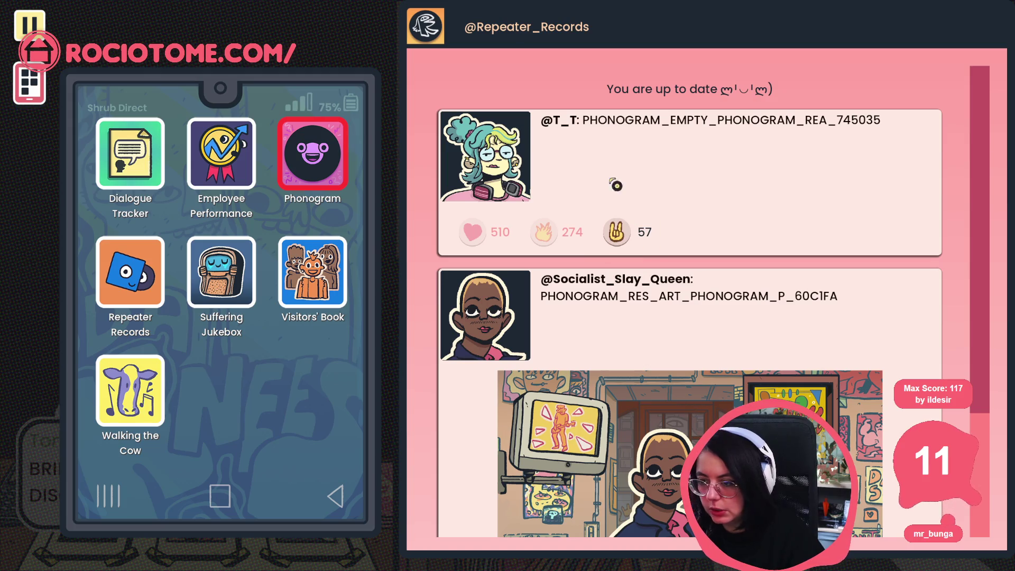
Step: Browse the Employee Performance stats, Repeater Records stock list and Suffering Jukebox songs
key("Left")
scroll(567, 245, "down", 7)
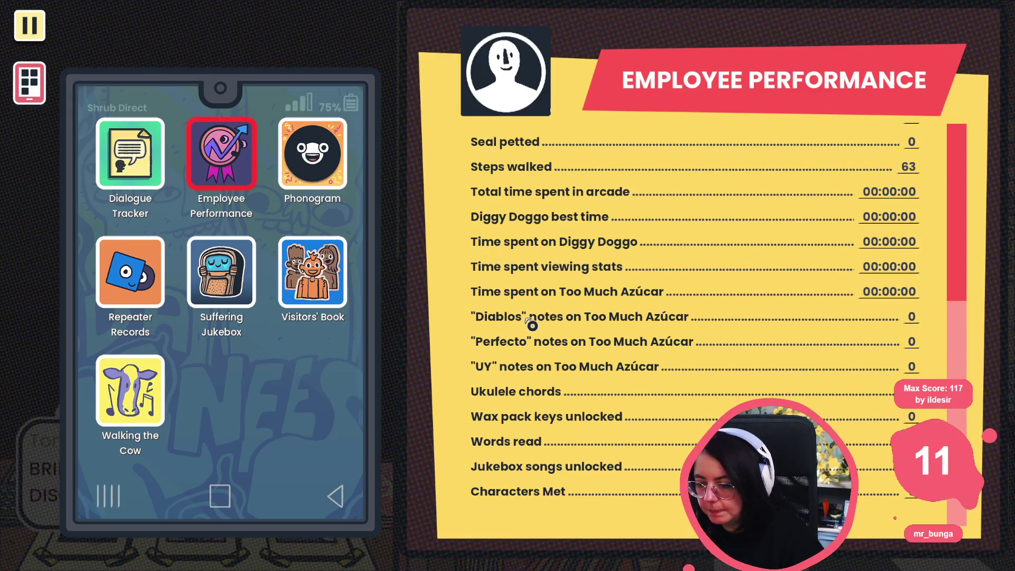
left_click(125, 263)
scroll(581, 227, "down", 5)
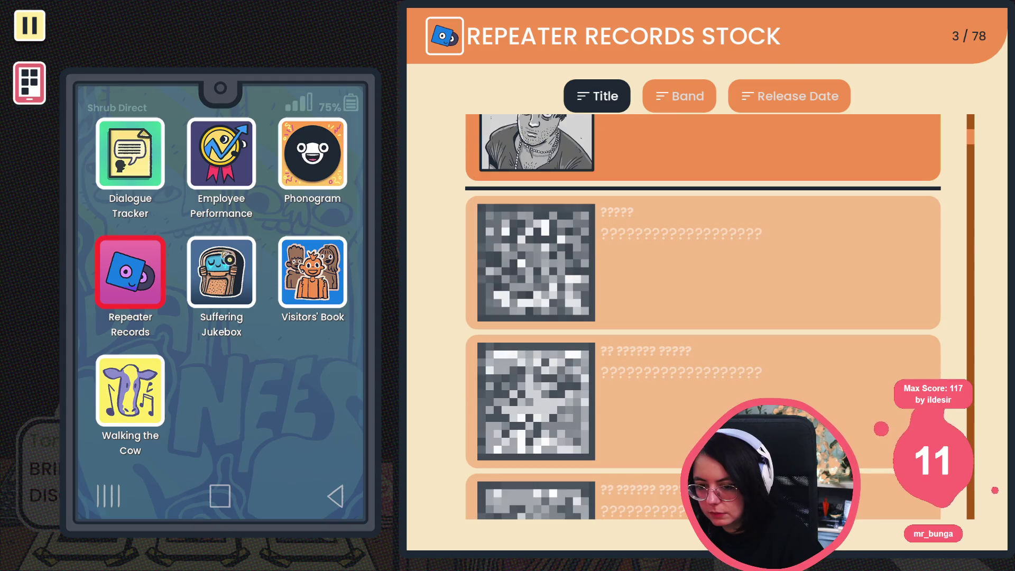
left_click(227, 270)
left_click(320, 138)
left_click(200, 169)
Step: Review the Dialogue Tracker log, close the phone, and quit the game with F8
left_click(154, 165)
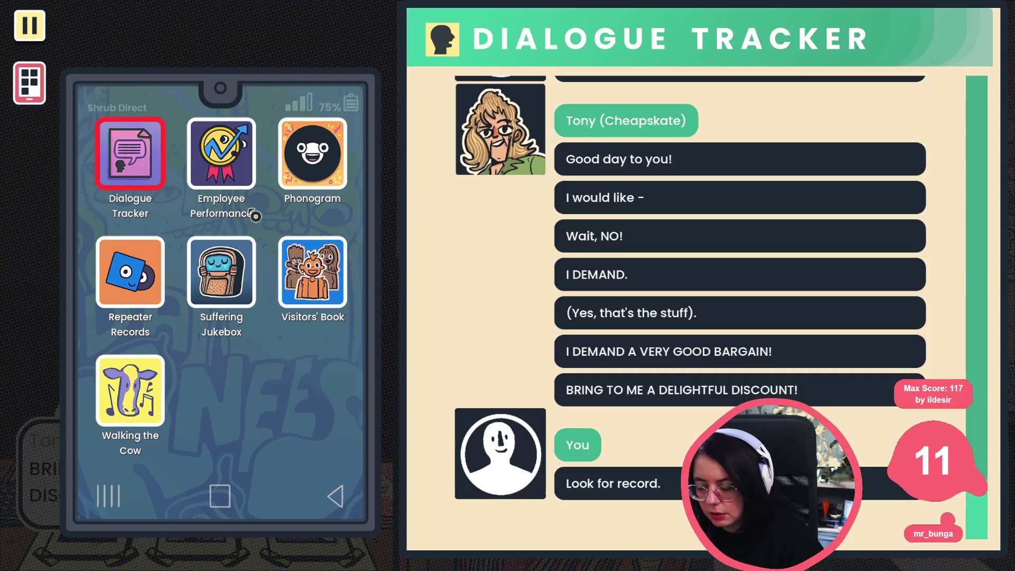
scroll(668, 223, "up", 15)
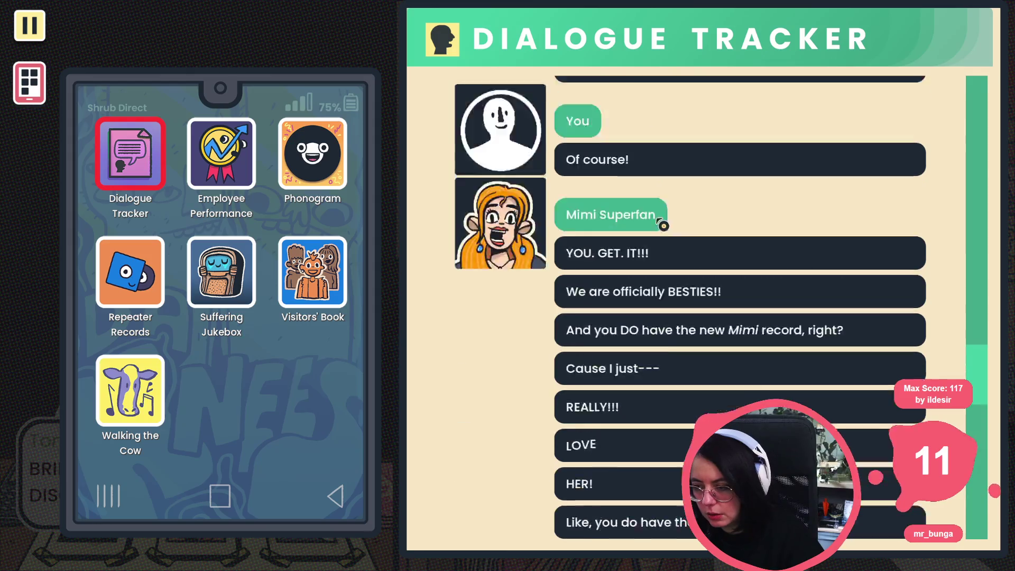
scroll(652, 223, "up", 5)
key("Escape")
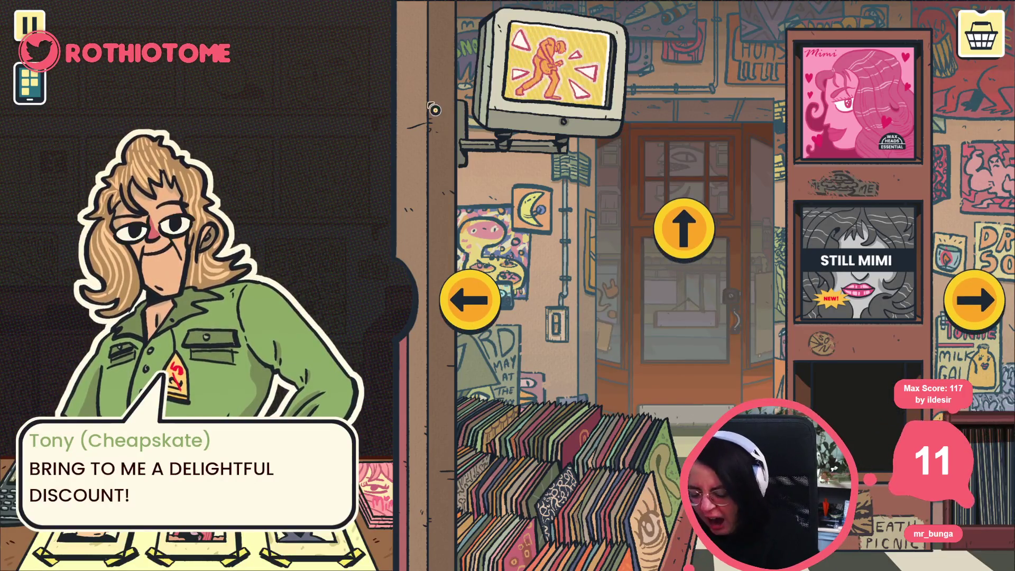
key("F8")
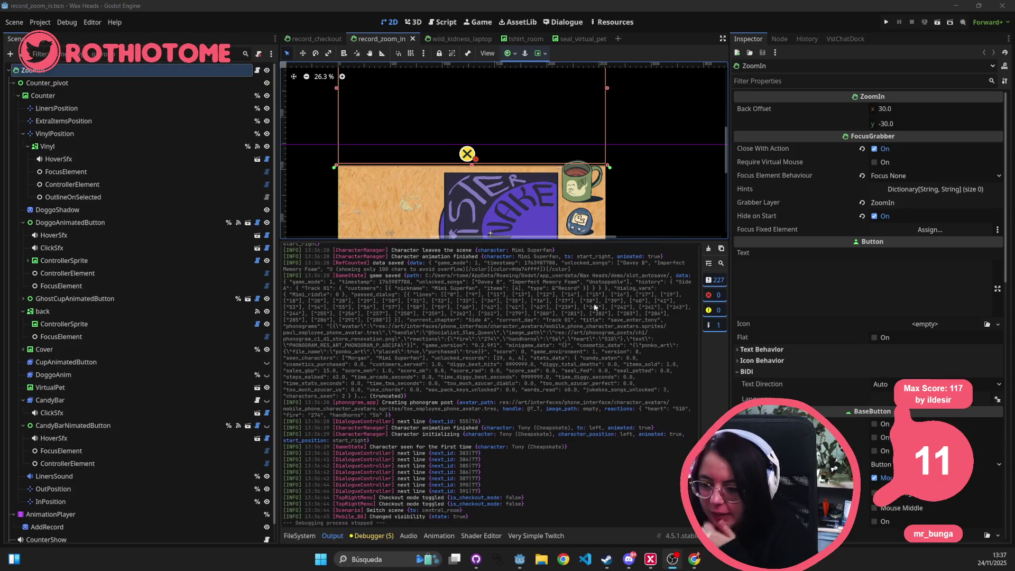
Step: Run the Wax Heads project from the Godot toolbar and bring up its title screen
left_click(887, 23)
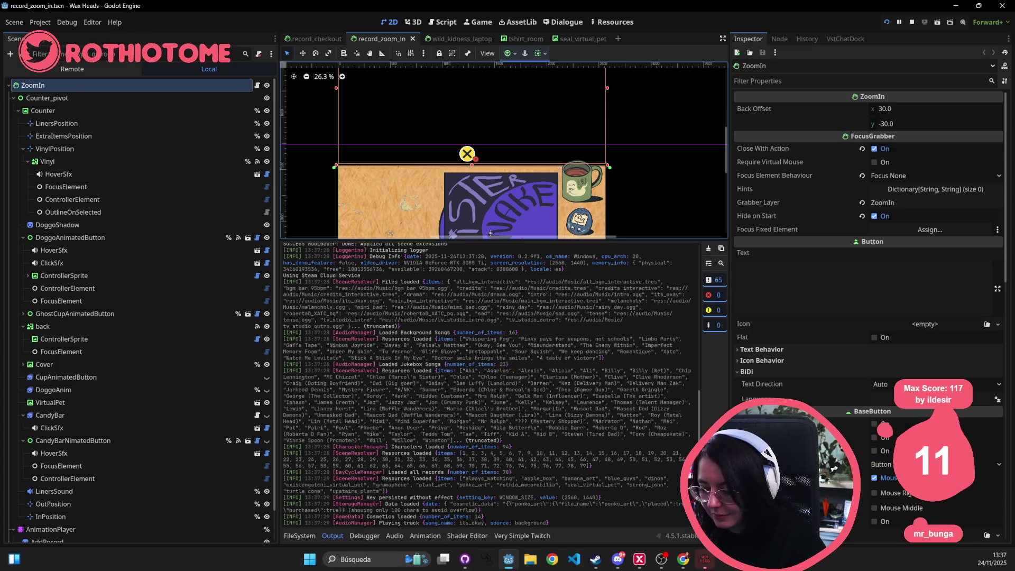
left_click(715, 564)
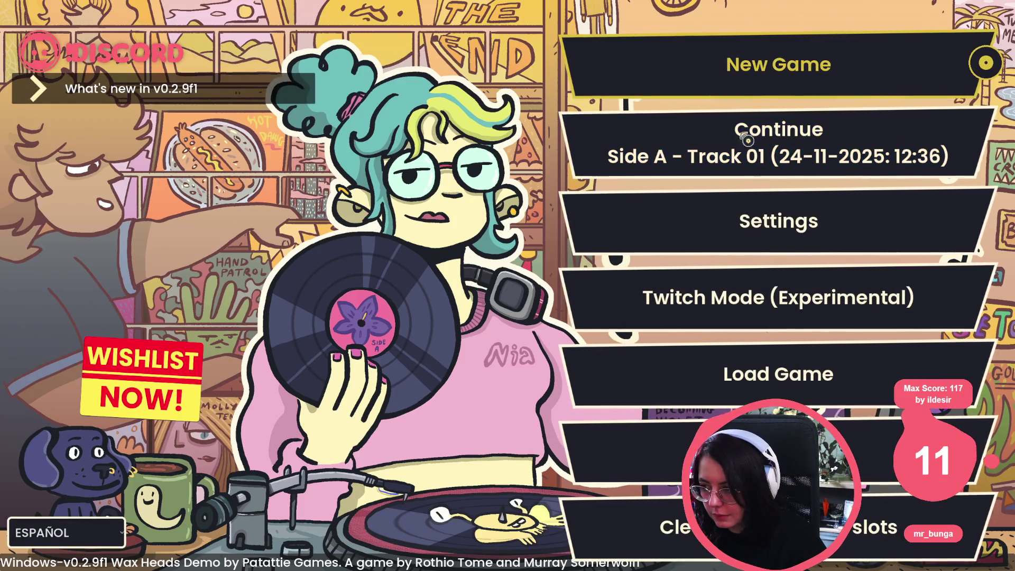
Step: Start a new game and jump to Track 04 with the console command go_to_day Track 04
left_click(698, 91)
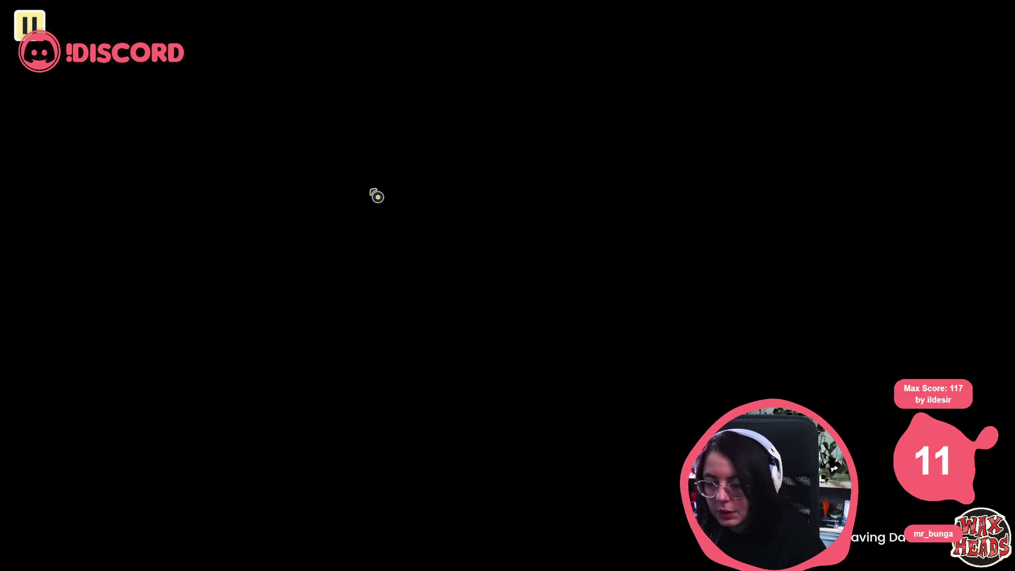
key("grave")
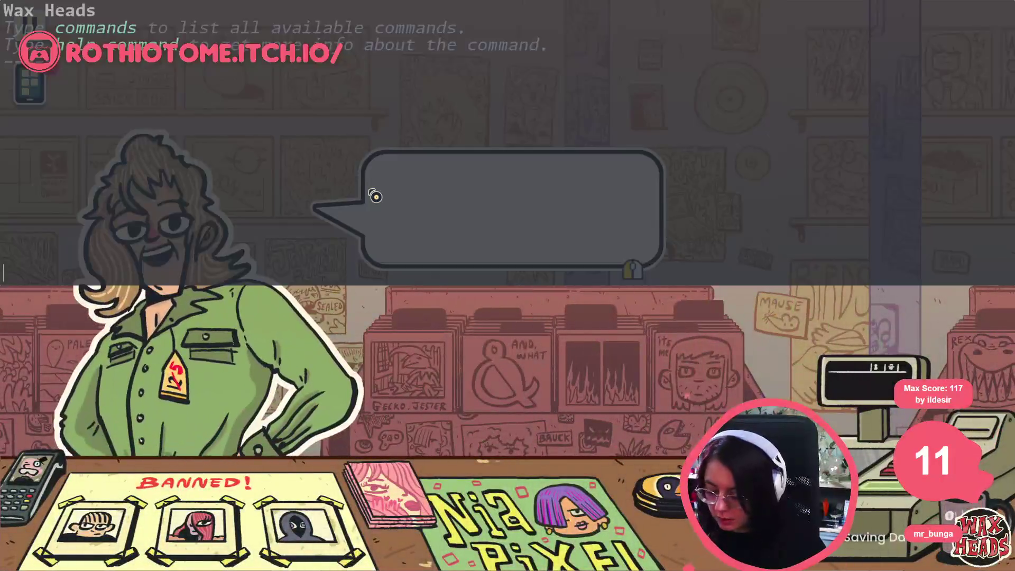
type("go_to_day Tr")
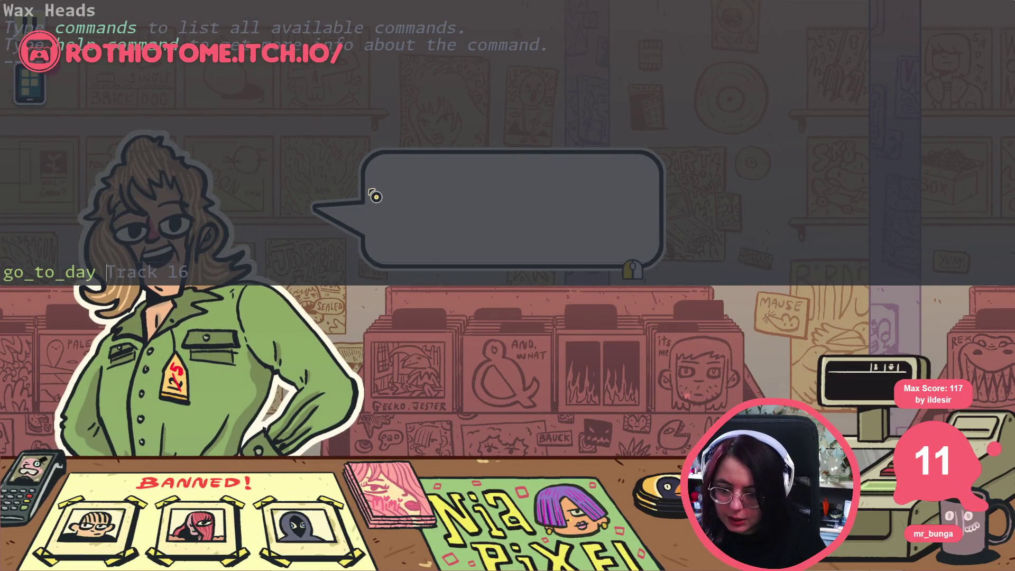
key("Tab")
key("Tab")
key("Tab")
key("Return")
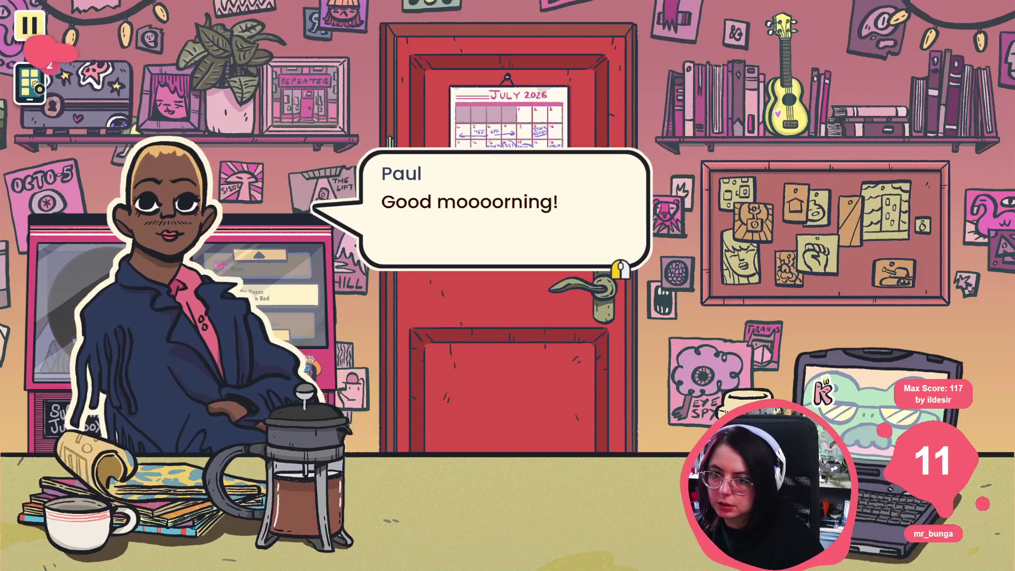
Step: Give the Da Knees gig post a fire reaction in the Phonogram feed
key("Tab")
left_click(293, 170)
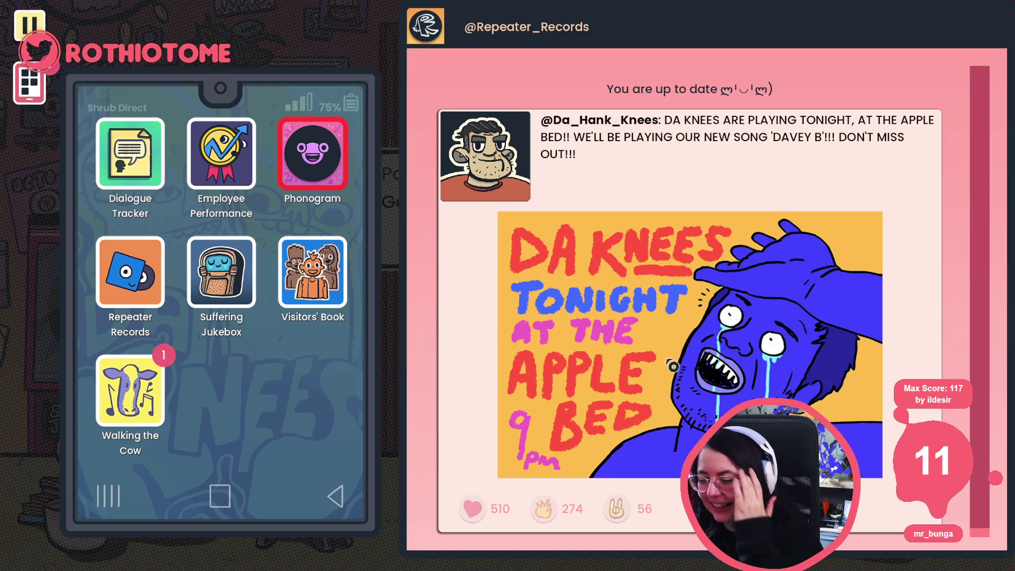
left_click(543, 509)
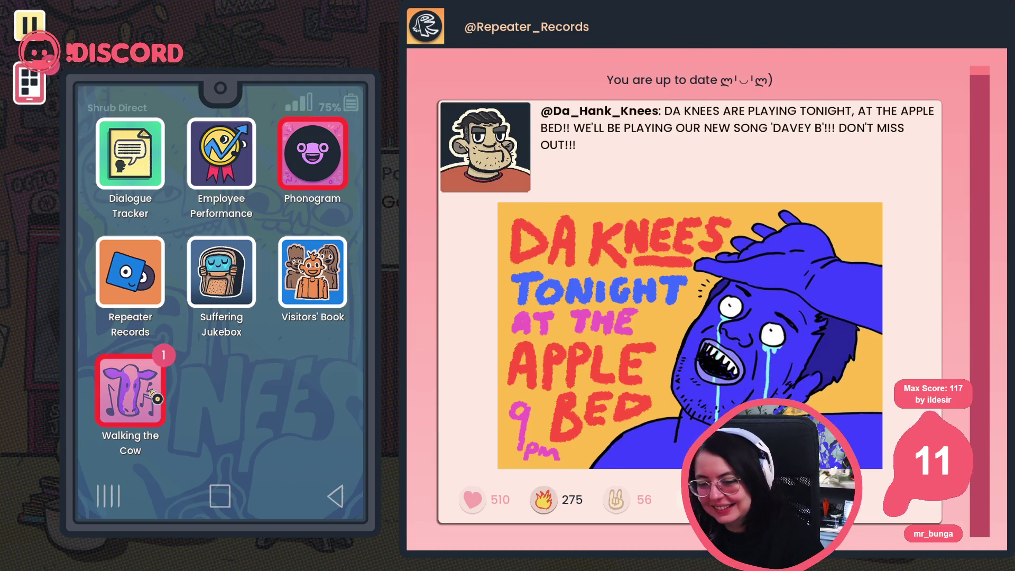
Step: Read through the Walking the Cow article and close it
left_click(155, 397)
scroll(619, 262, "down", 5)
scroll(618, 262, "up", 5)
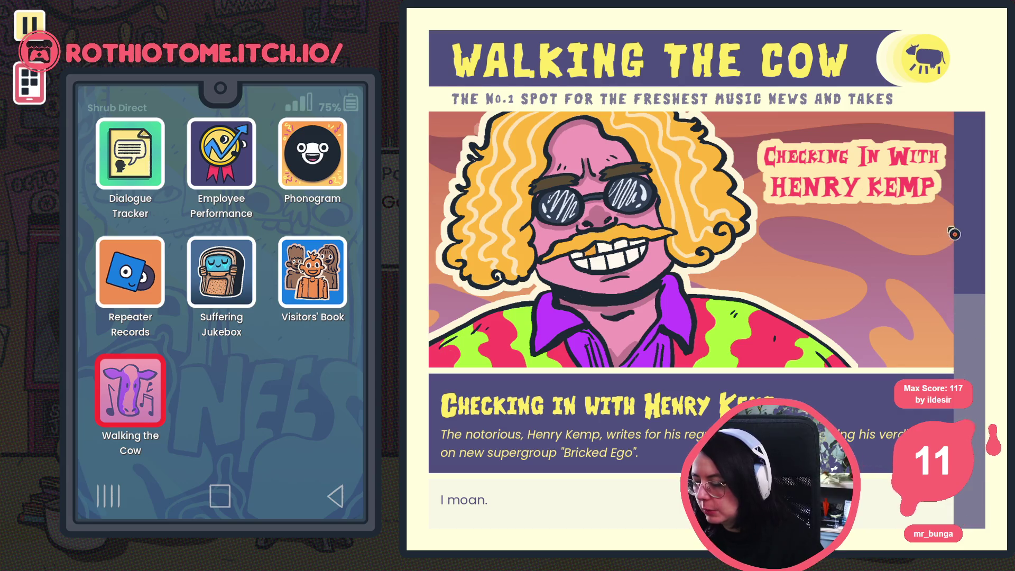
scroll(968, 354, "down", 5)
scroll(971, 360, "up", 5)
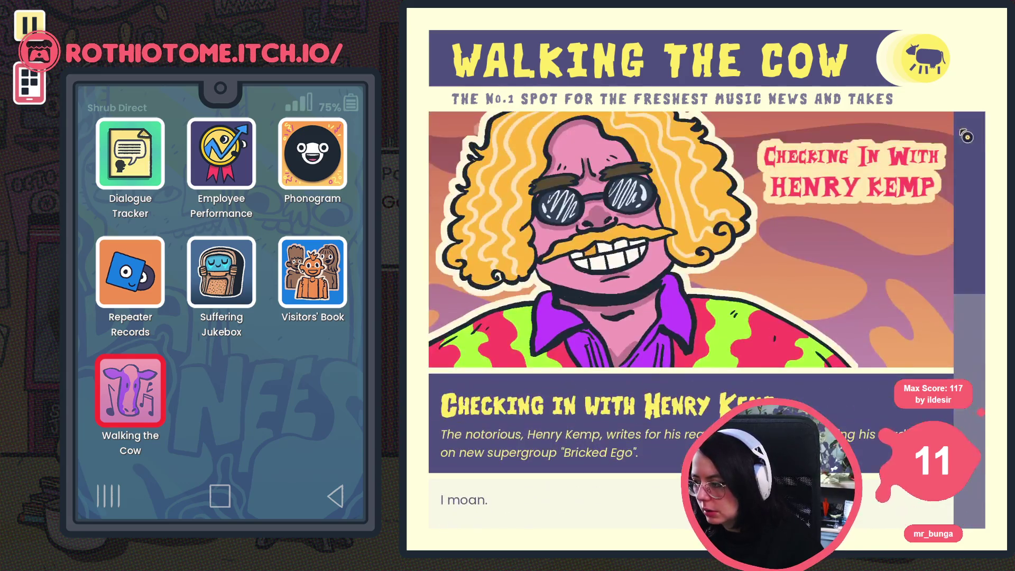
left_click(197, 193)
Step: Put the phone away, advance Paul until he asks you to look, and turn the zine's page
left_click(440, 189)
left_click(440, 189)
left_click(440, 189)
left_click(440, 189)
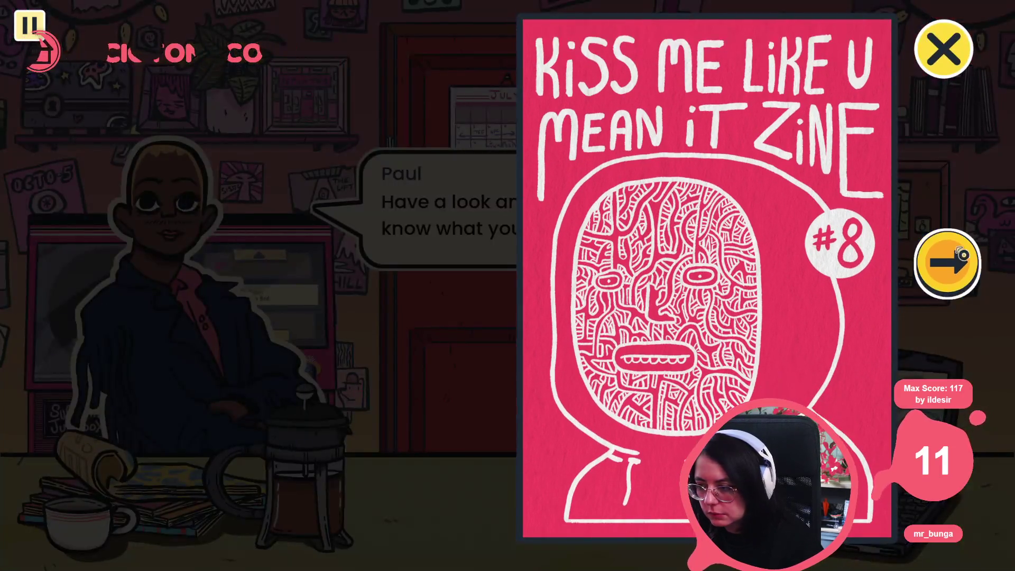
left_click(962, 257)
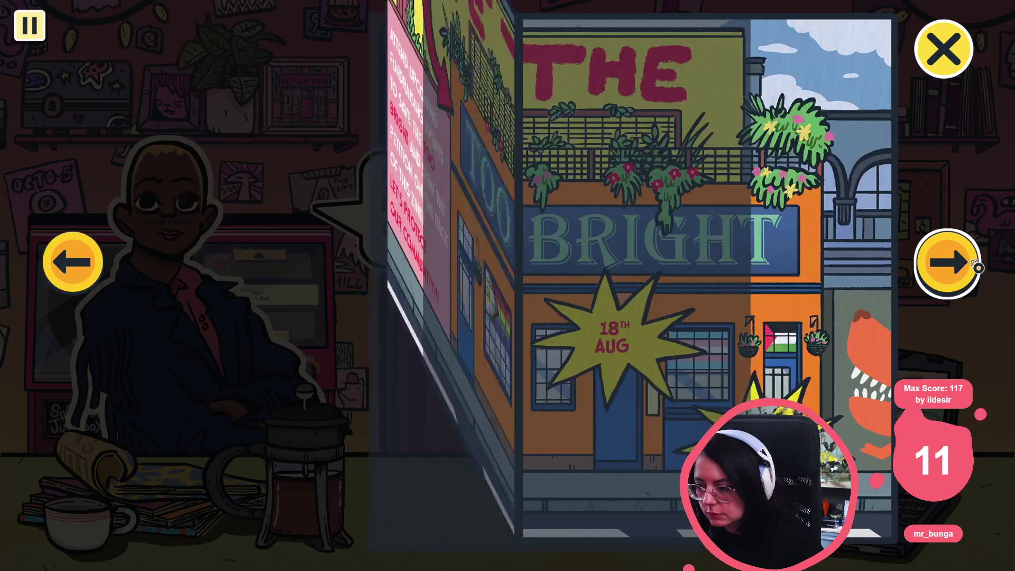
Step: Page forward through the zine's spreads to the Save Too Bright form page
left_click(973, 264)
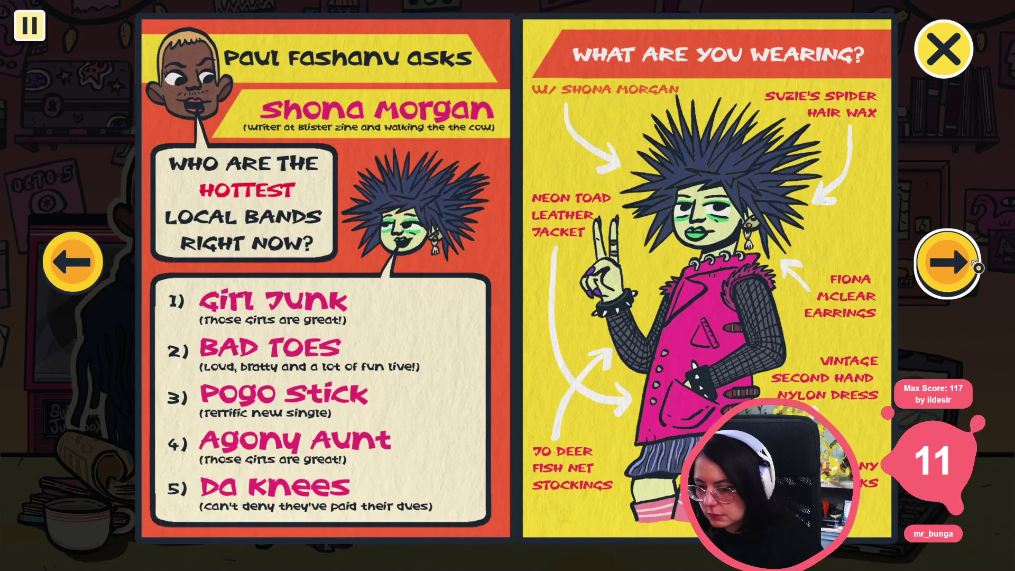
left_click(975, 266)
left_click(976, 265)
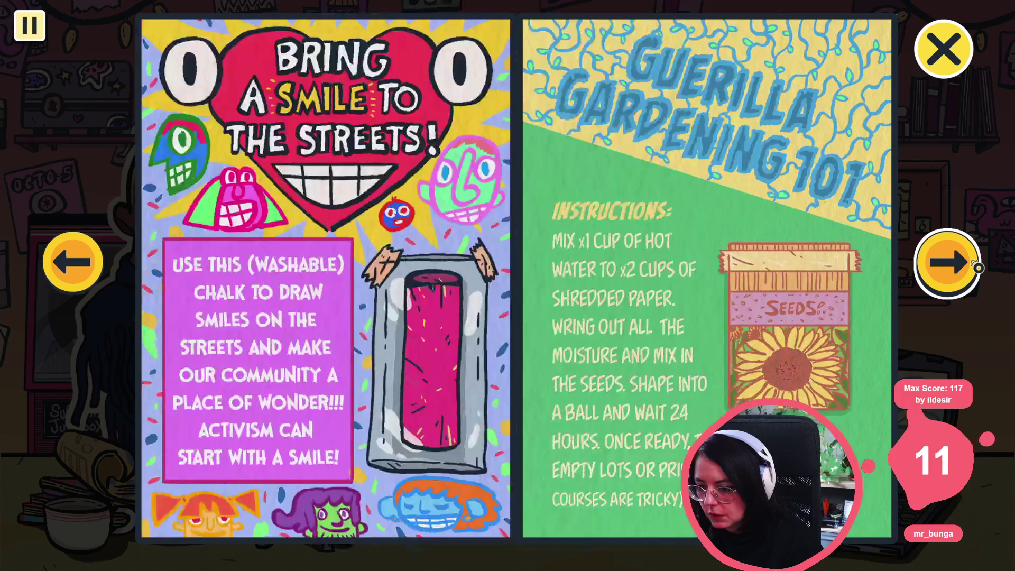
left_click(977, 267)
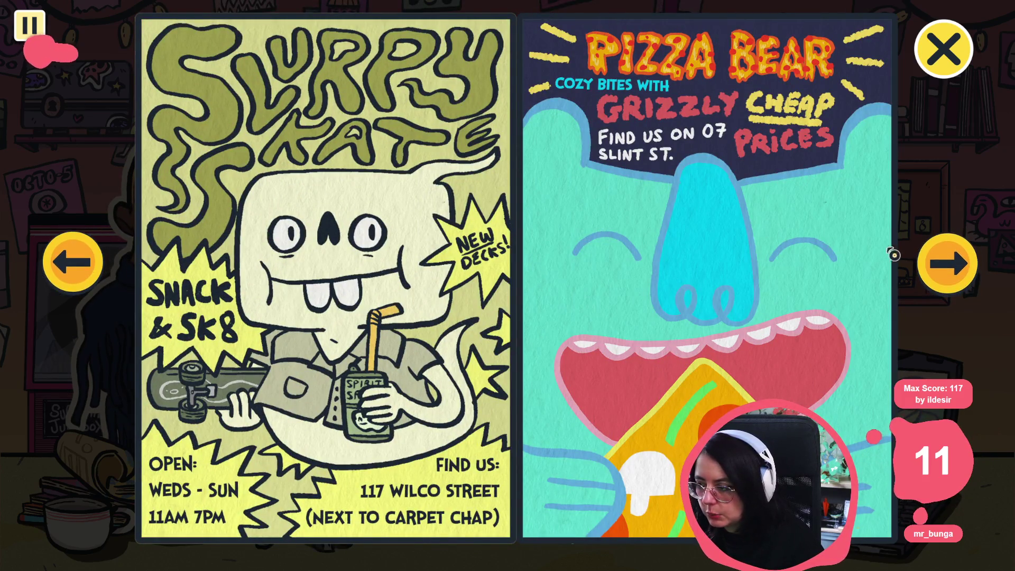
left_click(944, 263)
Step: Page back to the zine's cover, close it, and advance the conversation until Hank joins
left_click(87, 265)
left_click(88, 265)
left_click(88, 265)
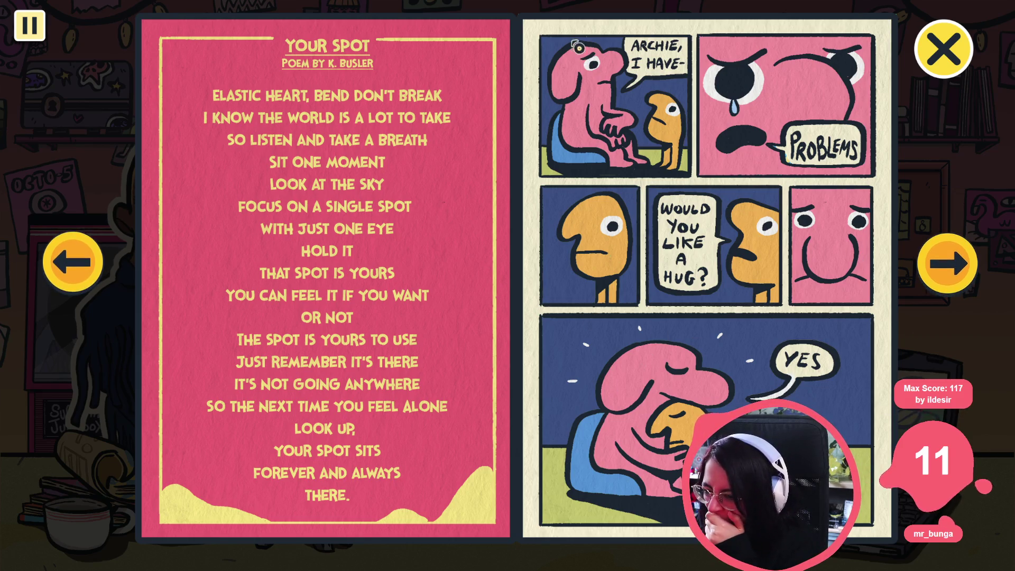
left_click(68, 270)
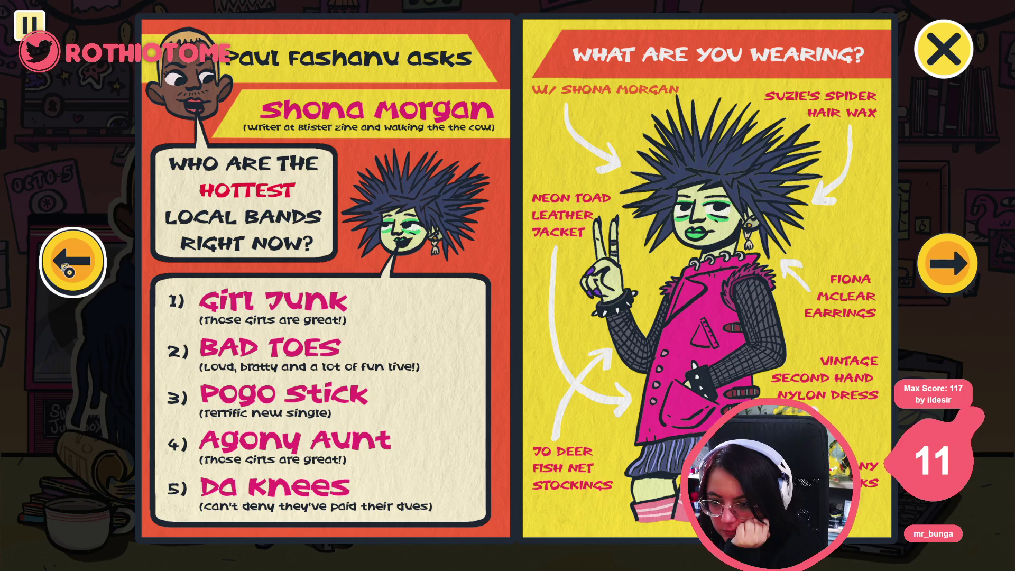
left_click(68, 270)
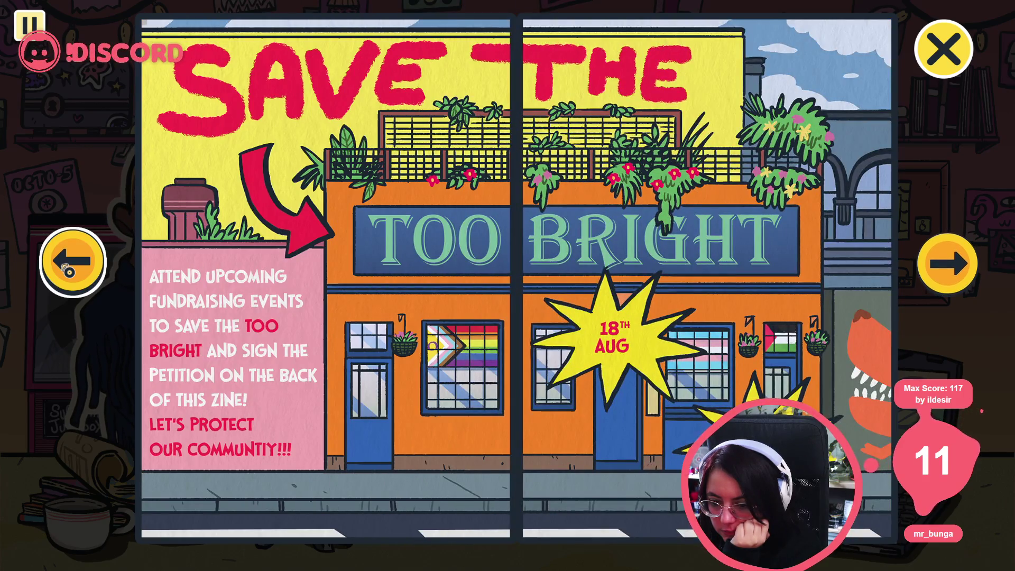
left_click(68, 267)
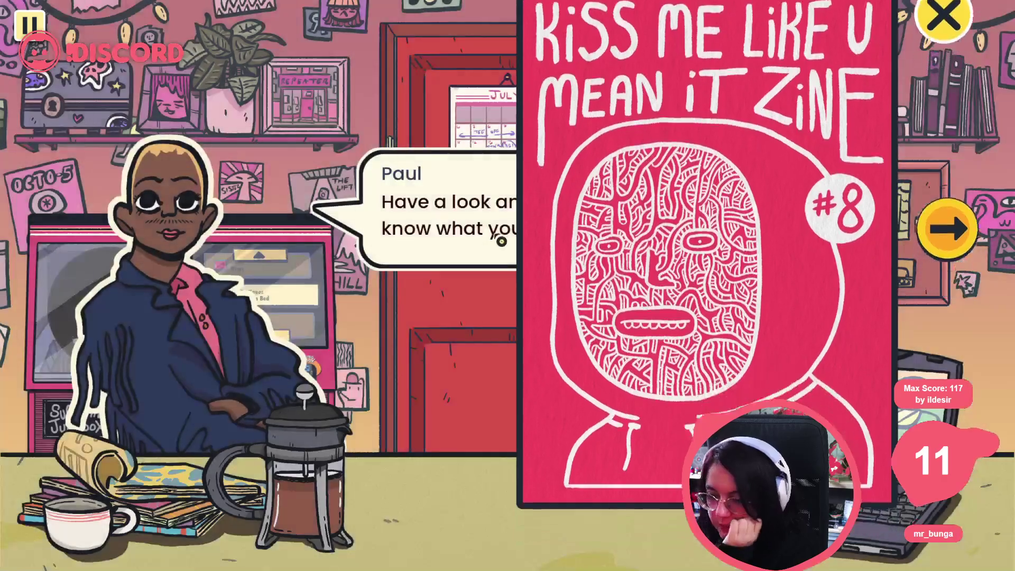
left_click(500, 241)
left_click(540, 230)
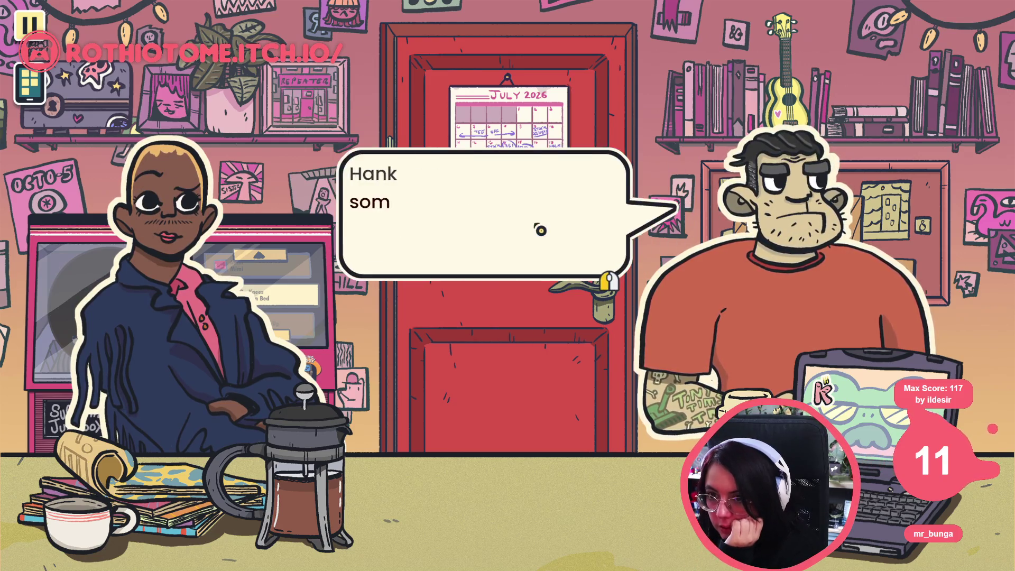
Step: Reply to Hank, let Thomas and Hank finish talking, and leave the staff room through the door
left_click(540, 211)
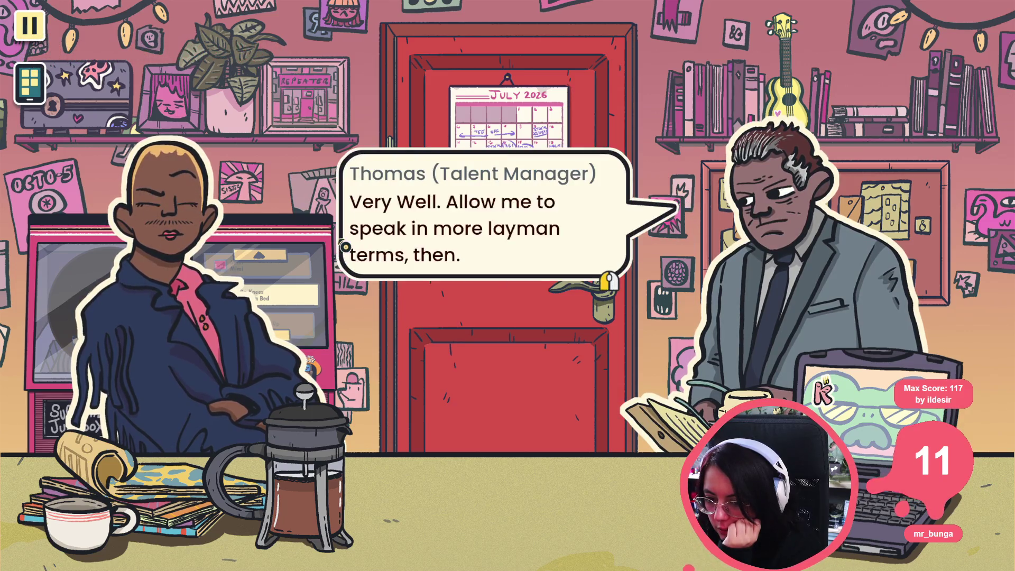
left_click(345, 247)
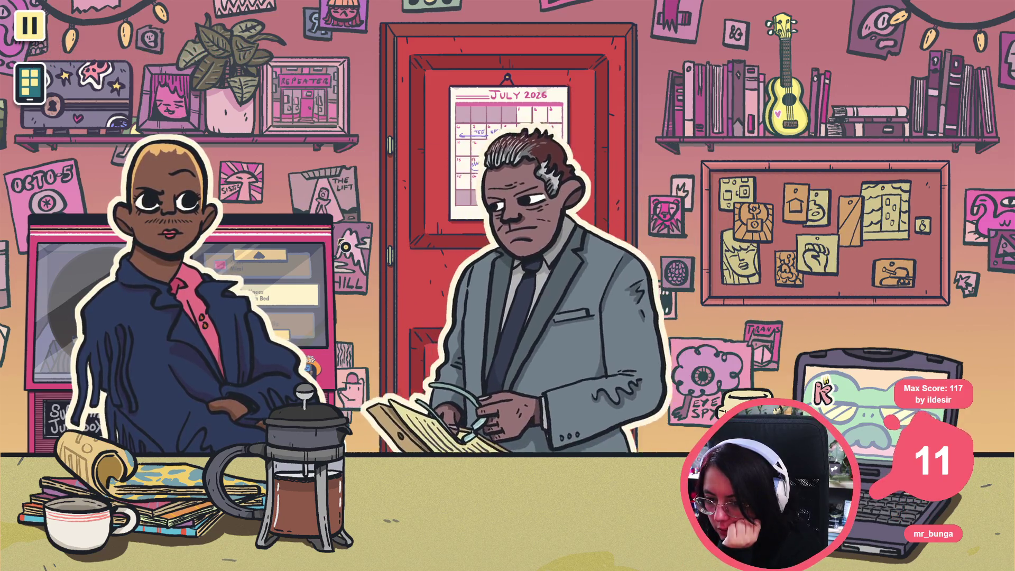
left_click(345, 247)
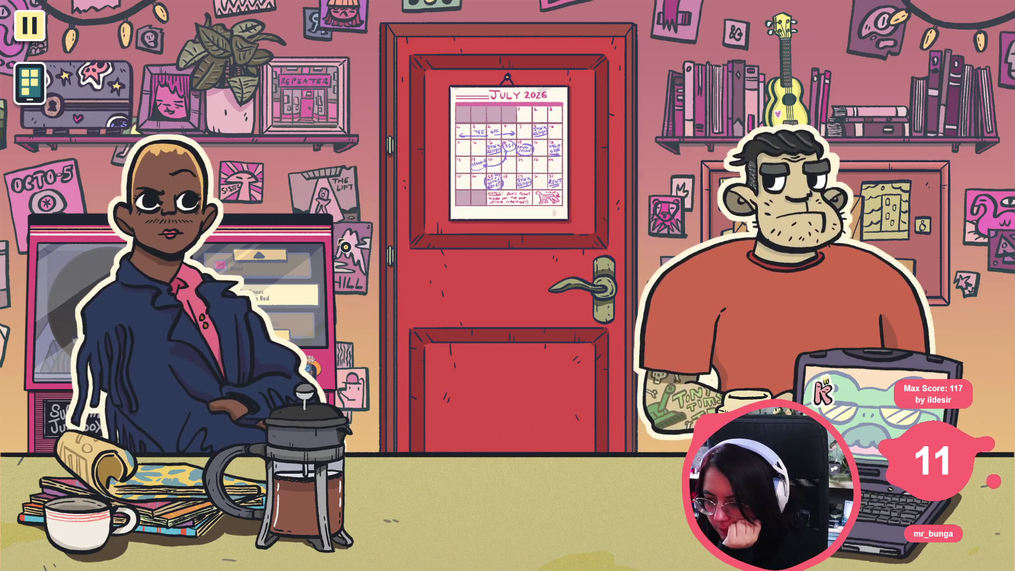
left_click(345, 247)
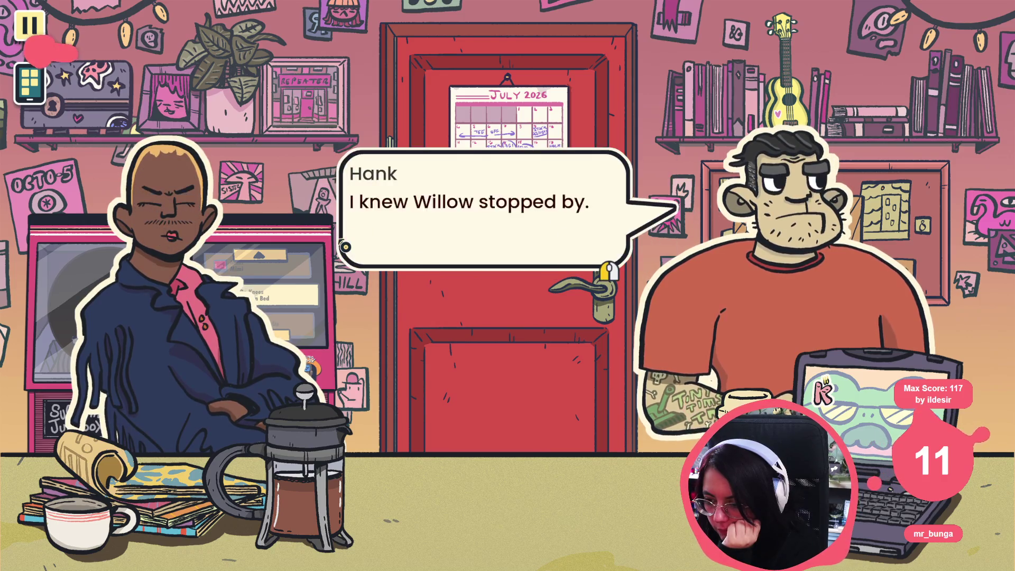
left_click(345, 247)
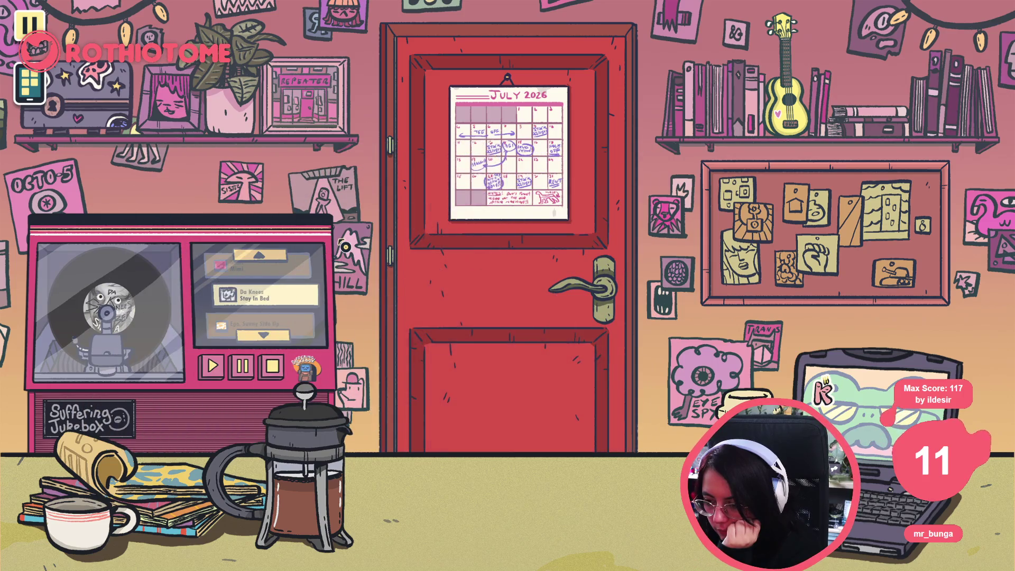
left_click(398, 322)
left_click(398, 323)
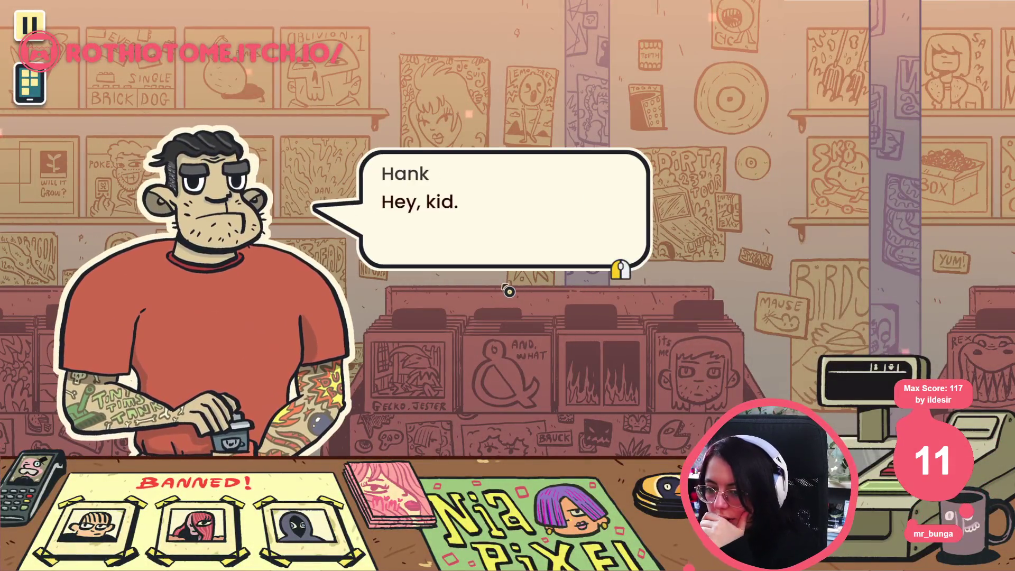
Step: Advance Hank's counter greeting and ask him about Morgan and Willow
left_click(507, 291)
left_click(507, 289)
left_click(507, 285)
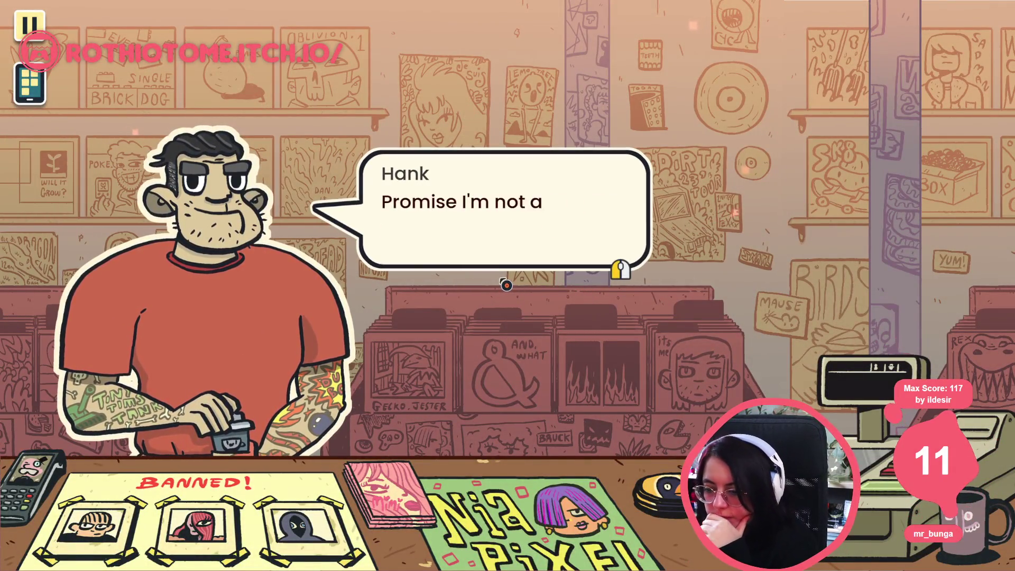
left_click(505, 285)
left_click(529, 218)
Step: Hear out Hank's explanation, choose 'Let's open up!', and confirm opening the store at the door
left_click(424, 228)
left_click(503, 229)
left_click(503, 233)
left_click(503, 233)
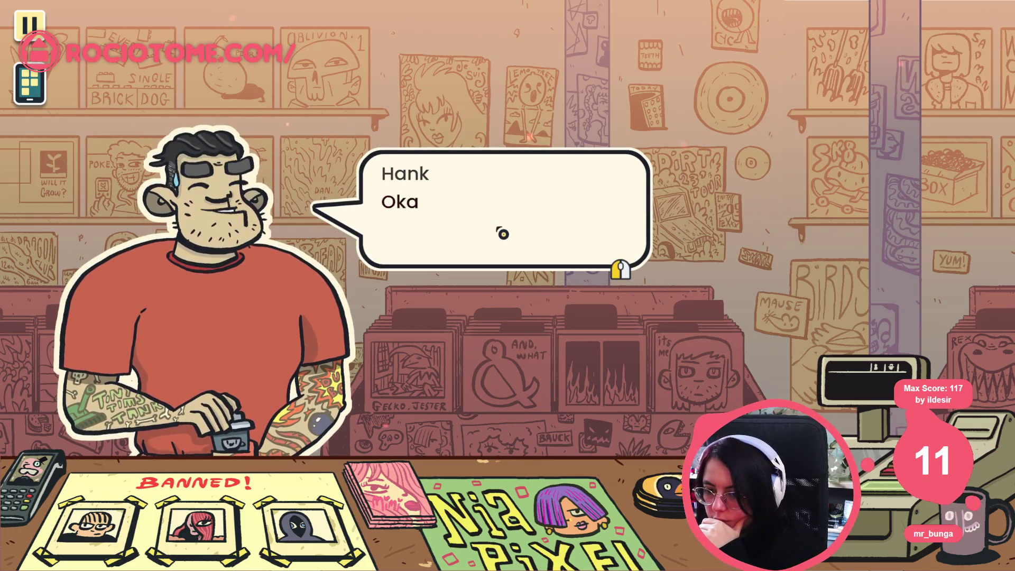
left_click(505, 234)
left_click(514, 165)
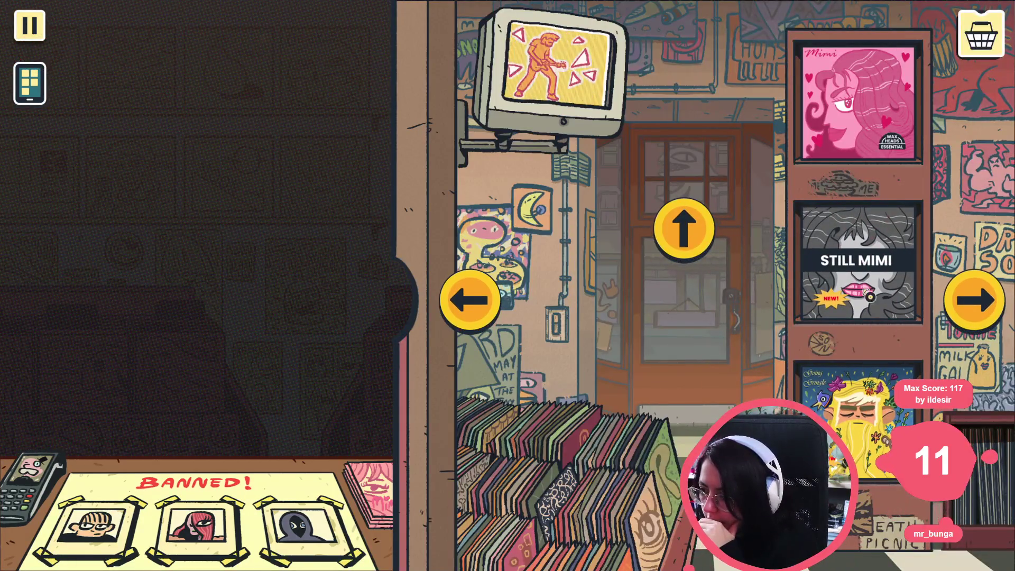
left_click(685, 230)
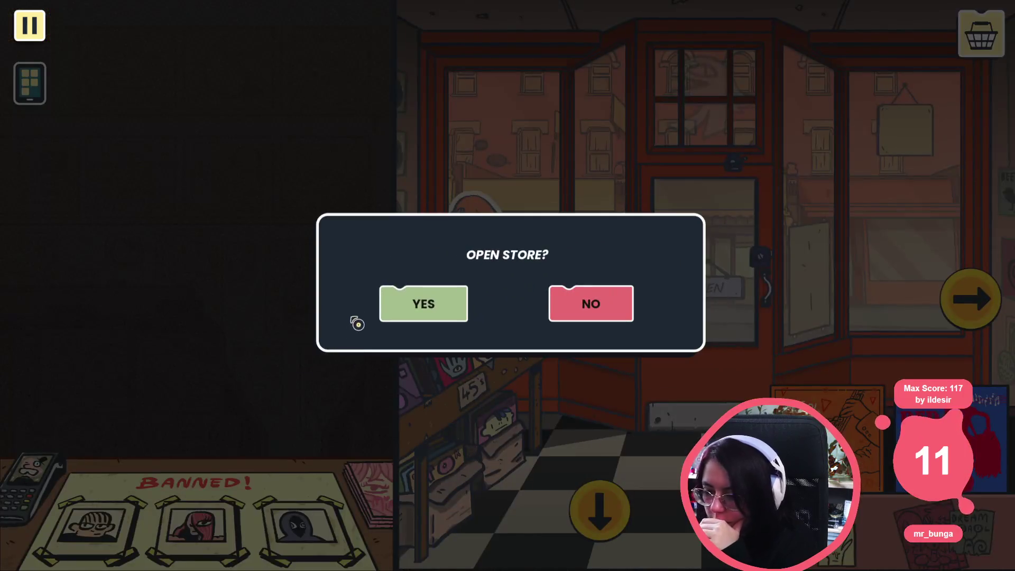
left_click(423, 303)
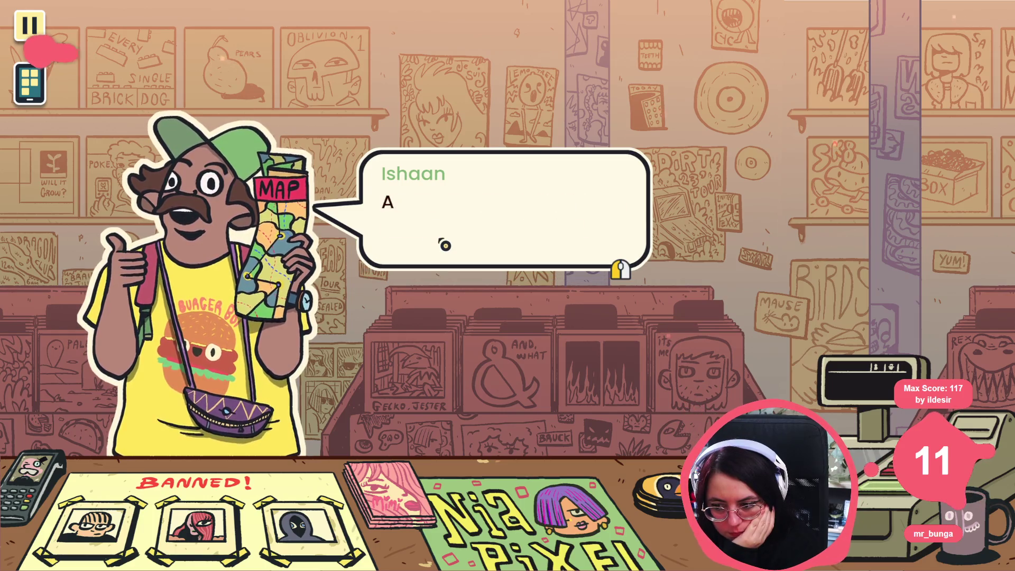
Step: Recommend the Still Mimi record to Ishaan, then choose to look for another record
left_click(491, 213)
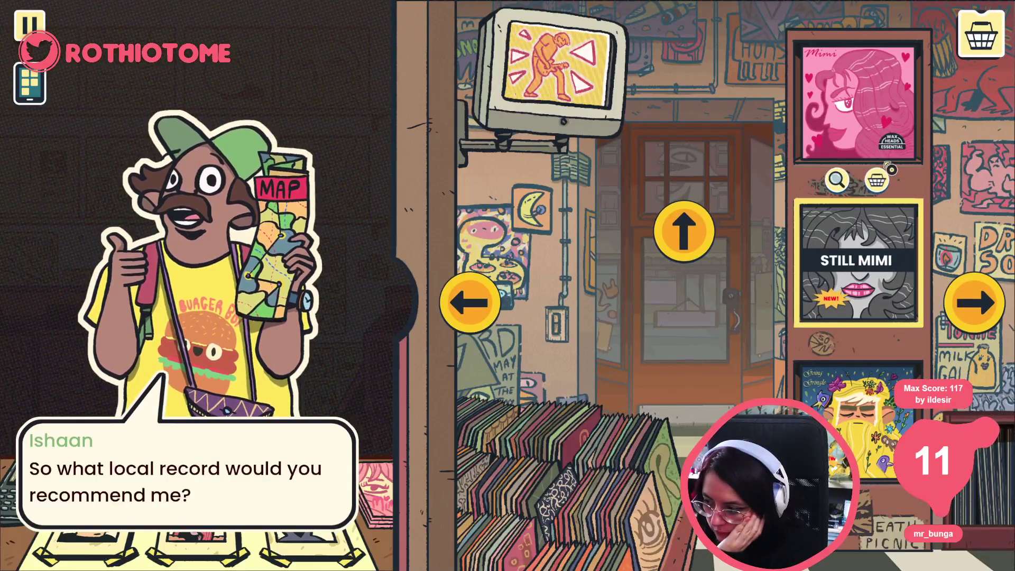
left_click(876, 180)
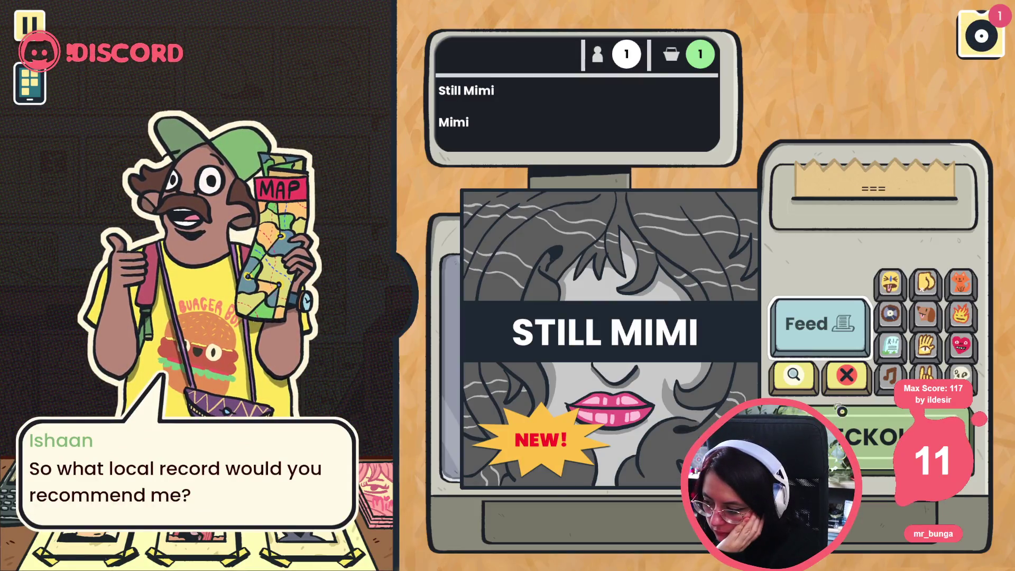
left_click(435, 385)
left_click(415, 301)
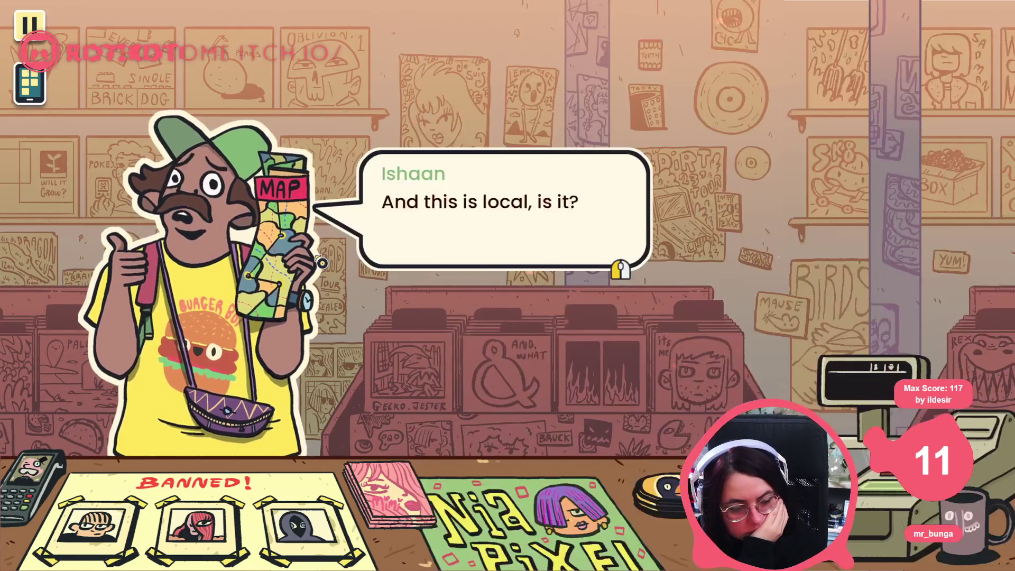
left_click(533, 276)
left_click(534, 280)
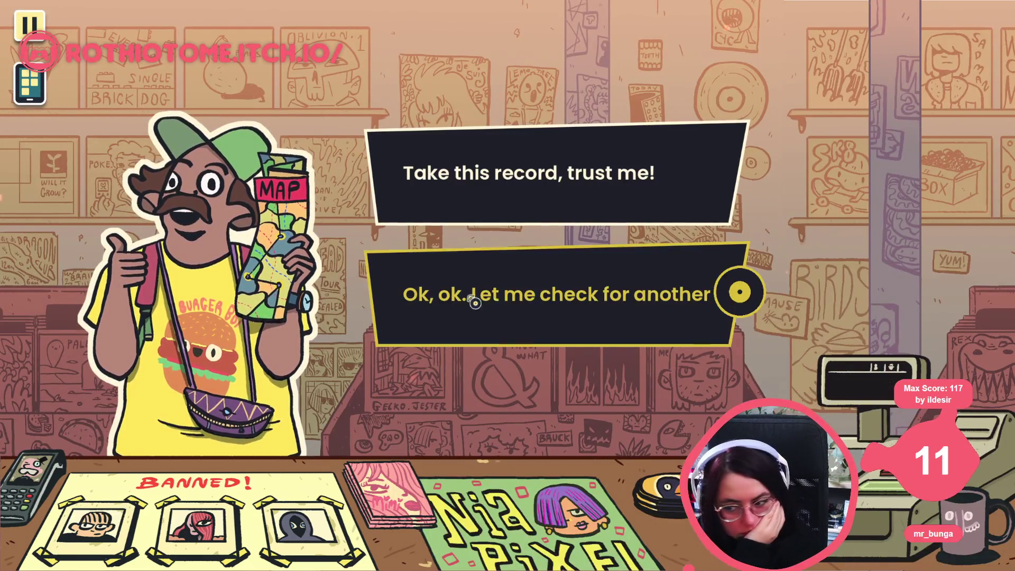
left_click(534, 295)
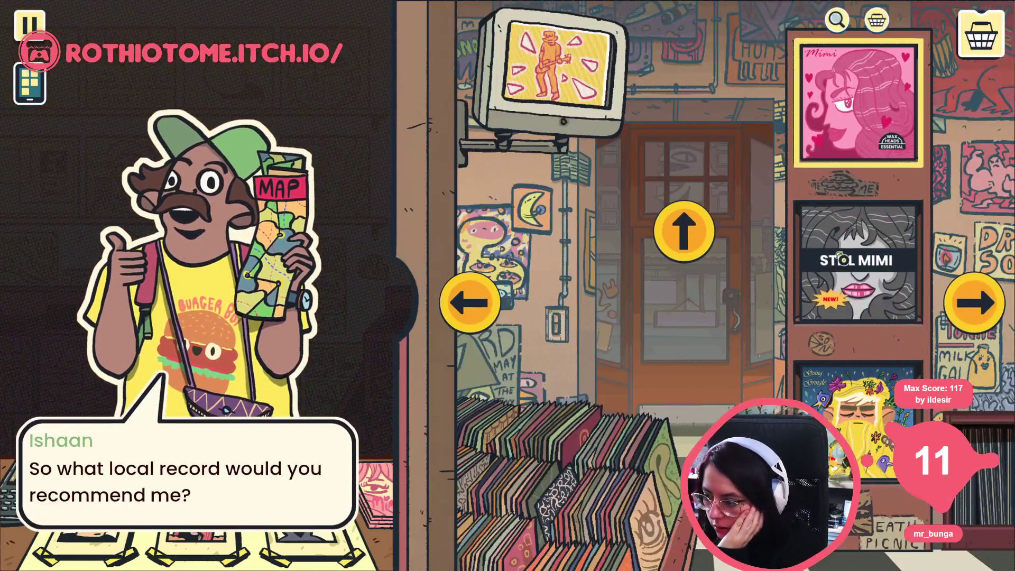
Step: Recommend the Mimi record, insist Ishaan take it, and let him leave
left_click(859, 68)
left_click(858, 332)
left_click(437, 318)
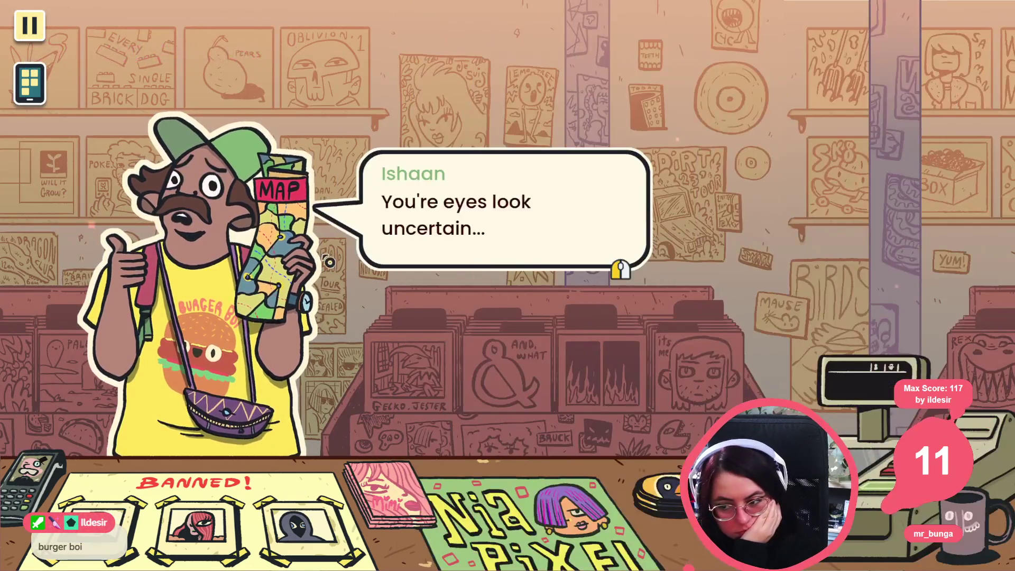
left_click(456, 189)
left_click(427, 222)
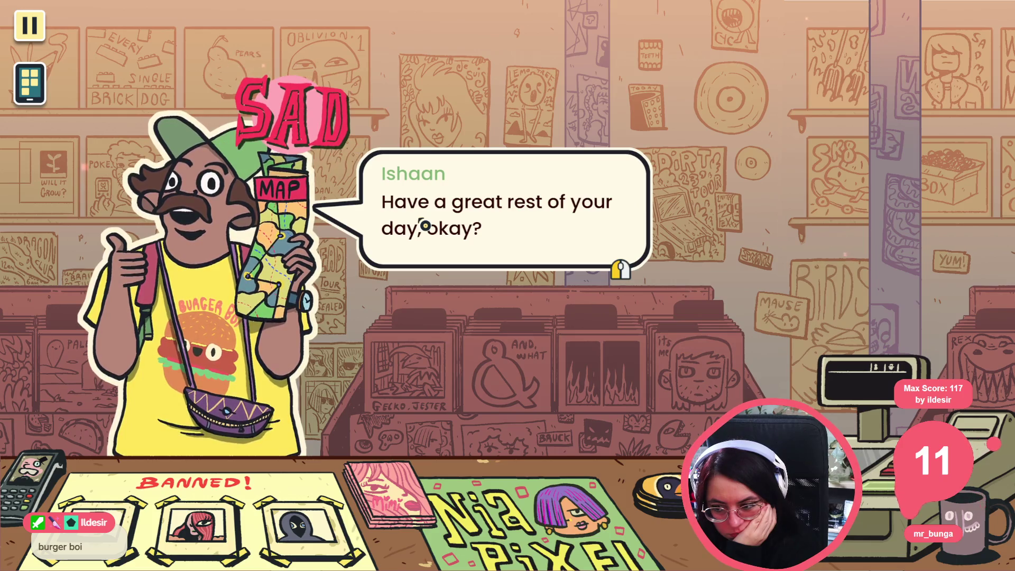
left_click(425, 225)
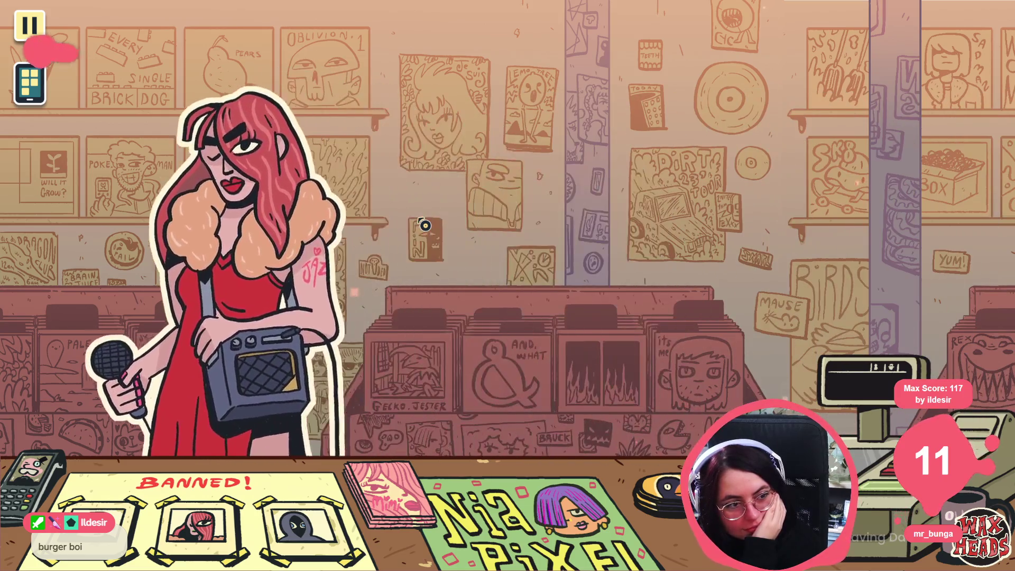
Step: Reply "I'm sorry, who are you?" to Jaz, hear her introduce herself, then pause the game
left_click(426, 226)
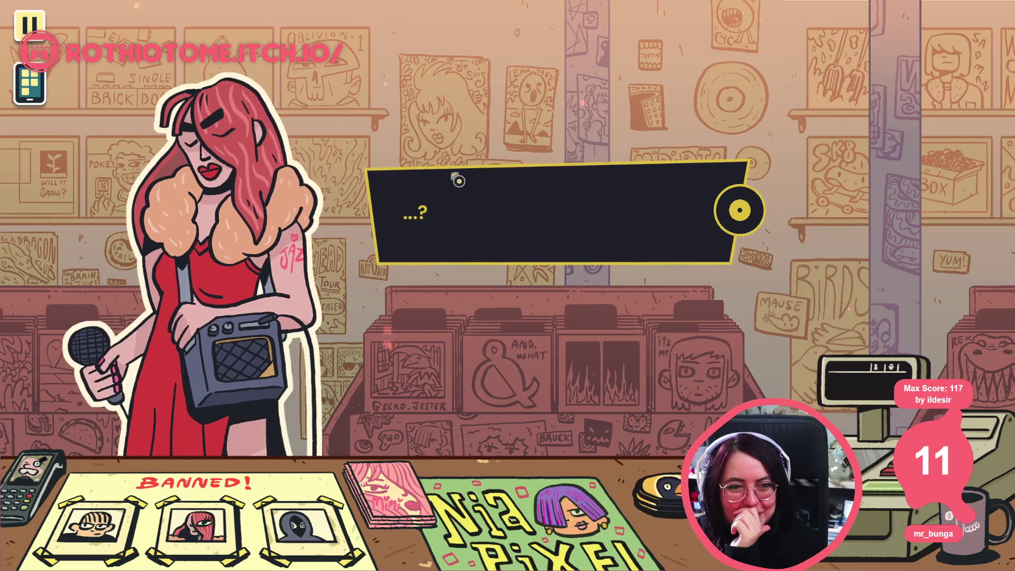
left_click(501, 198)
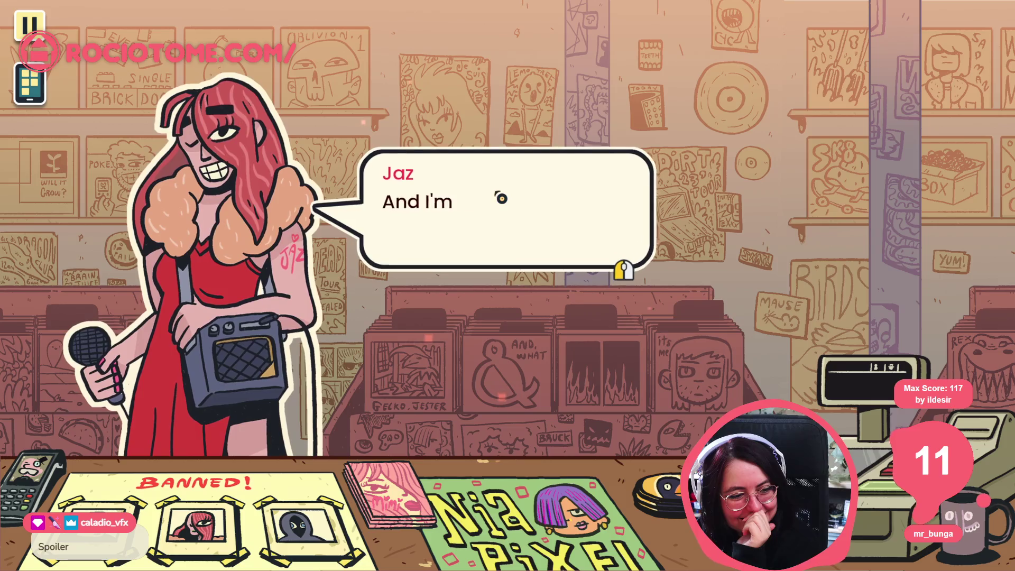
left_click(727, 219)
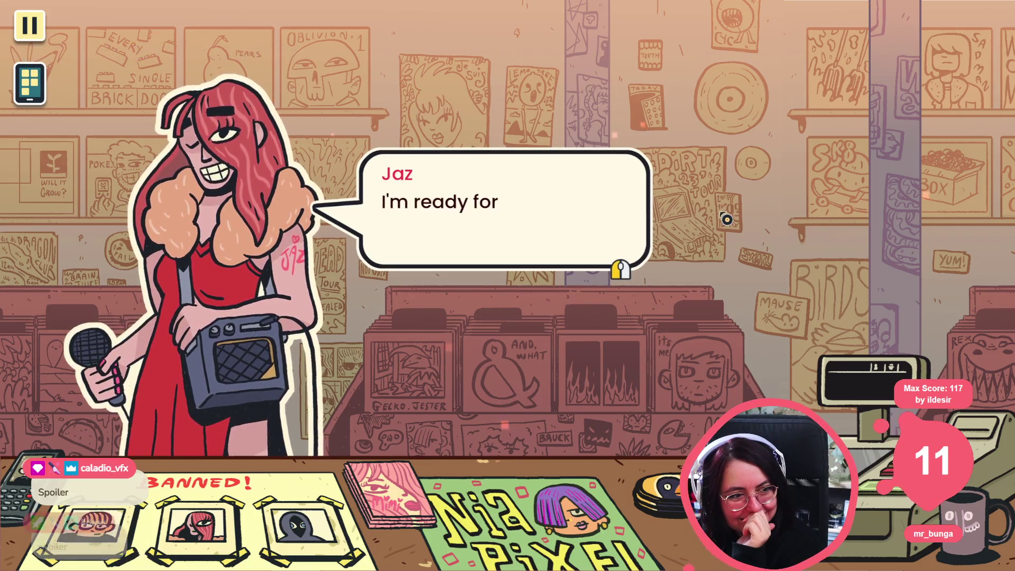
left_click(727, 219)
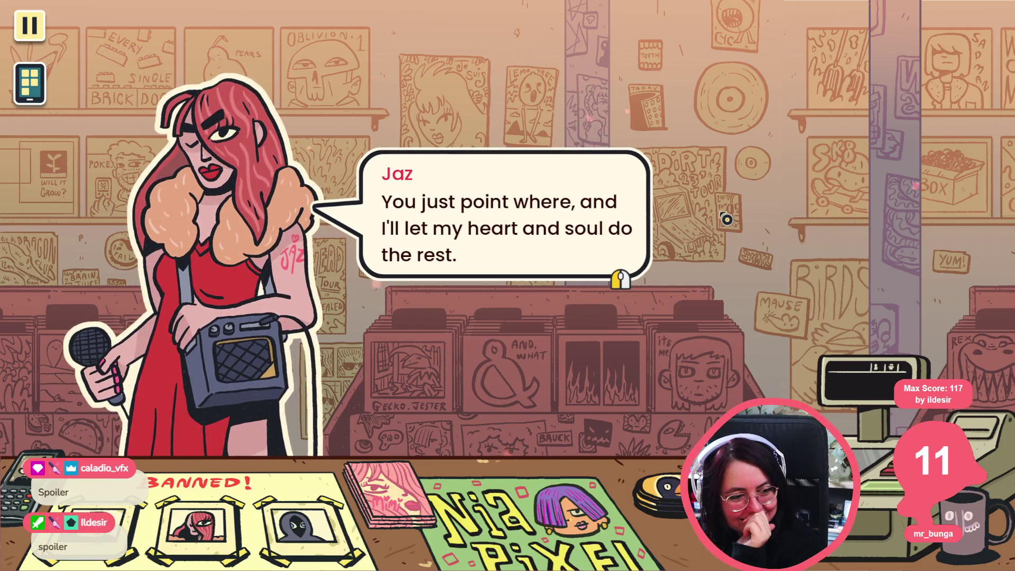
left_click(727, 219)
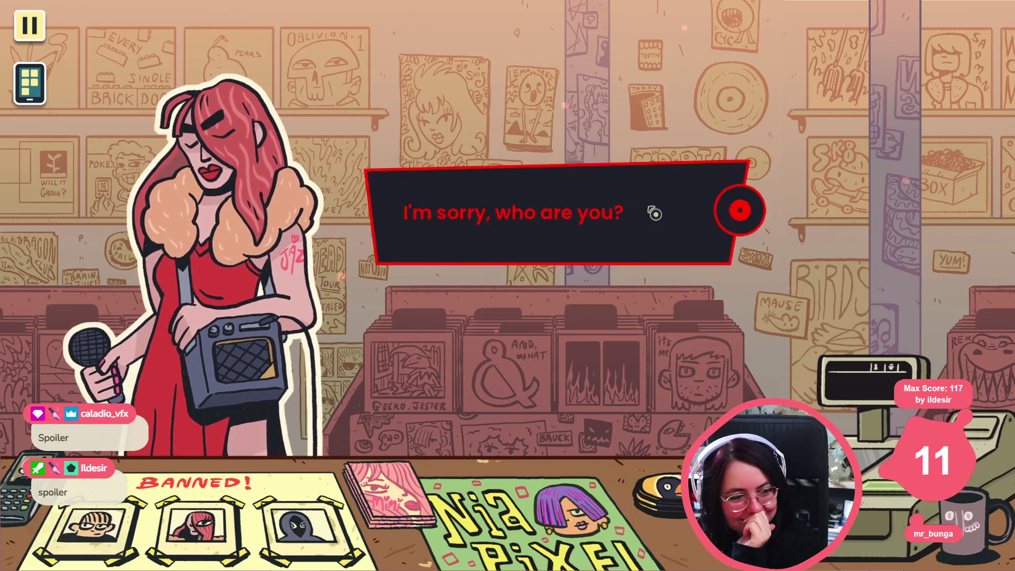
left_click(651, 211)
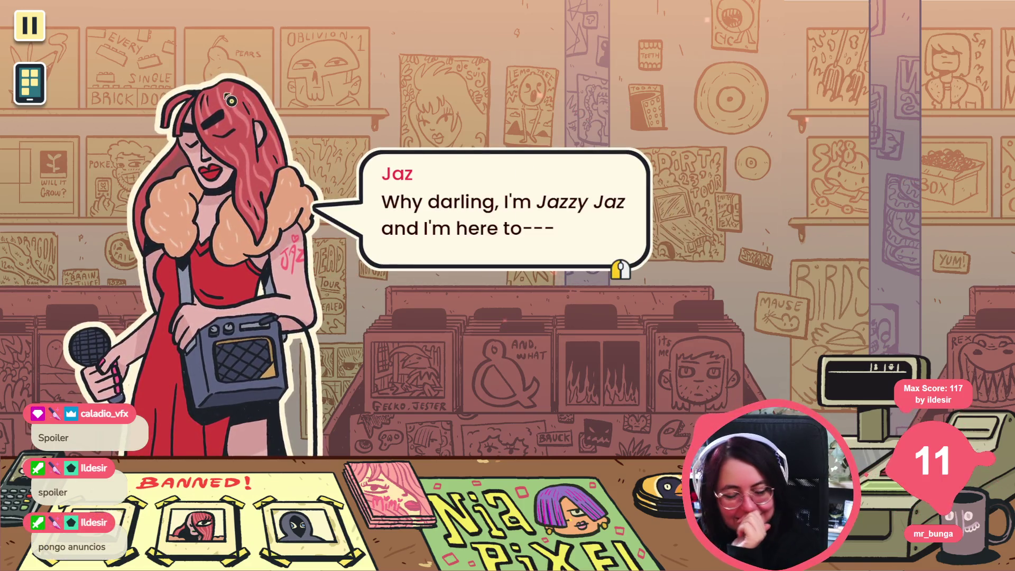
left_click(31, 27)
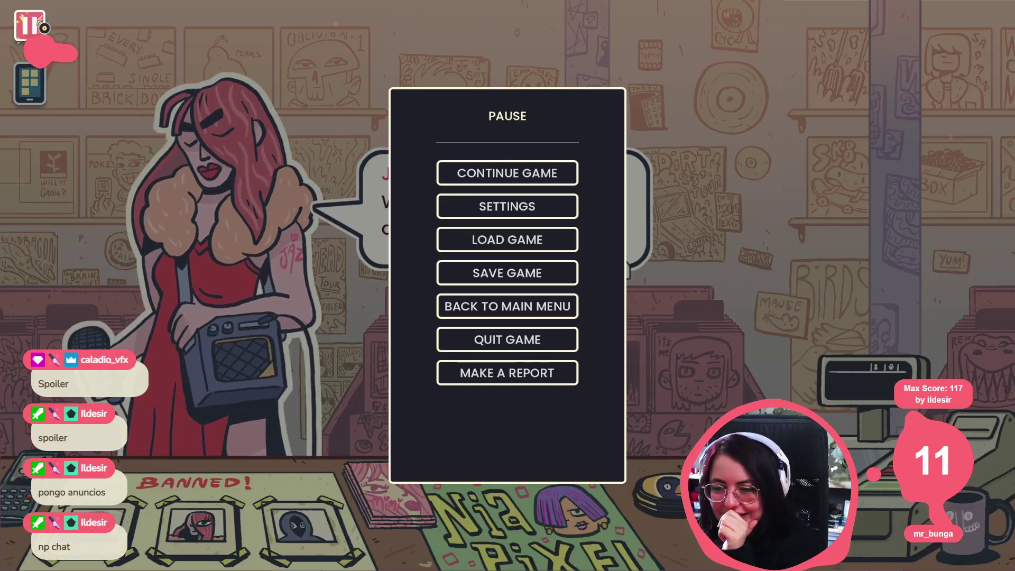
Step: Check the Audio volume settings from the pause menu, then resume the game
left_click(483, 215)
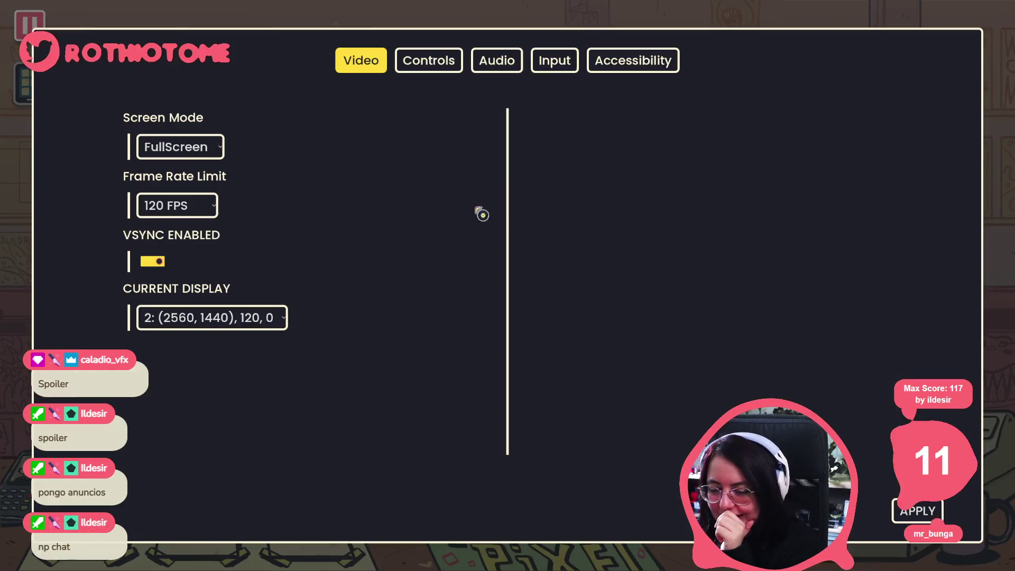
left_click(520, 62)
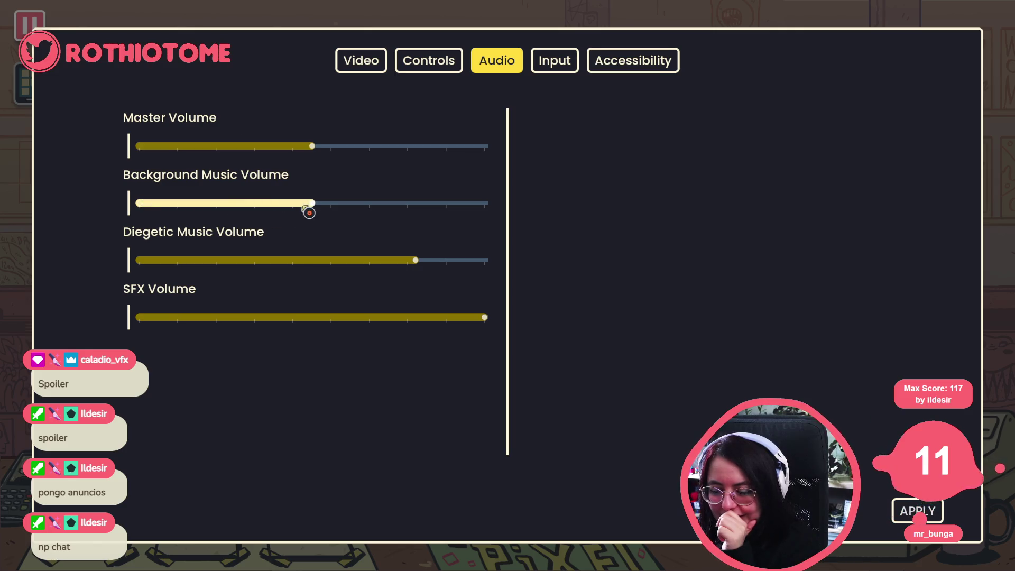
key("Escape")
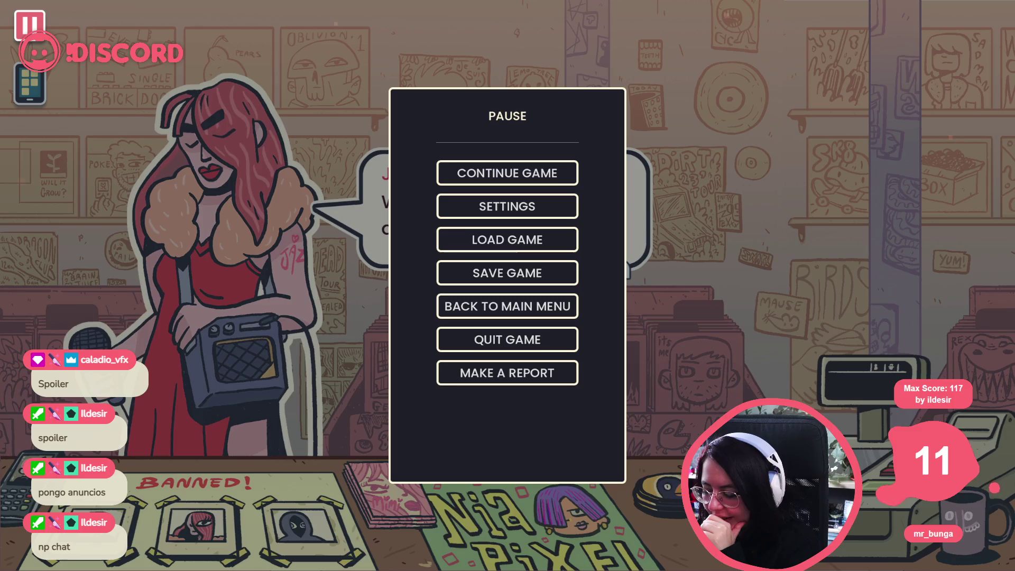
left_click(530, 173)
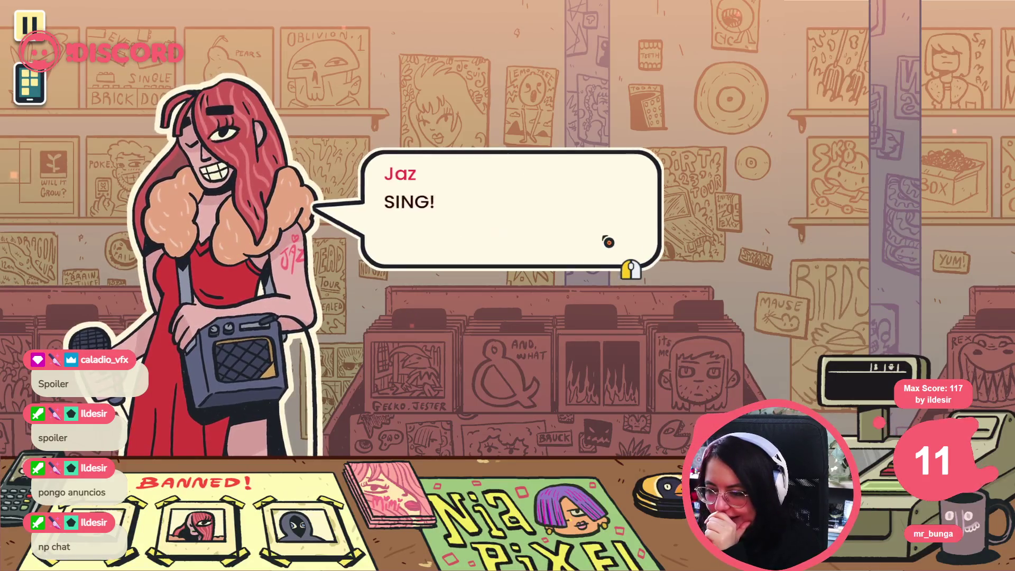
Step: Agree to hear Jaz sing with "Um, okay, let's hear it?" and start her song
left_click(641, 187)
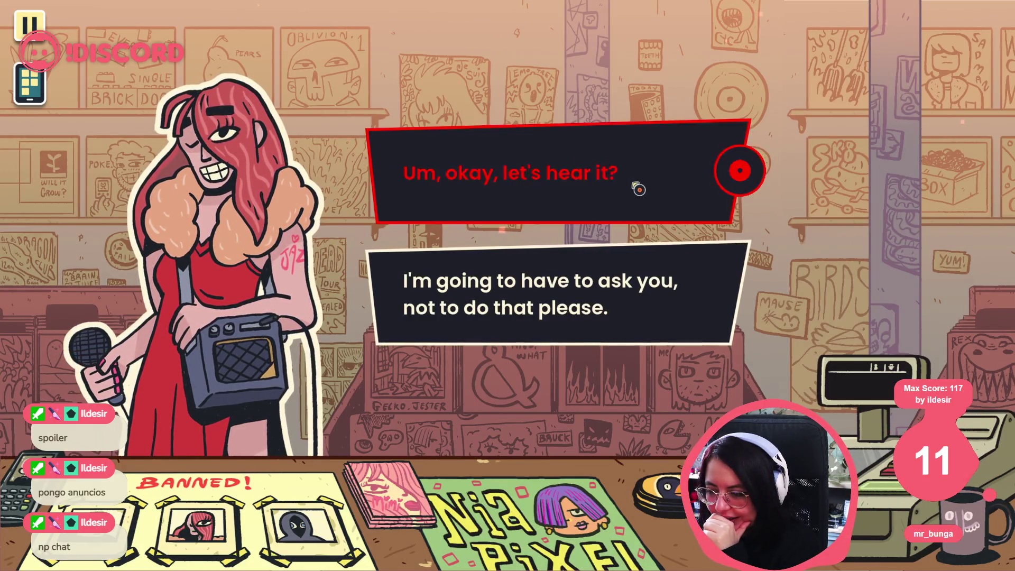
left_click(639, 190)
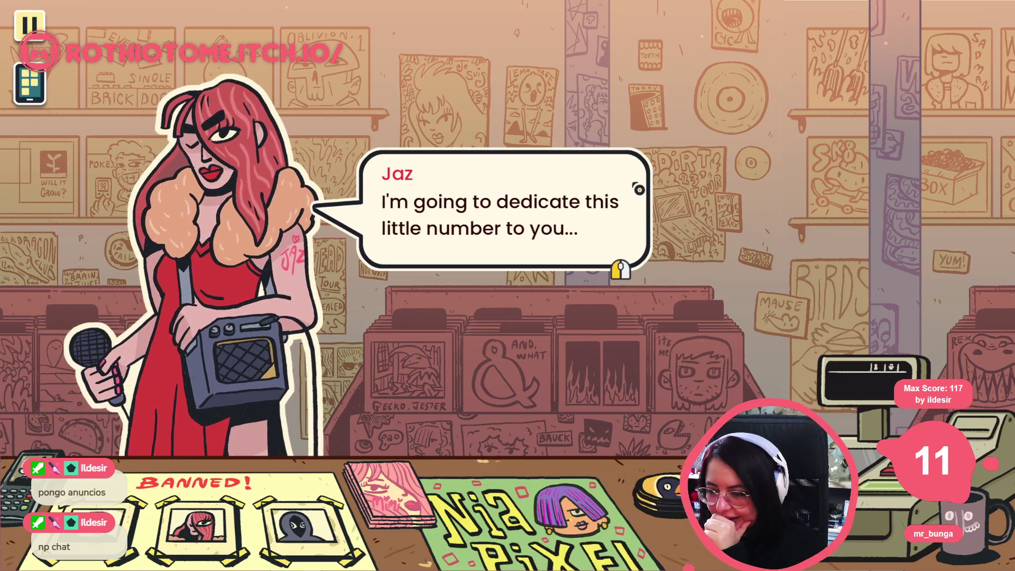
left_click(638, 190)
left_click(639, 189)
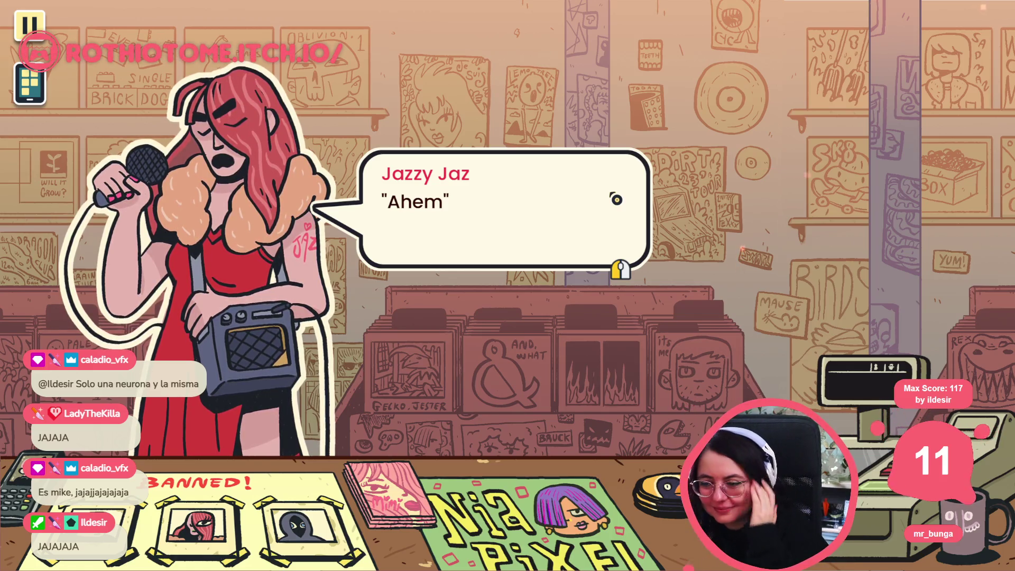
Step: Advance through Jaz's sung lines until Paul interrupts the song
left_click(591, 258)
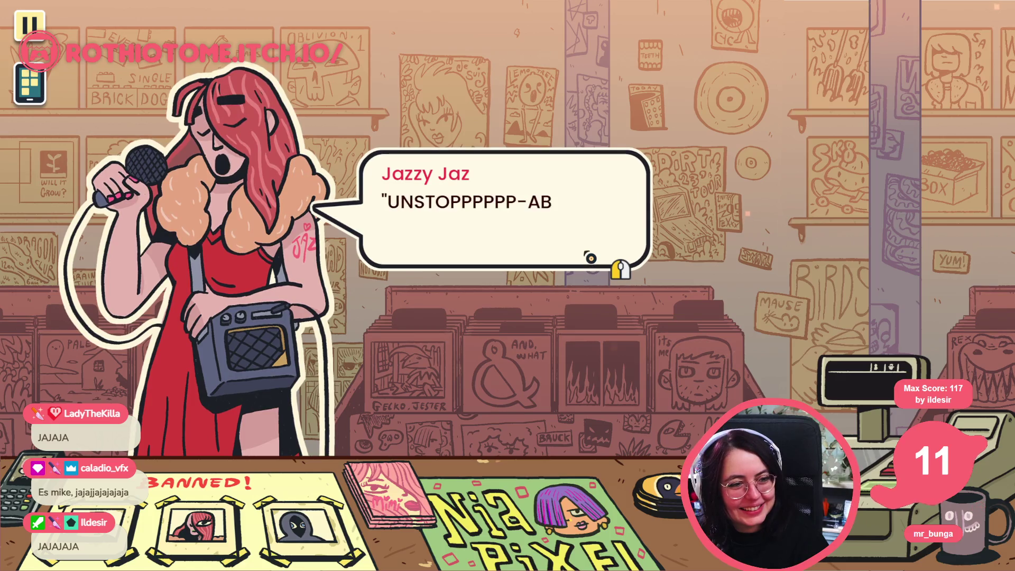
left_click(591, 259)
left_click(591, 259)
left_click(539, 295)
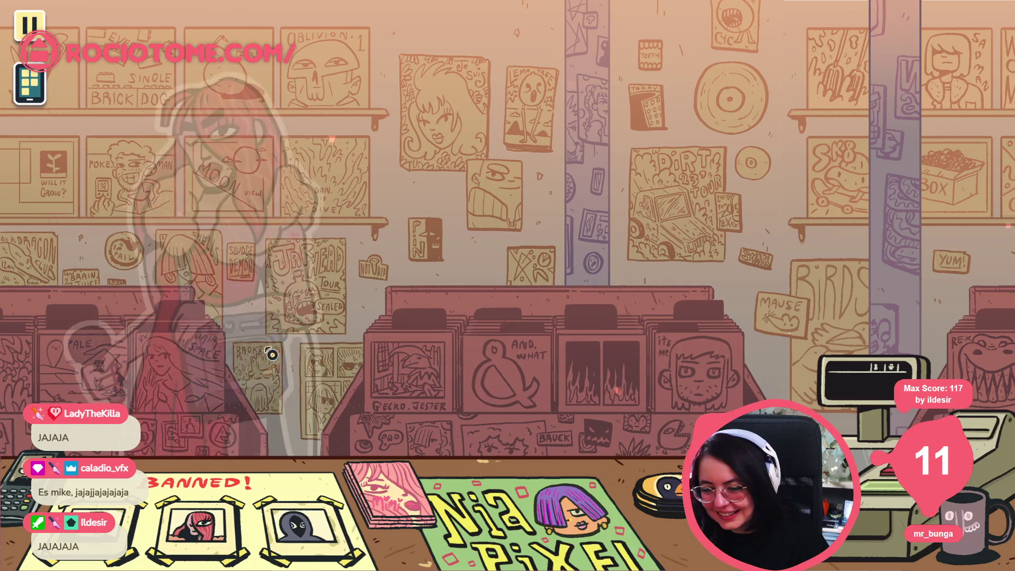
Step: Play through Paul's confrontation with Jaz until Hank is called in
left_click(478, 326)
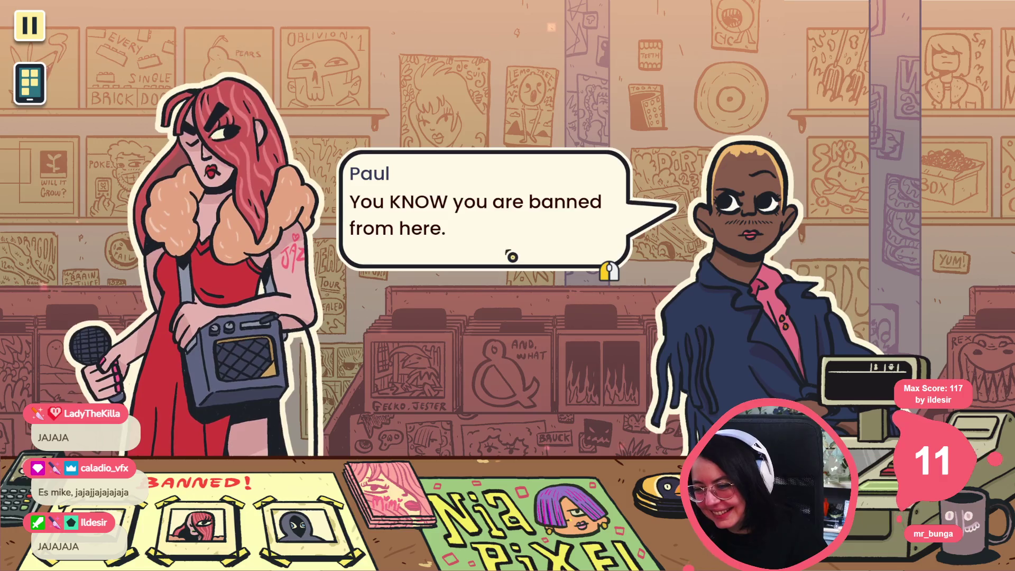
left_click(540, 281)
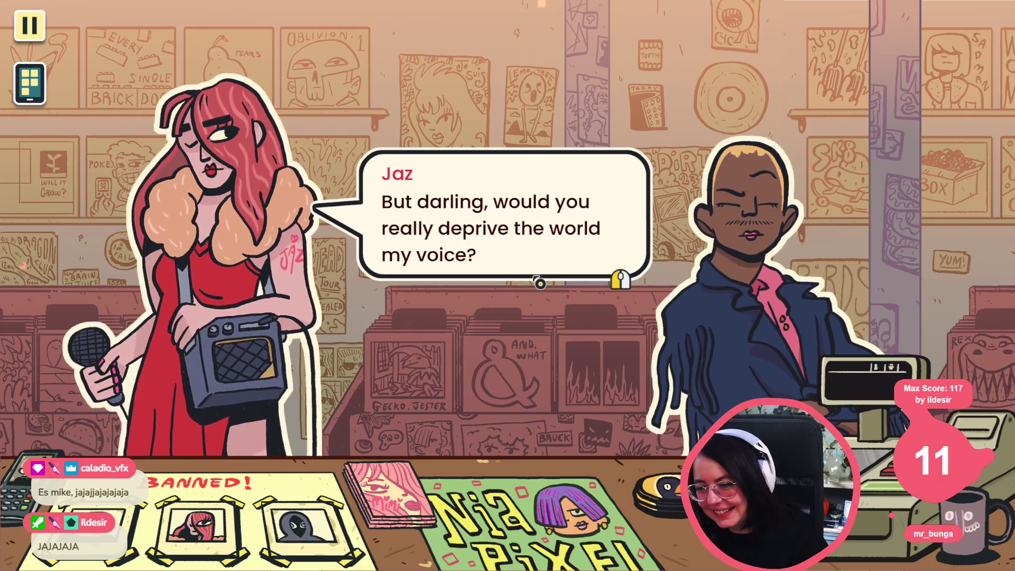
left_click(539, 284)
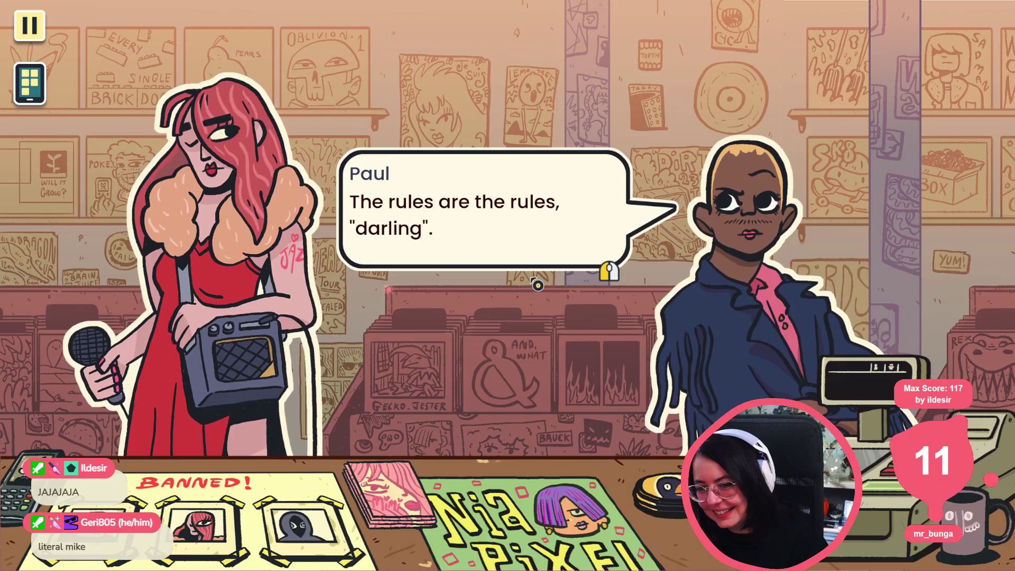
left_click(538, 285)
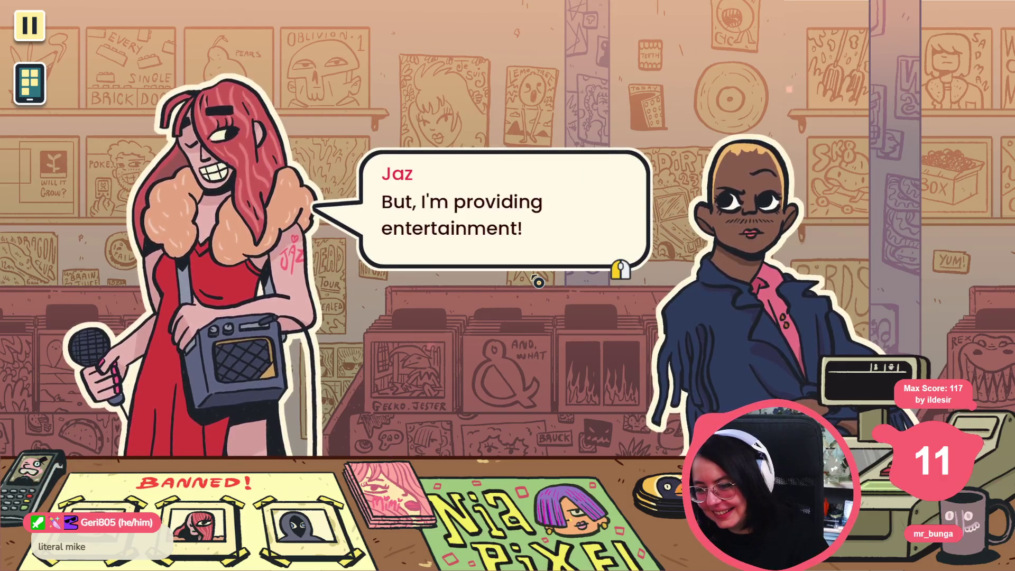
left_click(539, 282)
left_click(539, 282)
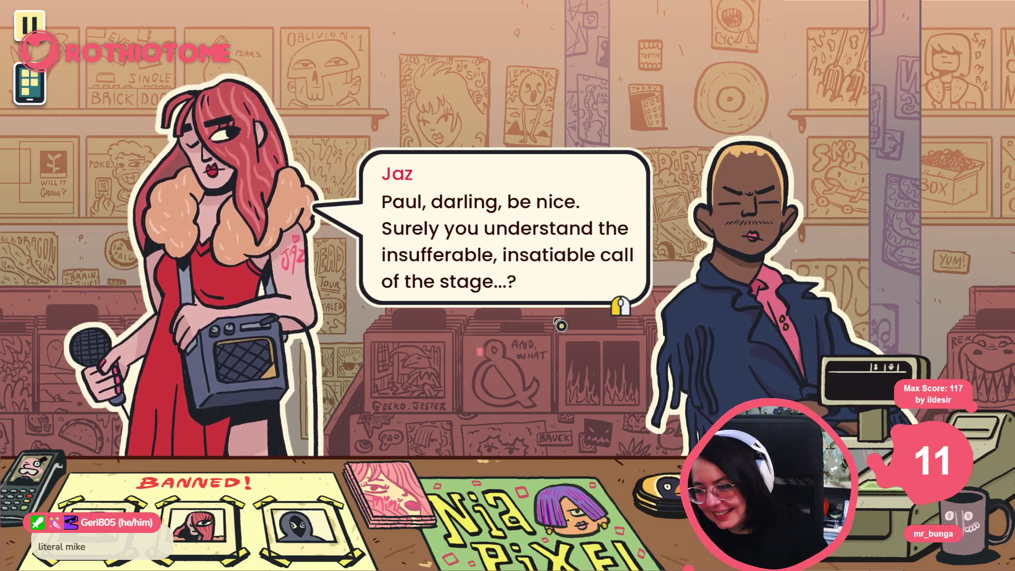
left_click(592, 279)
left_click(592, 278)
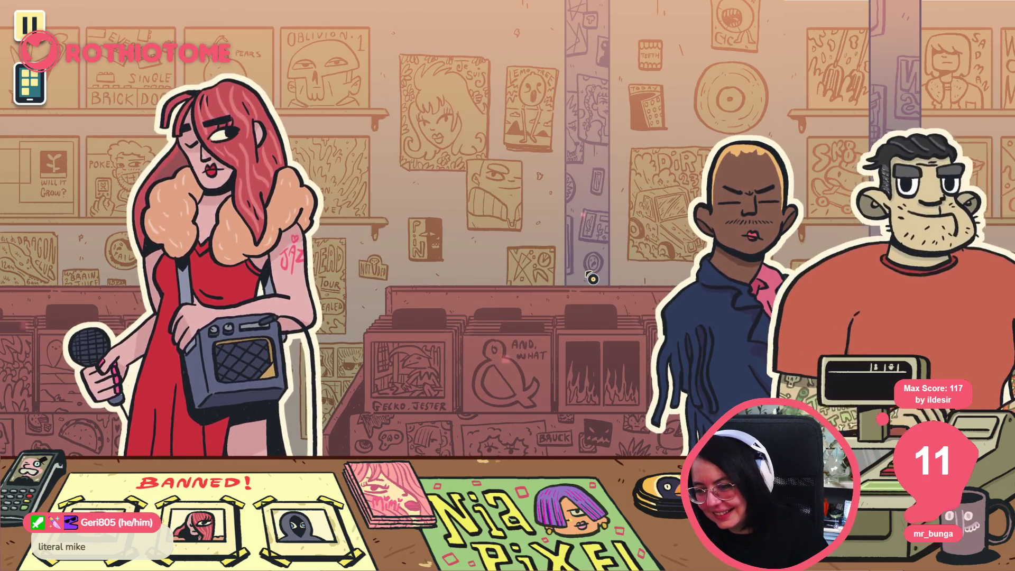
Step: Advance through Hank's lines and Jaz's farewell as she leaves the shop
left_click(582, 275)
left_click(576, 273)
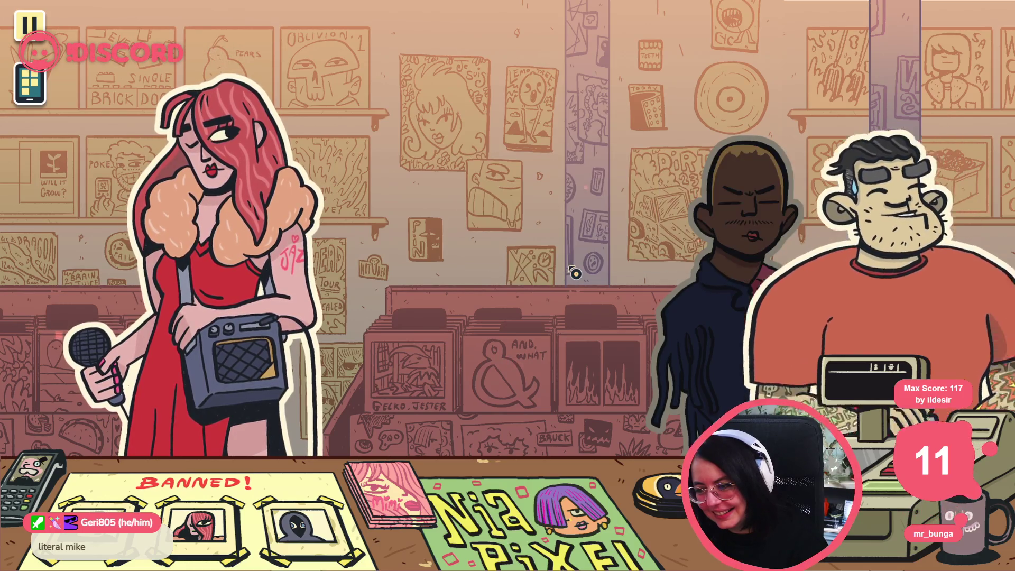
left_click(575, 273)
left_click(575, 272)
left_click(575, 273)
left_click(576, 273)
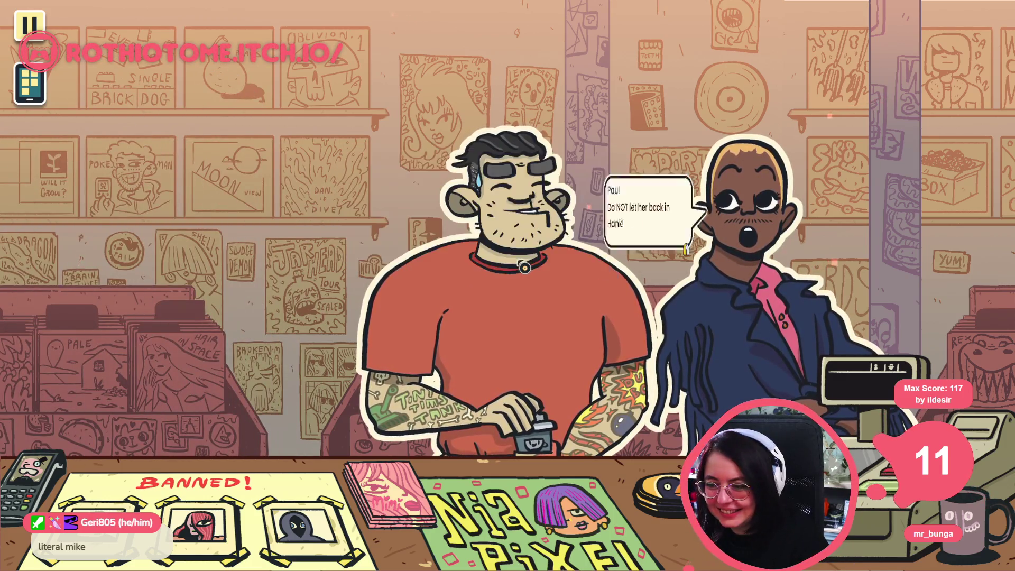
Step: Continue Hank and Paul's remarks, including Paul's aside about Mimi, until Paul leaves
left_click(525, 268)
left_click(525, 268)
left_click(525, 268)
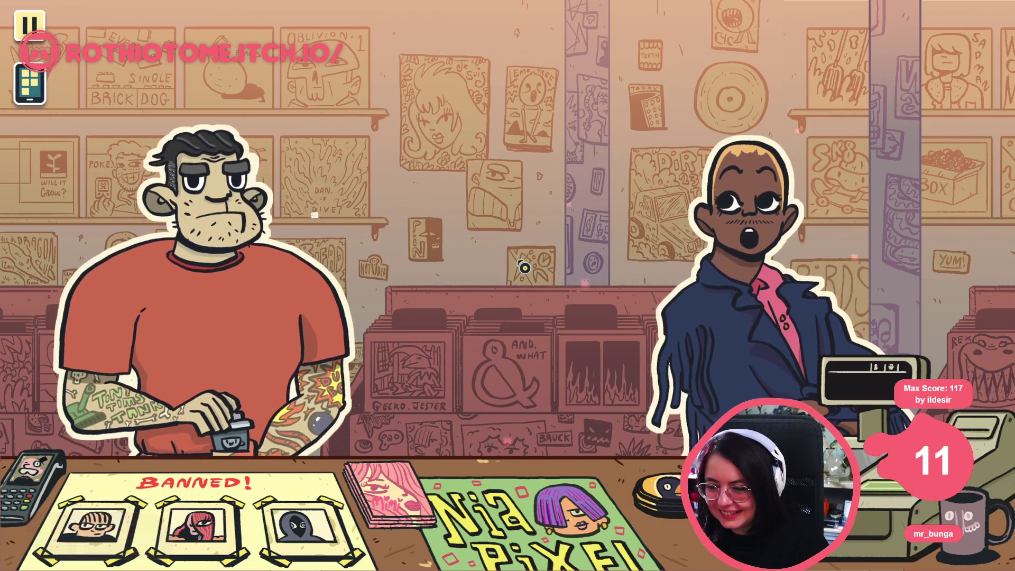
left_click(524, 267)
left_click(524, 266)
left_click(524, 267)
left_click(524, 266)
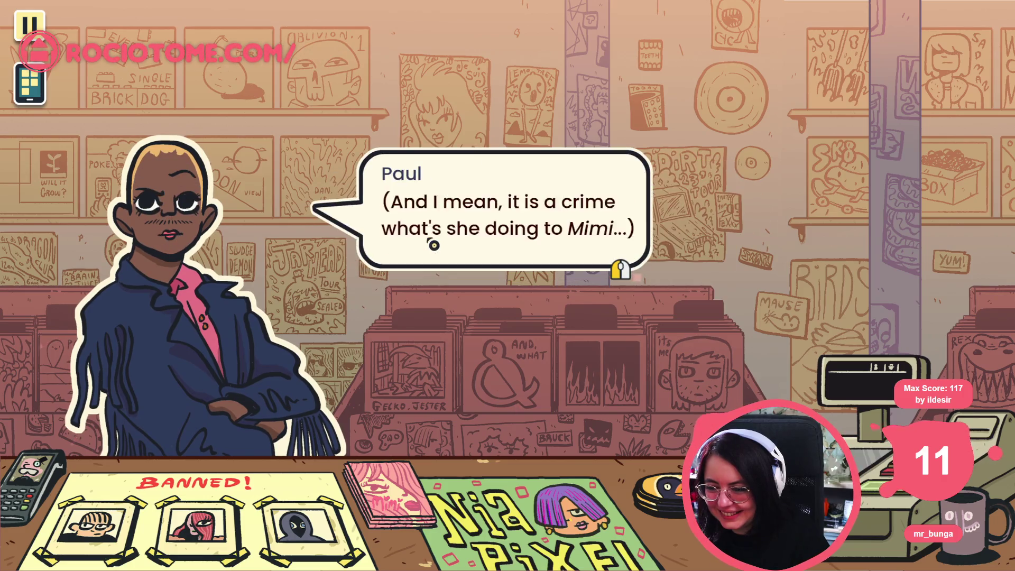
left_click(433, 241)
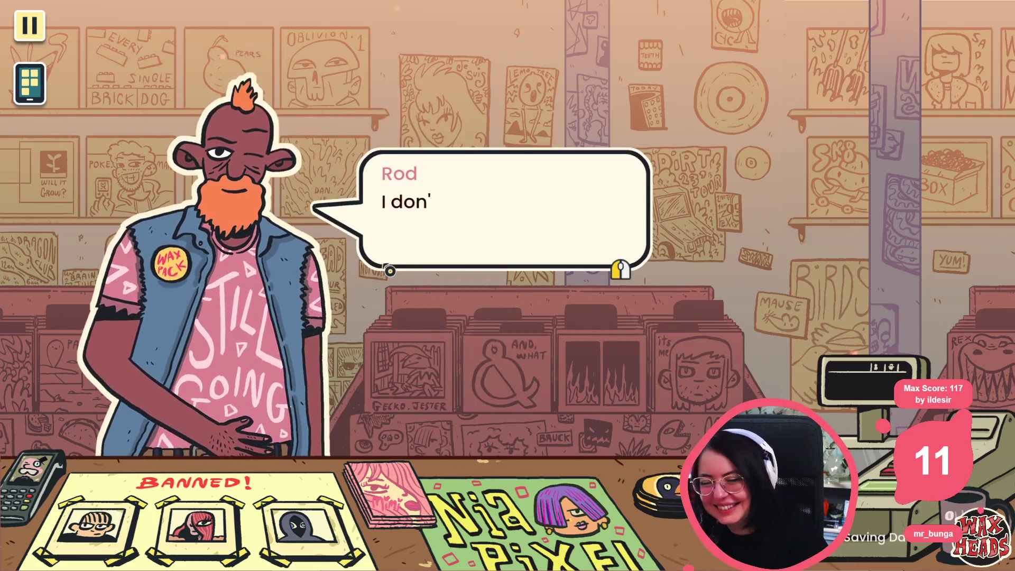
Step: Greet Rod, telling him "Started this week!", and advance past the player's "Really?"
left_click(392, 261)
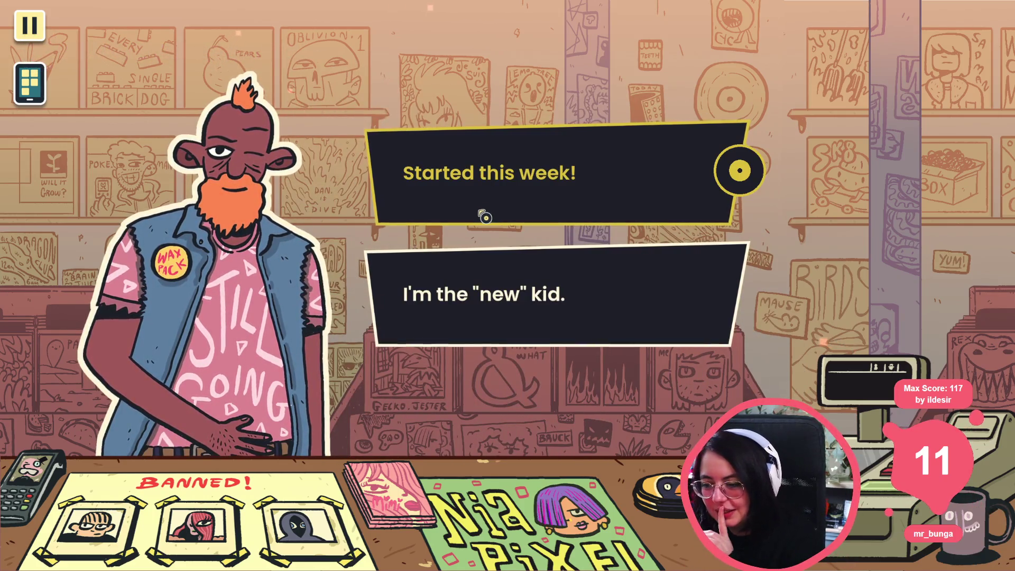
left_click(483, 217)
left_click(483, 218)
left_click(483, 218)
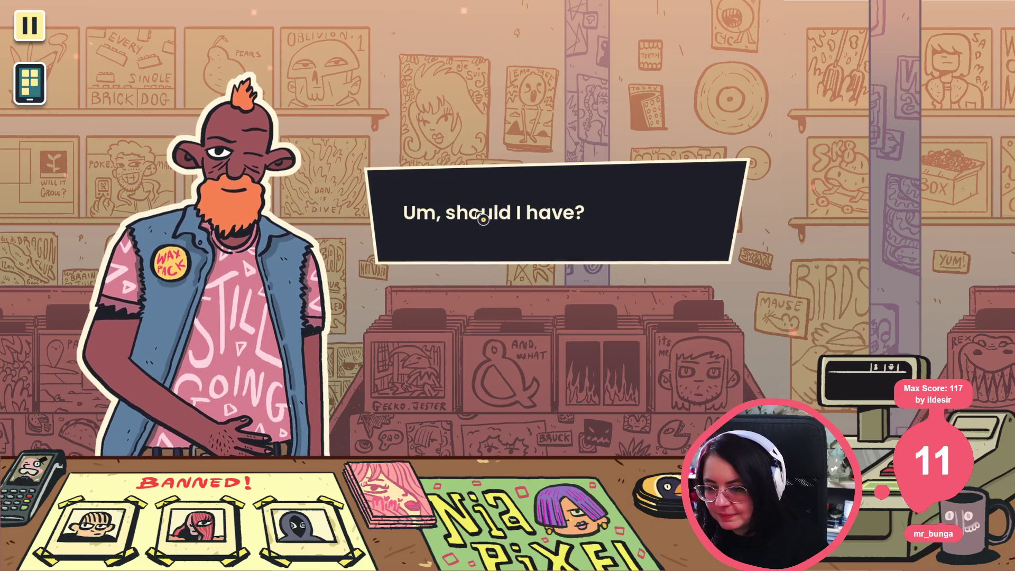
left_click(540, 241)
left_click(350, 229)
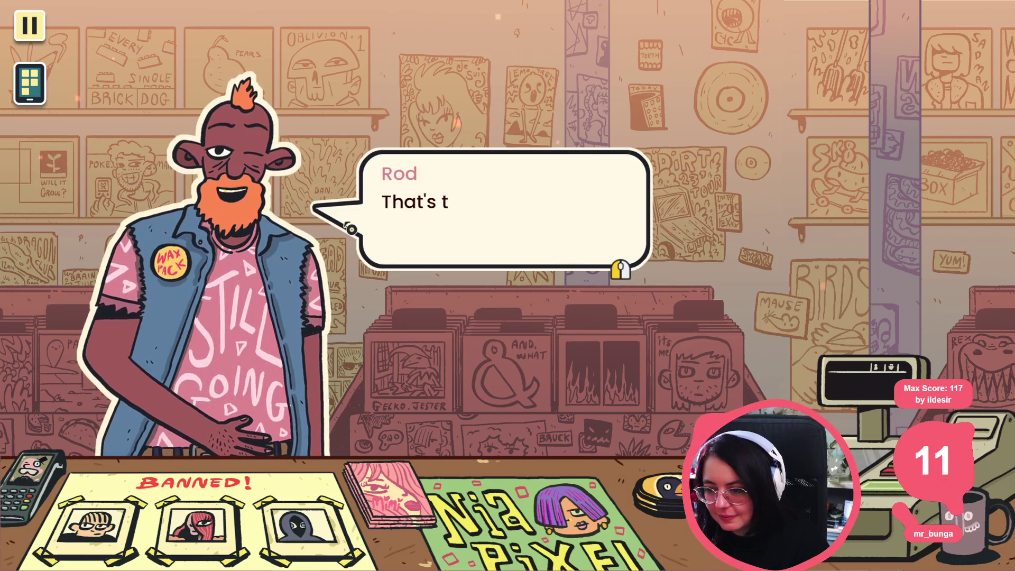
left_click(351, 229)
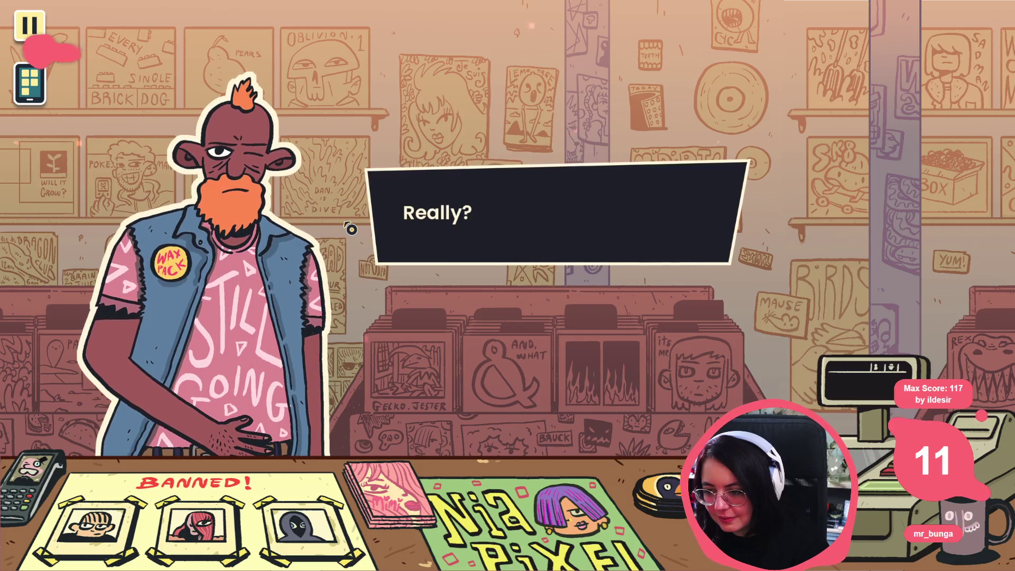
Step: Skip through Rod's explanation and request to reach the reply choices
left_click(322, 228)
left_click(322, 227)
left_click(322, 227)
left_click(322, 228)
left_click(322, 227)
left_click(322, 228)
left_click(322, 227)
left_click(322, 227)
left_click(323, 227)
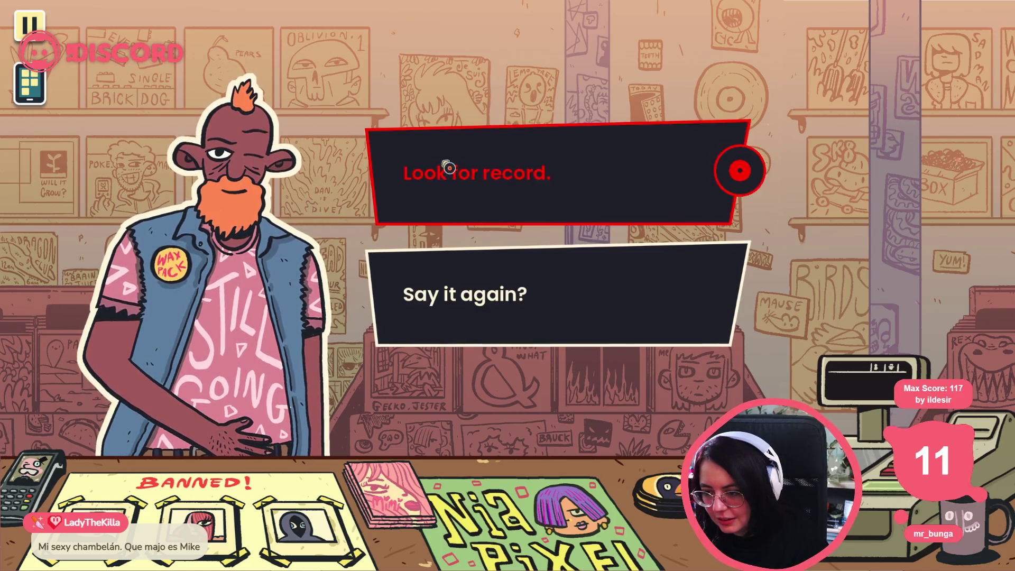
Step: Inspect Let's Fuzz, Bad Toes and The Secret Male Choir Club on the neighbouring wall
left_click(447, 165)
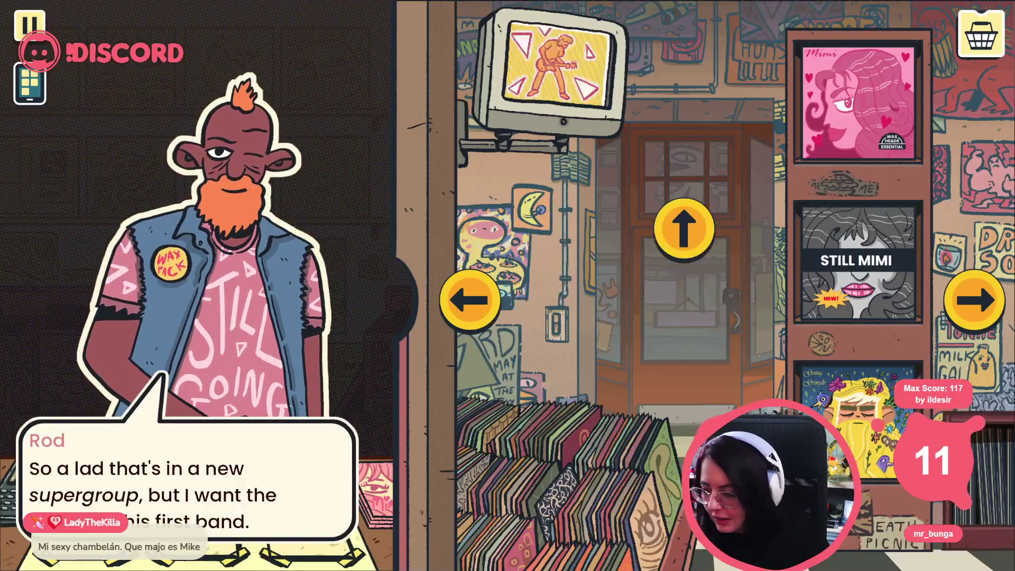
left_click(470, 300)
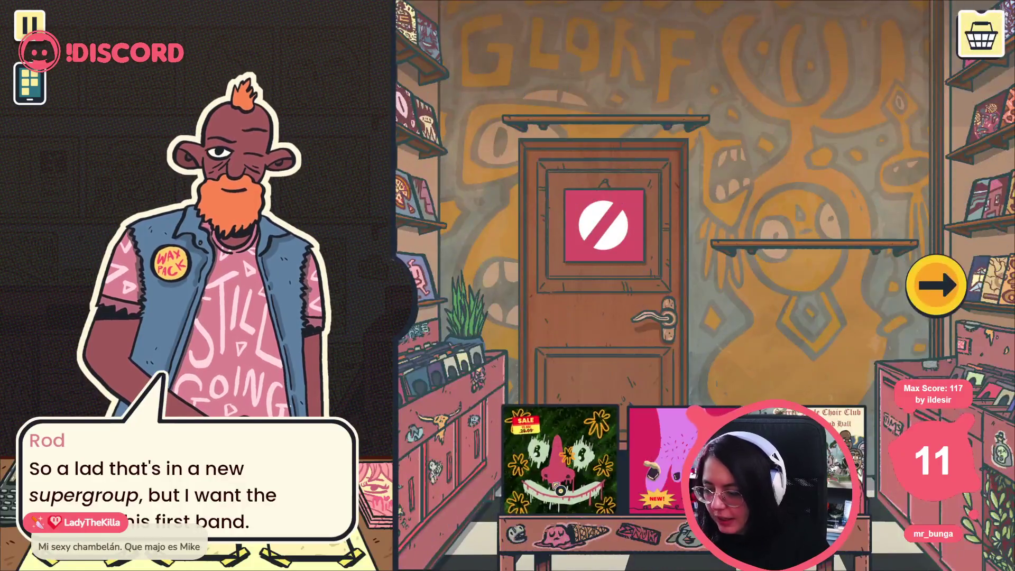
left_click(572, 460)
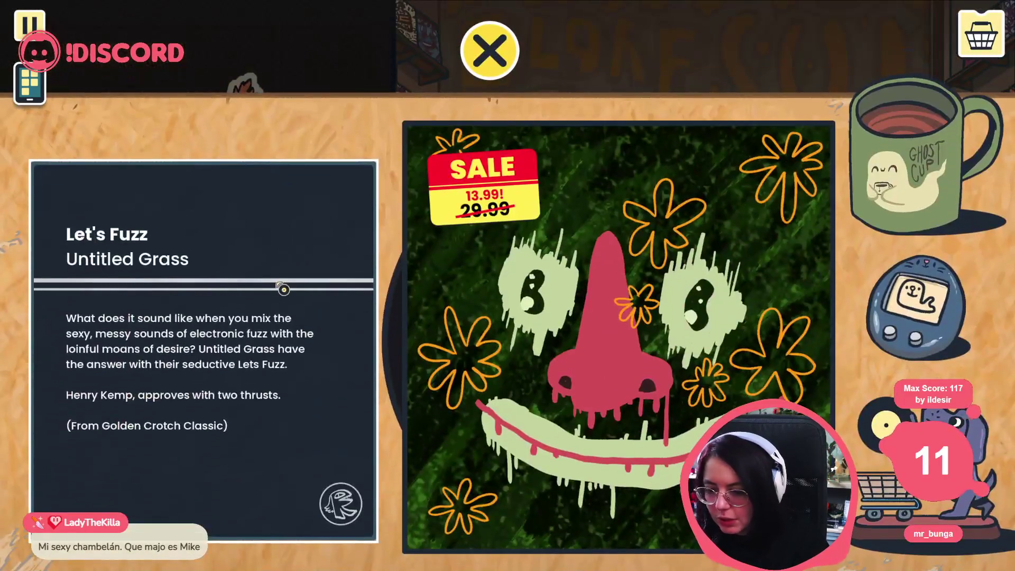
left_click(474, 60)
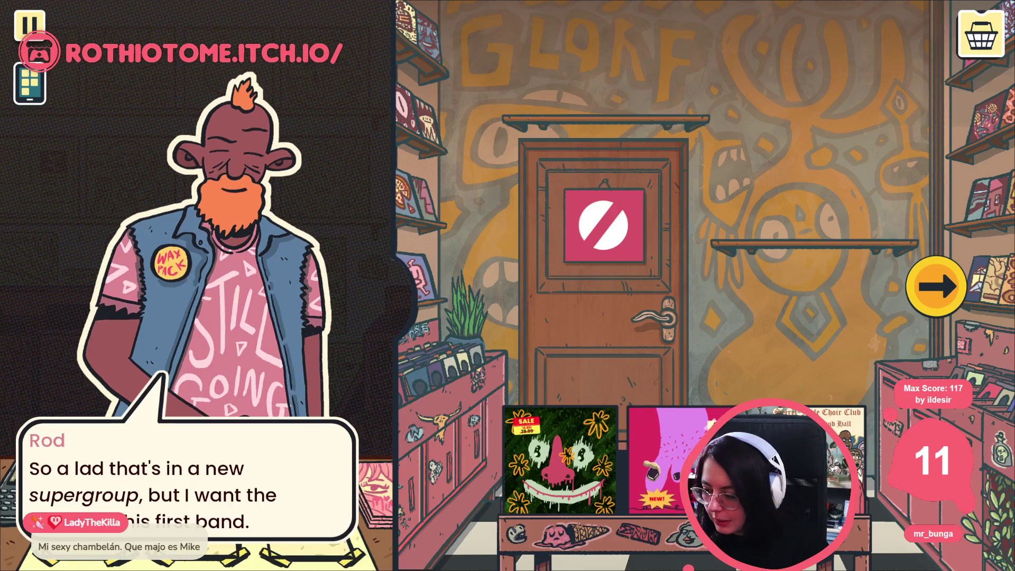
left_click(642, 458)
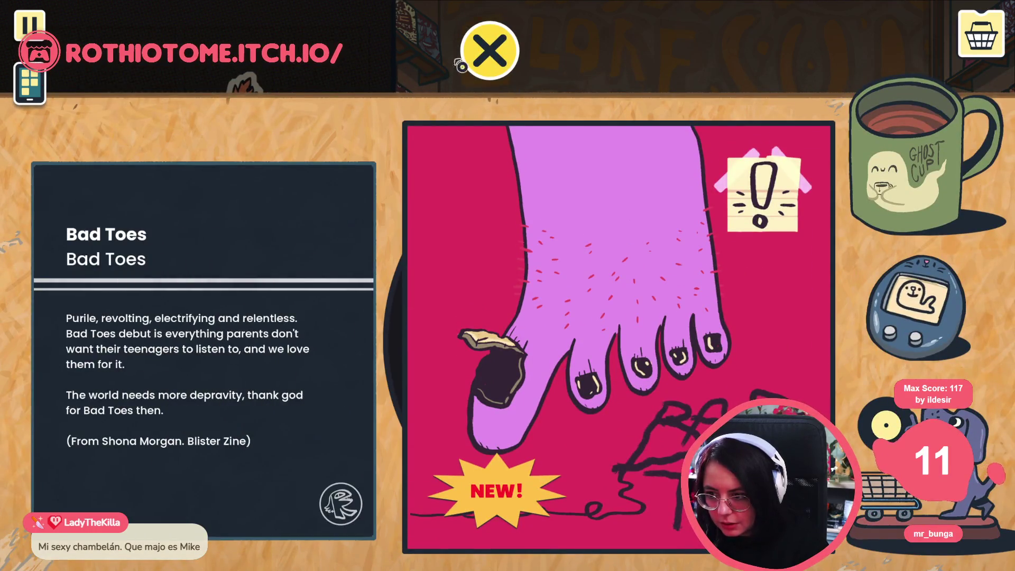
left_click(478, 52)
left_click(809, 415)
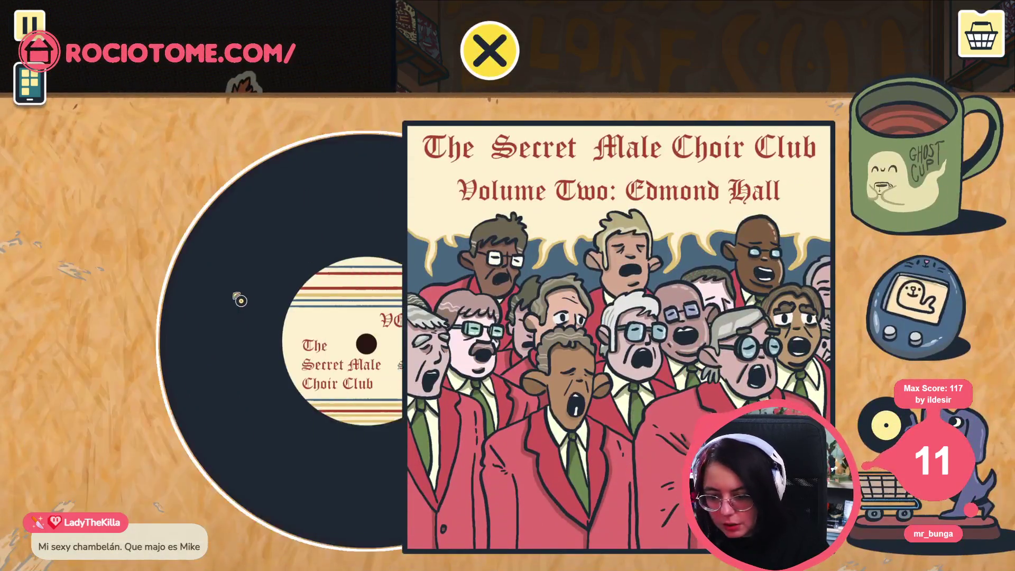
left_click(497, 45)
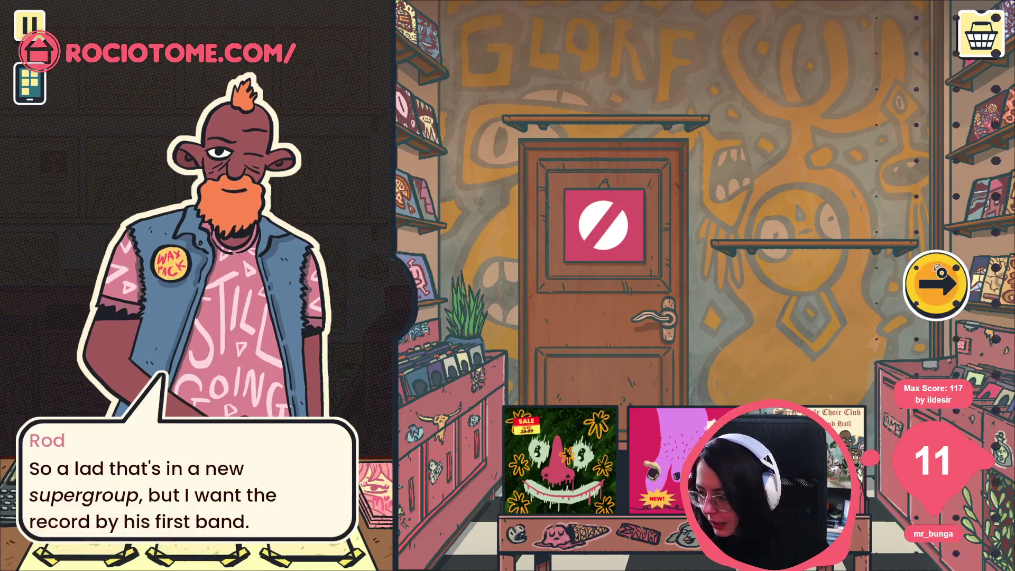
Step: Inspect the Mimi, Still Mimi and Going Gringles records on the next wall
left_click(725, 279)
left_click(856, 103)
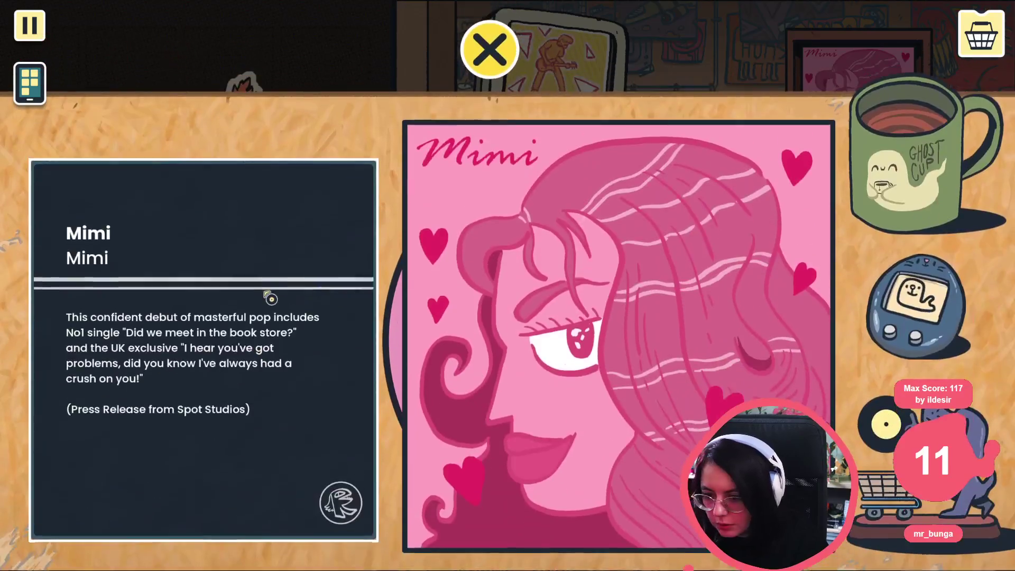
left_click(489, 51)
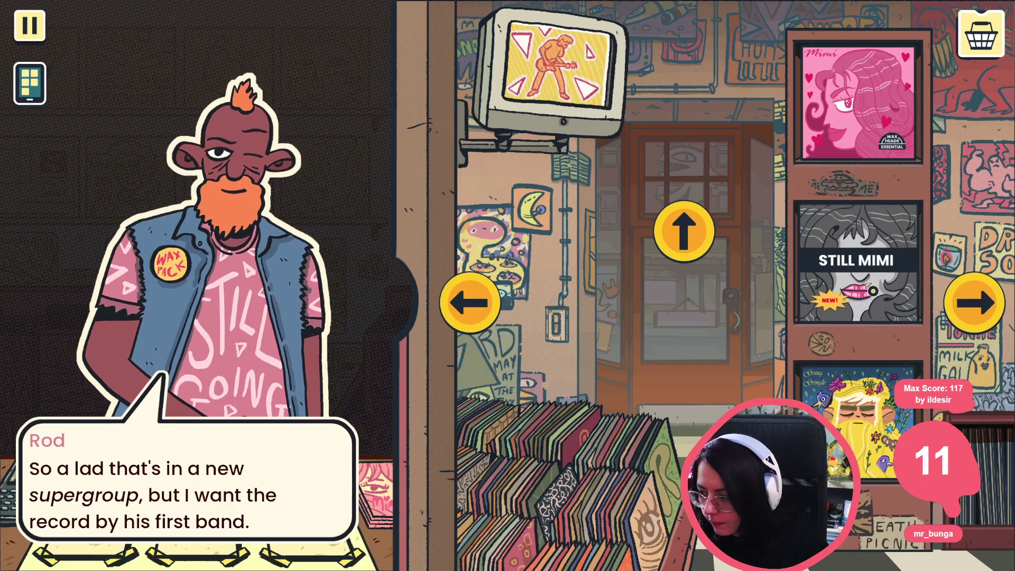
left_click(857, 262)
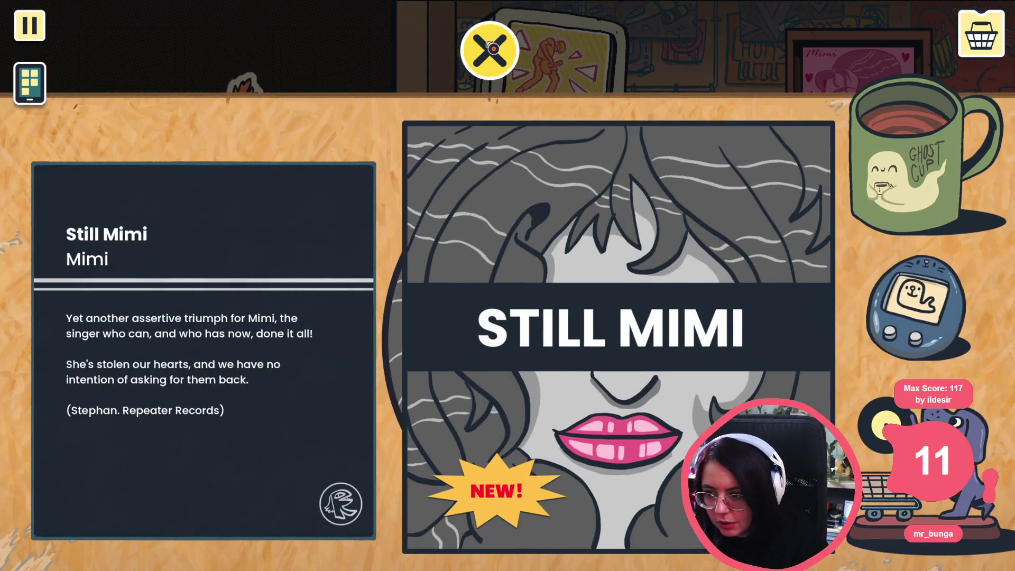
left_click(493, 48)
left_click(870, 379)
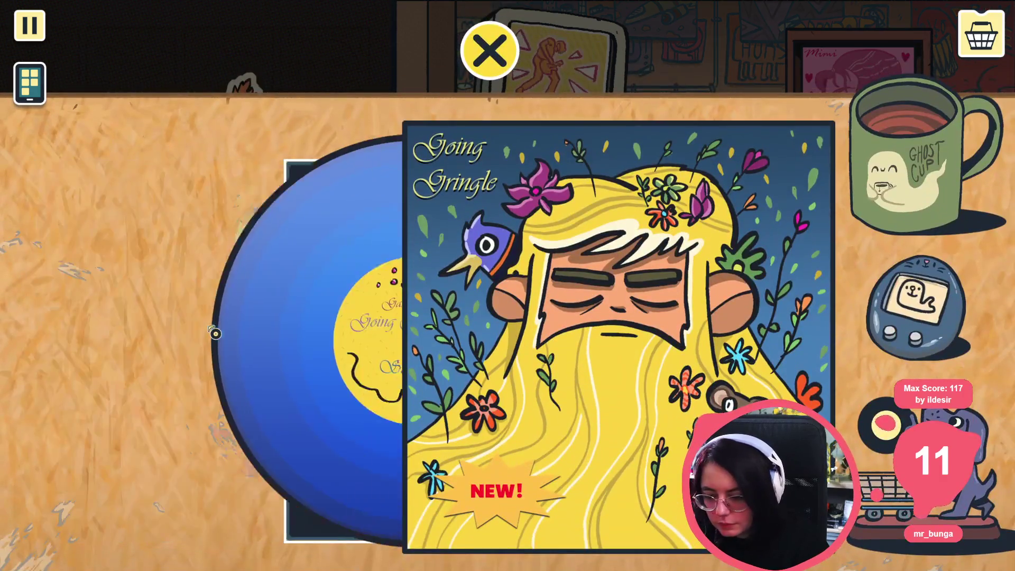
left_click(494, 54)
Step: Inspect the red Sister, Sister Snake and Door to a Light records
left_click(466, 296)
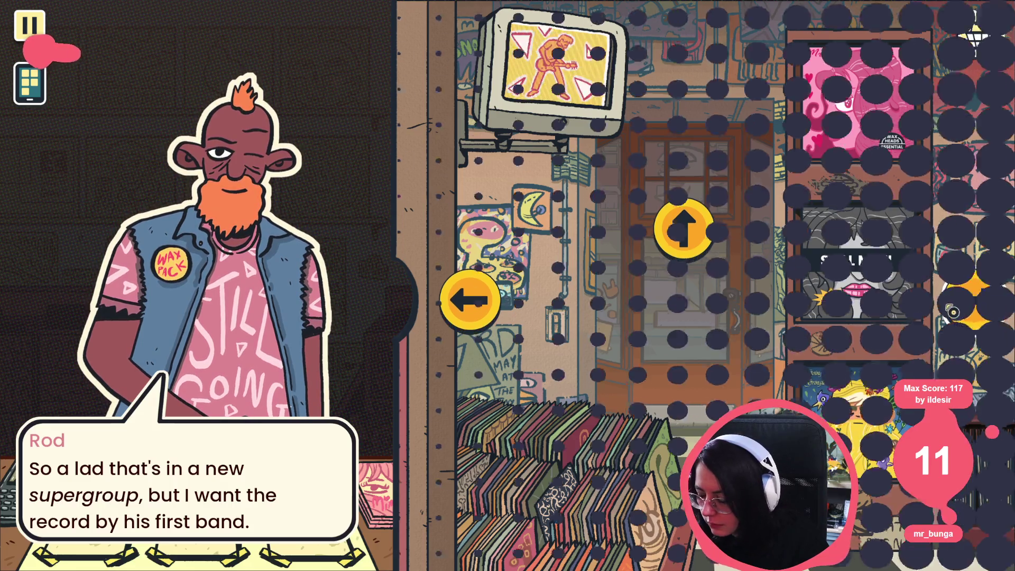
left_click(492, 186)
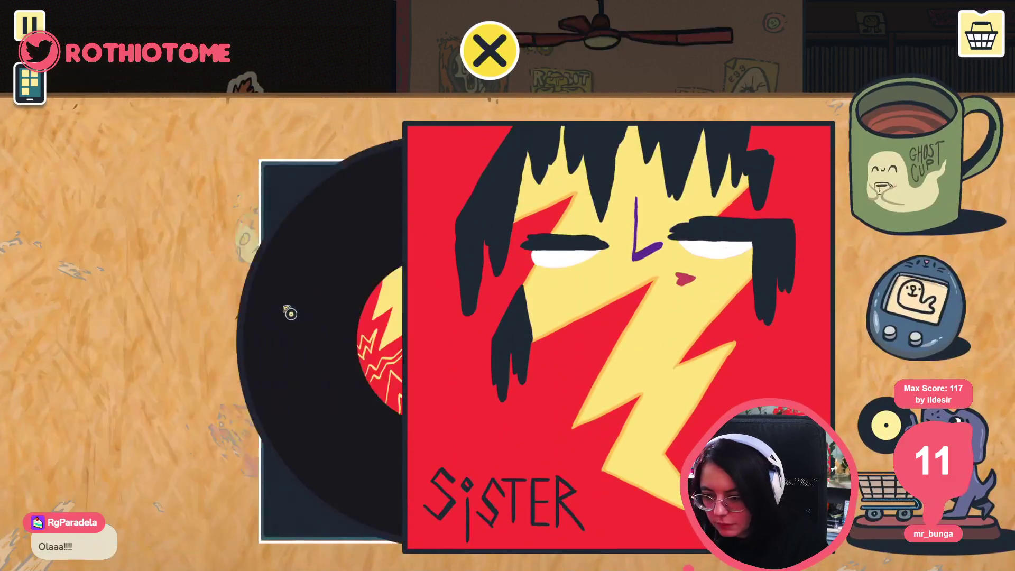
left_click(505, 60)
left_click(487, 169)
left_click(492, 53)
left_click(600, 168)
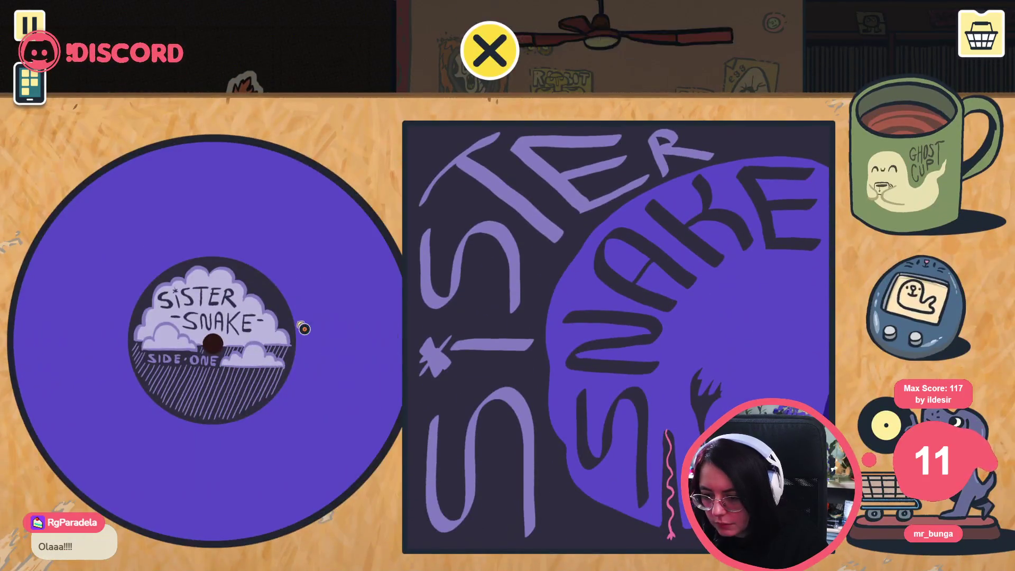
left_click(490, 48)
left_click(707, 213)
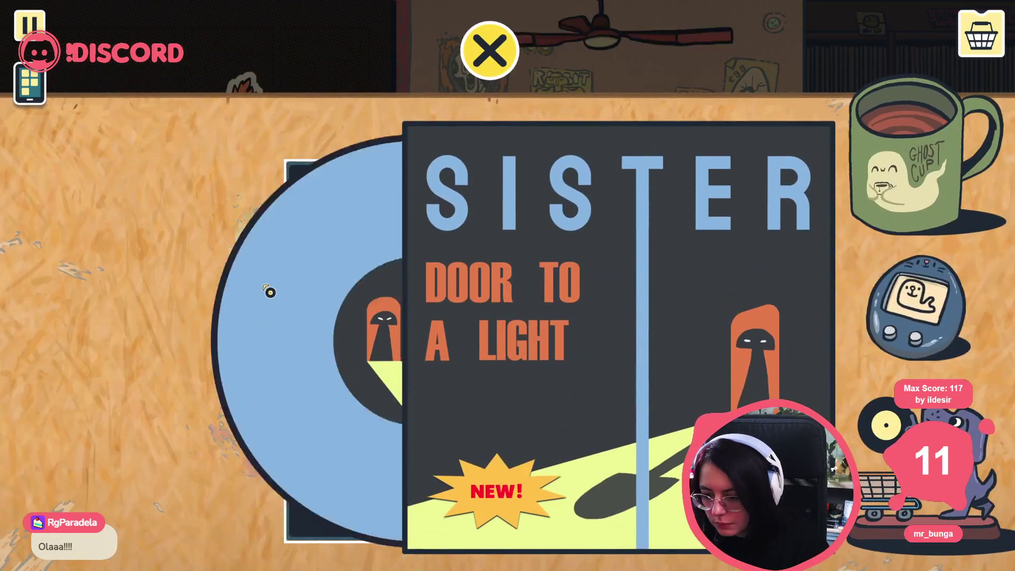
left_click(508, 35)
Step: In the next room, check Live at the Snack Bar and Bruck, then take Ego, Sunny Side Up to checkout
left_click(970, 296)
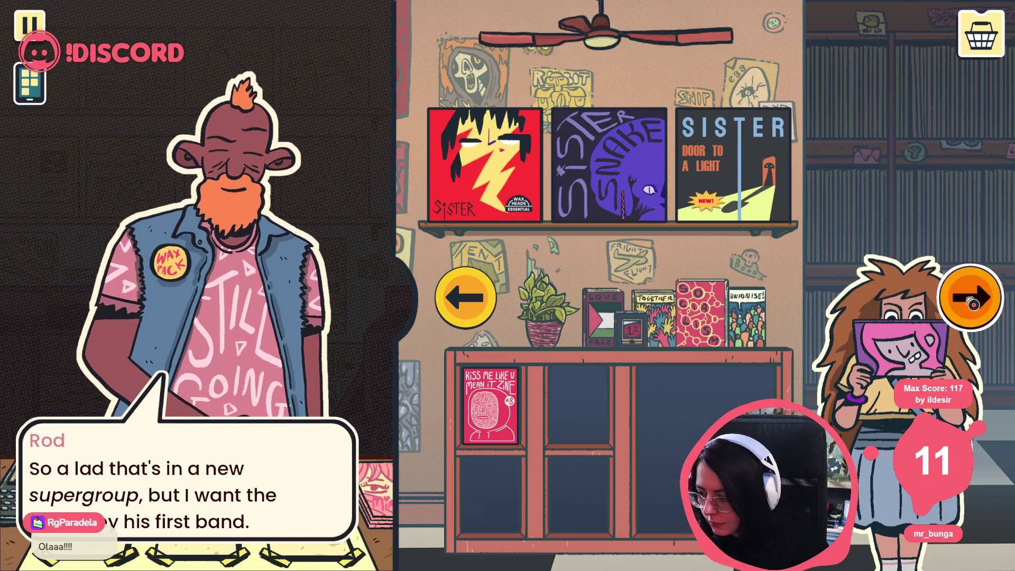
left_click(490, 465)
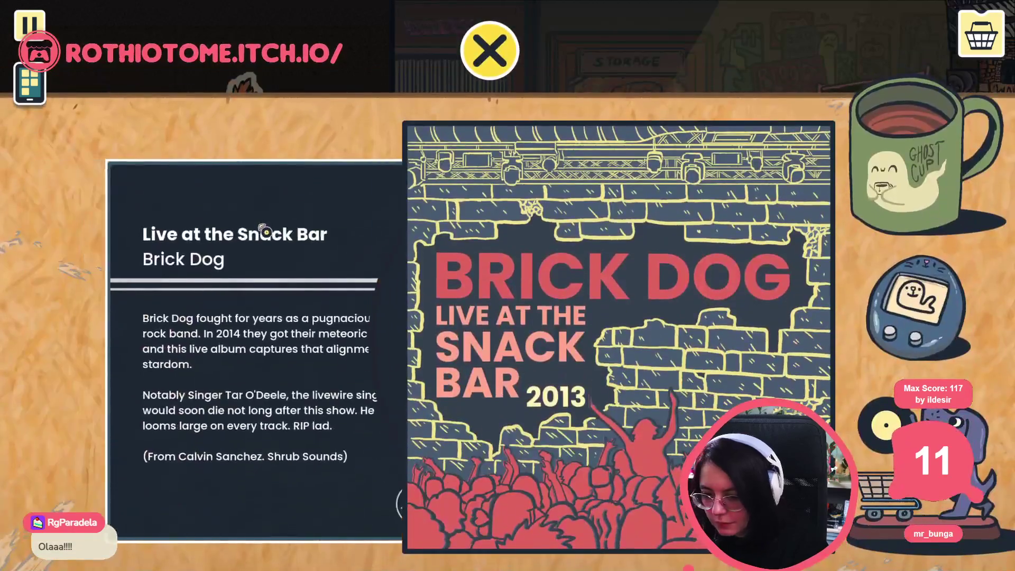
left_click(511, 64)
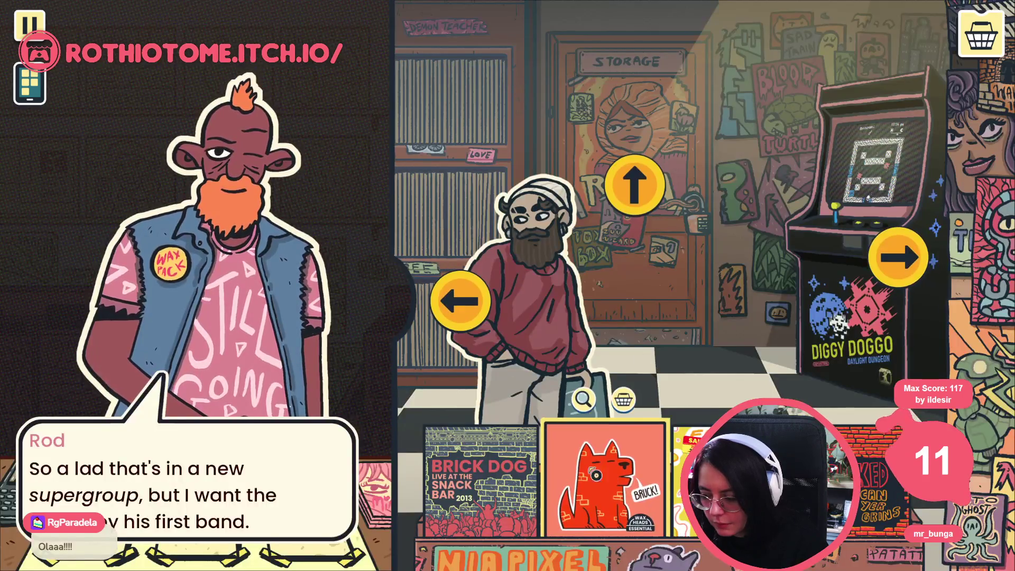
left_click(608, 478)
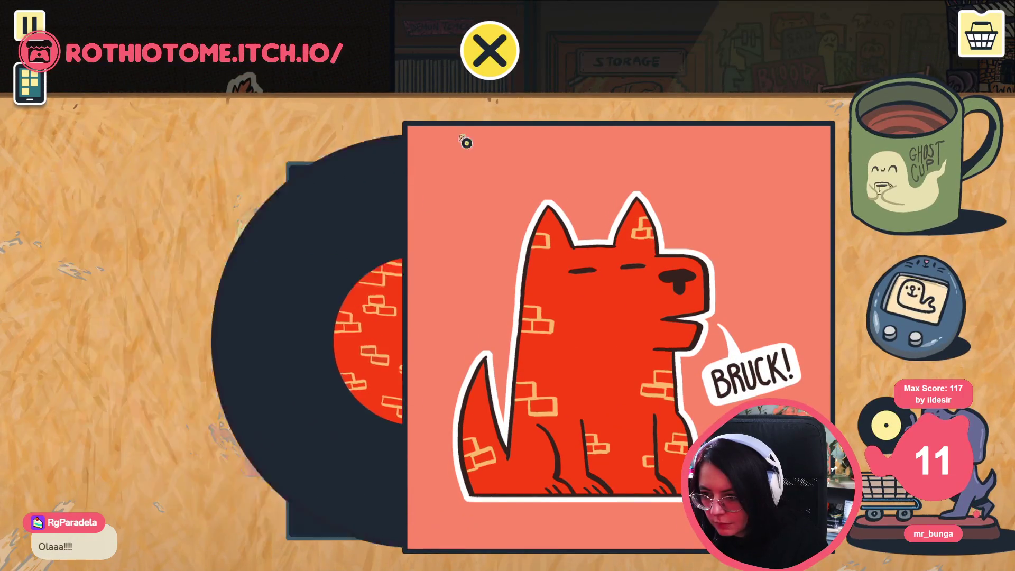
left_click(460, 154)
left_click(676, 476)
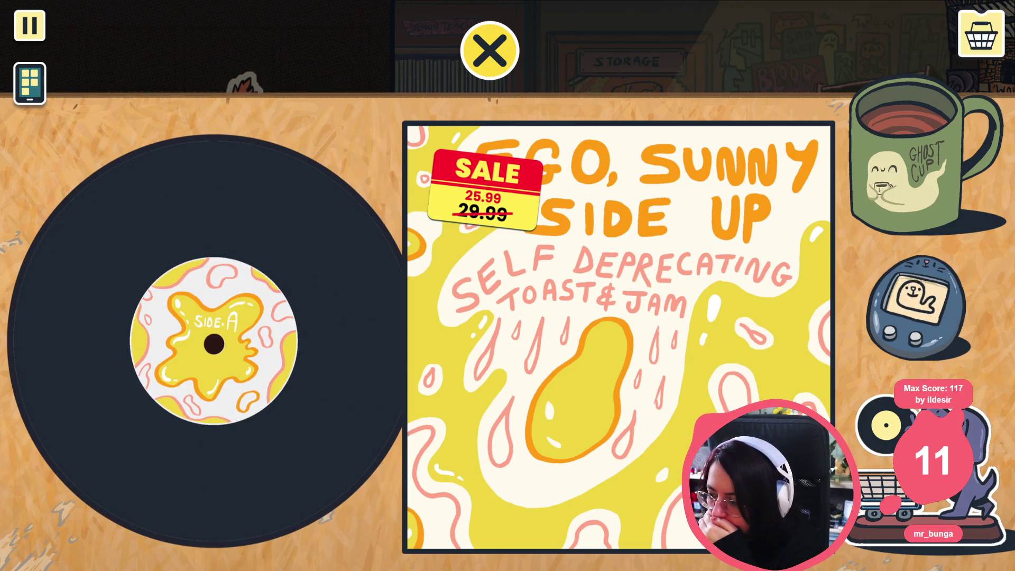
left_click(981, 33)
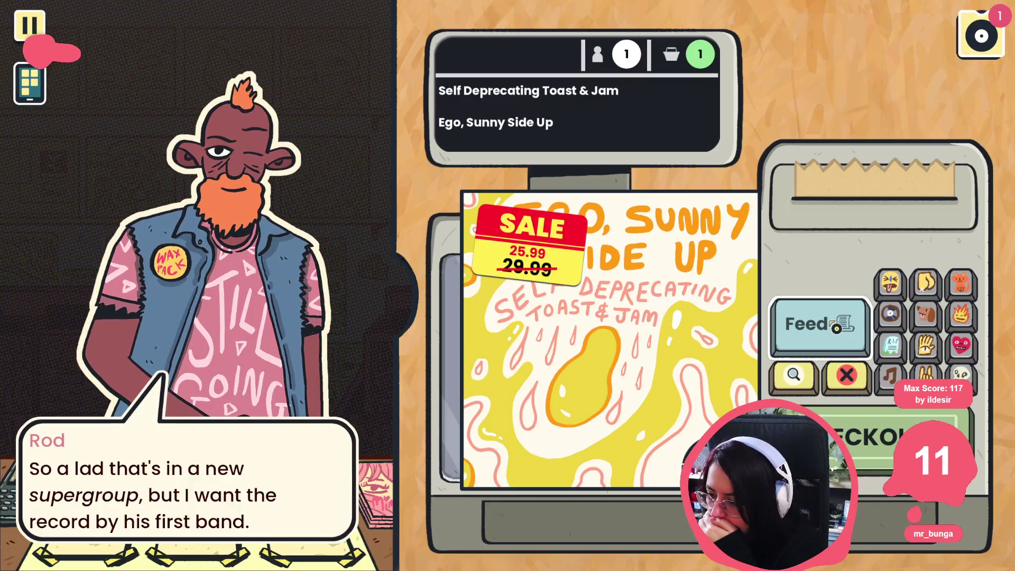
Step: Print the receipt, add two heart and two cat stickers, check out and confirm recommending it
left_click(845, 349)
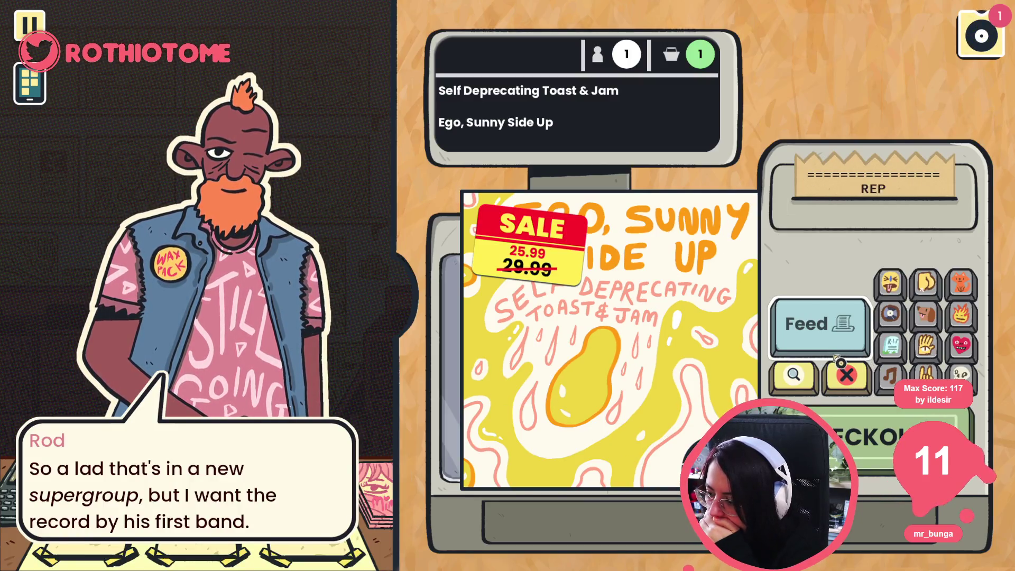
left_click(974, 357)
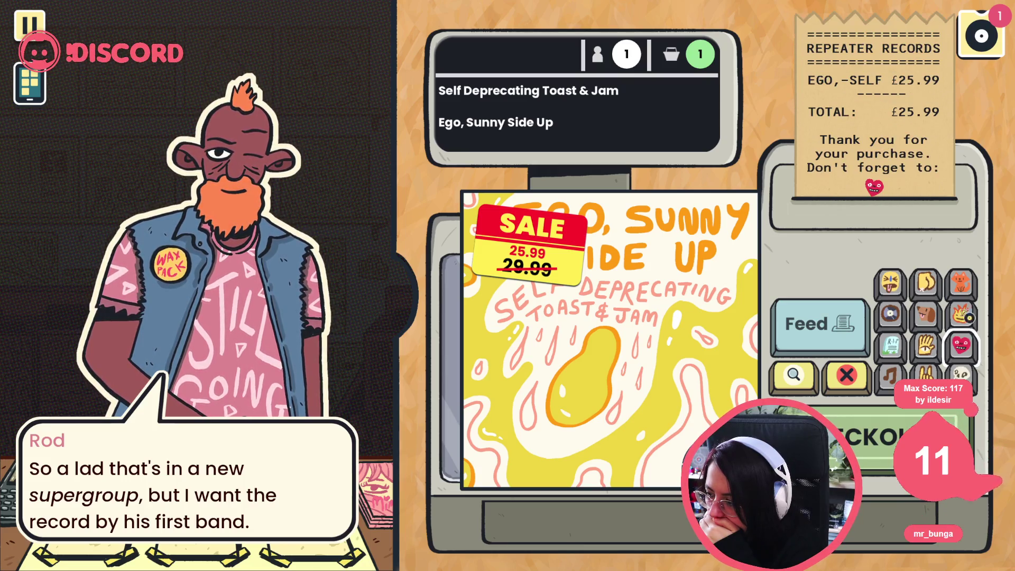
left_click(967, 286)
left_click(967, 297)
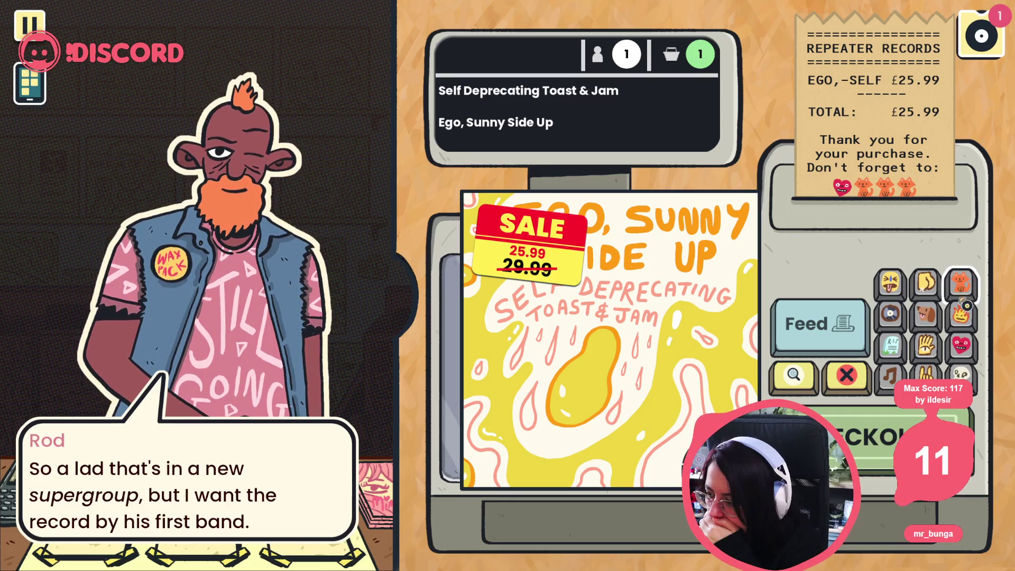
left_click(972, 360)
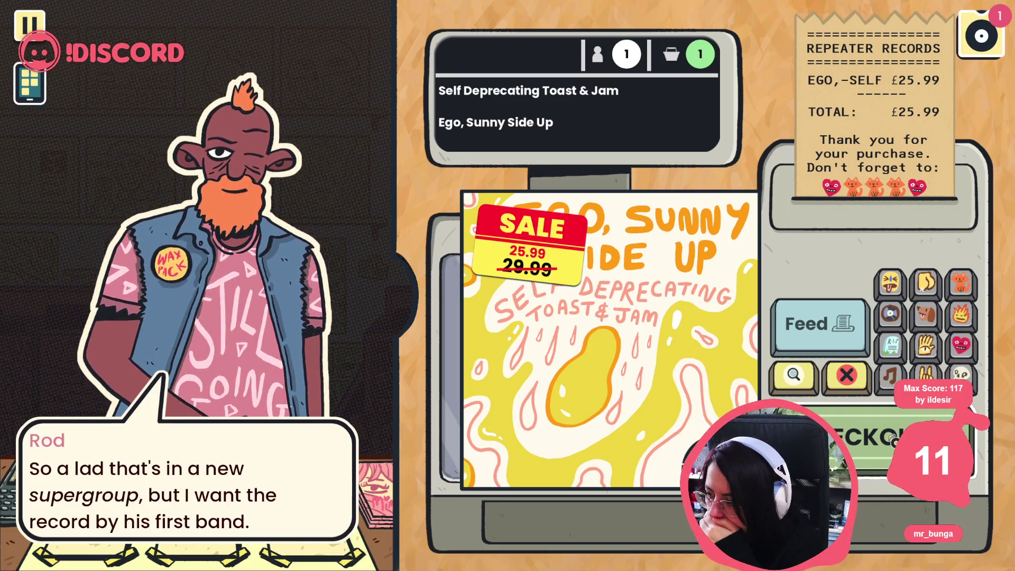
left_click(878, 434)
left_click(429, 309)
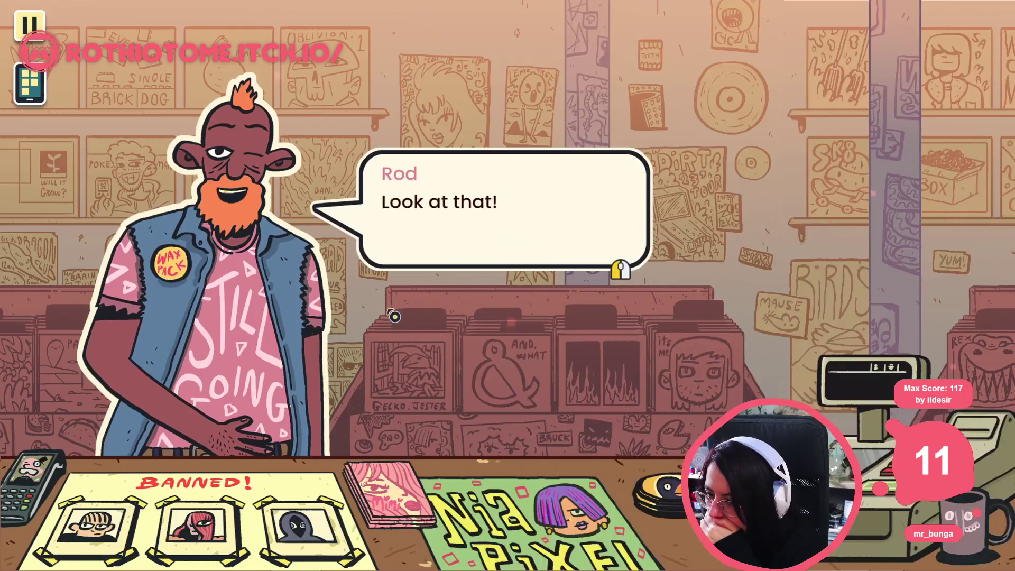
Step: Play through Rod's "Rad!" verdict and Rita Butterfly's arrival, then stop the game with F8
left_click(394, 317)
left_click(394, 316)
left_click(394, 316)
left_click(393, 317)
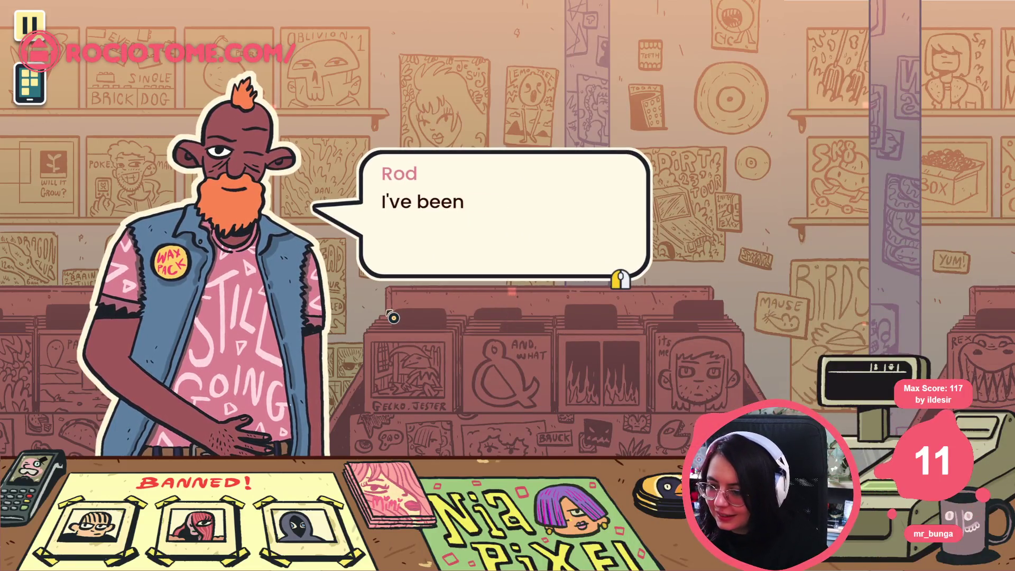
left_click(393, 318)
left_click(393, 317)
left_click(393, 317)
left_click(392, 318)
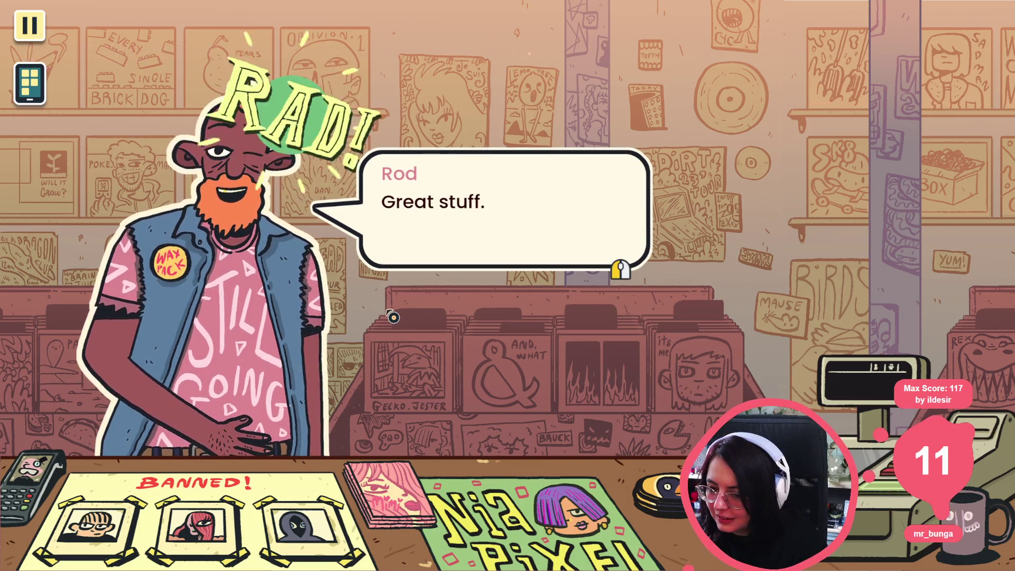
left_click(393, 317)
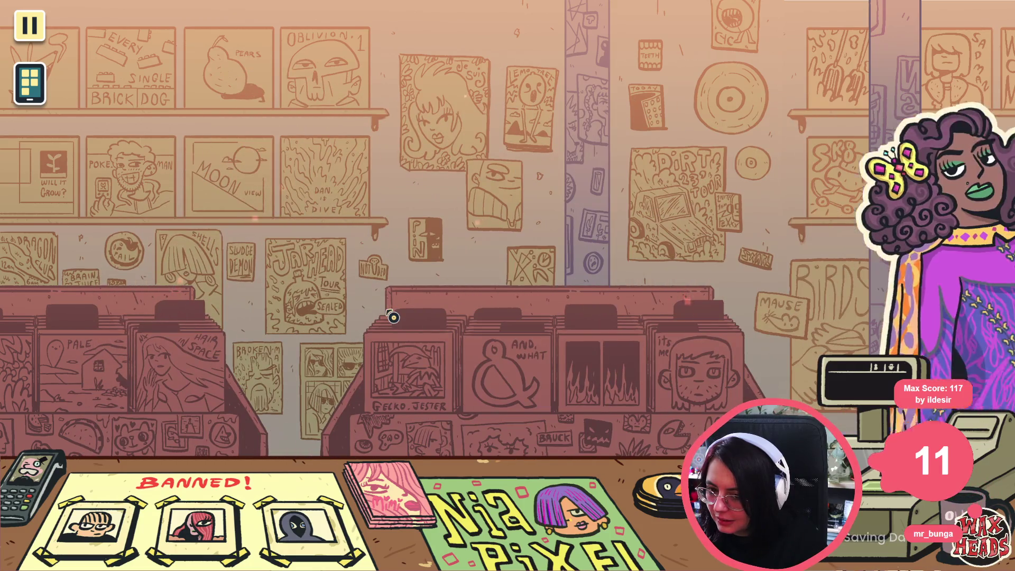
left_click(518, 196)
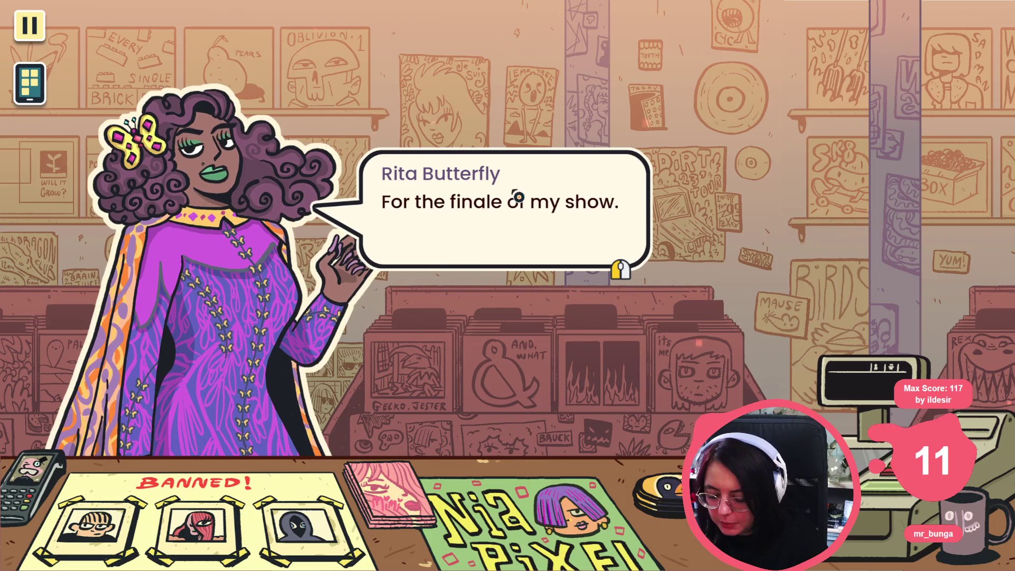
key("F8")
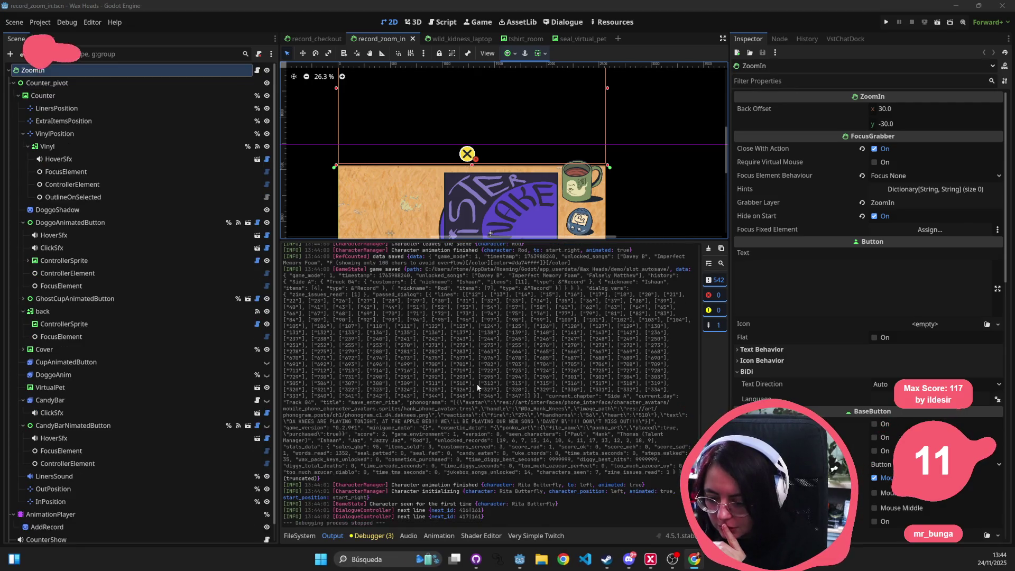
Step: Shrink the Output log panel and switch to the Dialogue editor showing the intro script
scroll(454, 361, "up", 10)
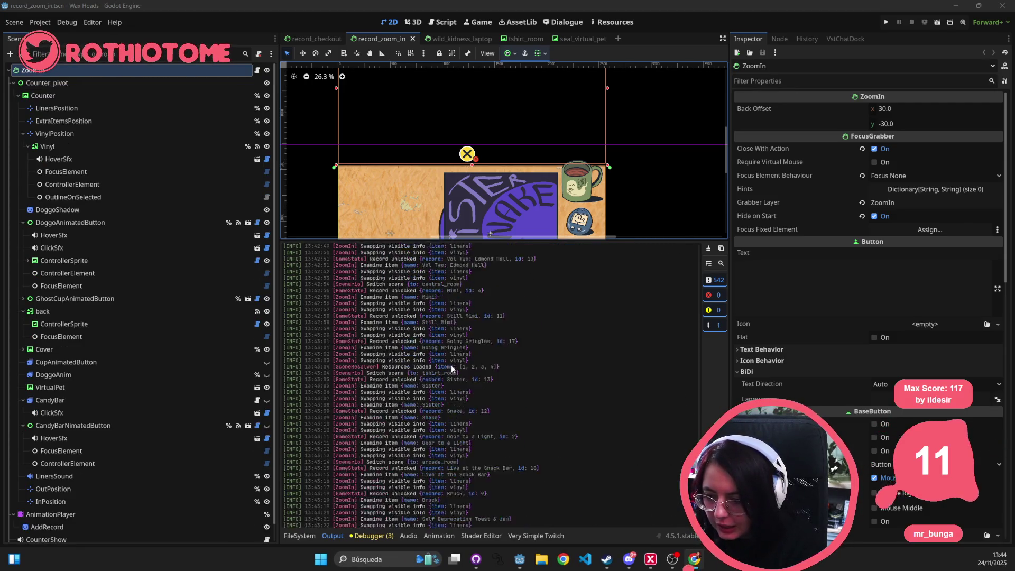
scroll(452, 365, "up", 10)
scroll(451, 369, "down", 10)
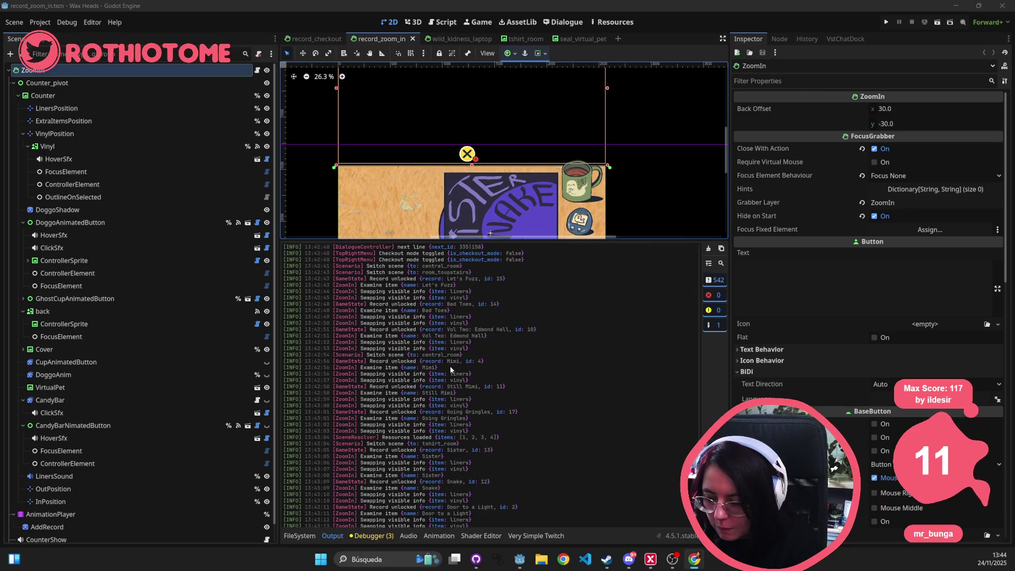
scroll(446, 429, "down", 15)
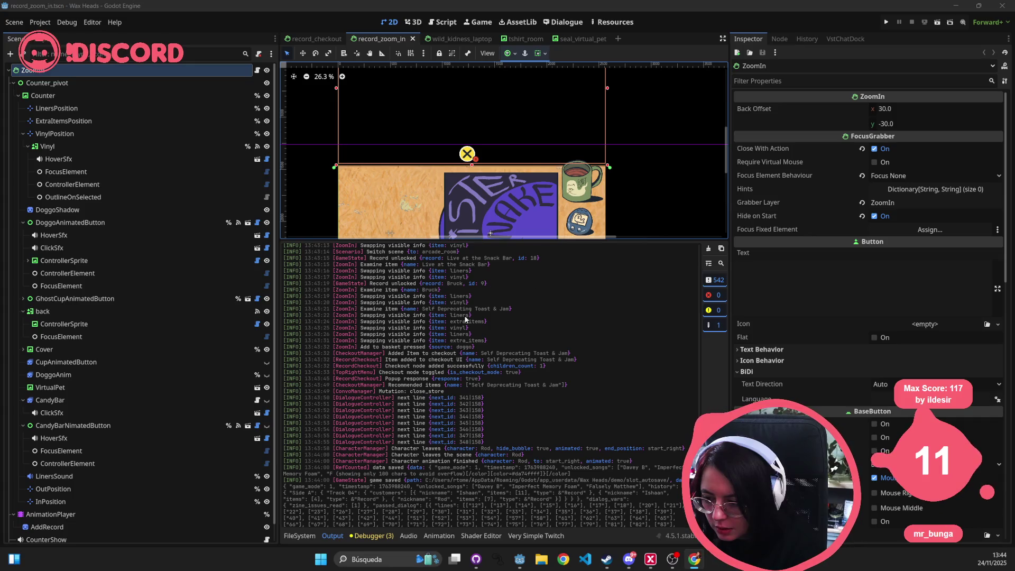
scroll(422, 296, "down", 5)
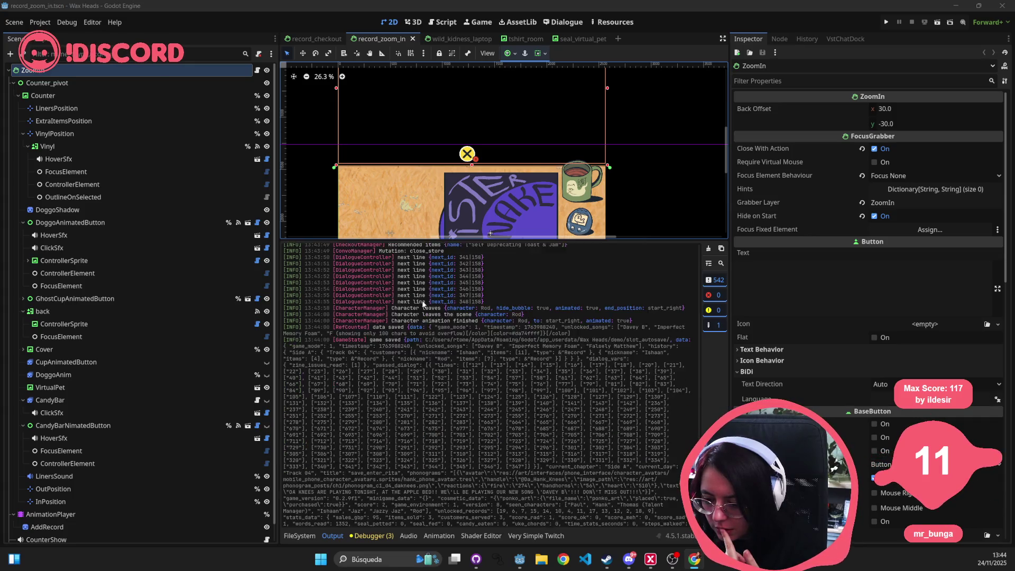
scroll(423, 301, "down", 5)
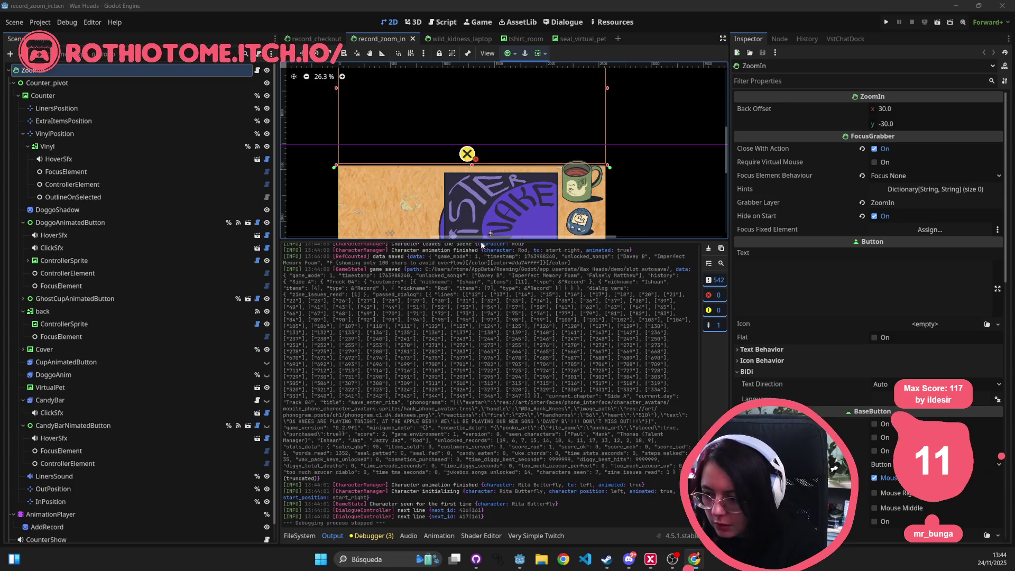
left_click_drag(482, 239, 495, 434)
left_click(563, 22)
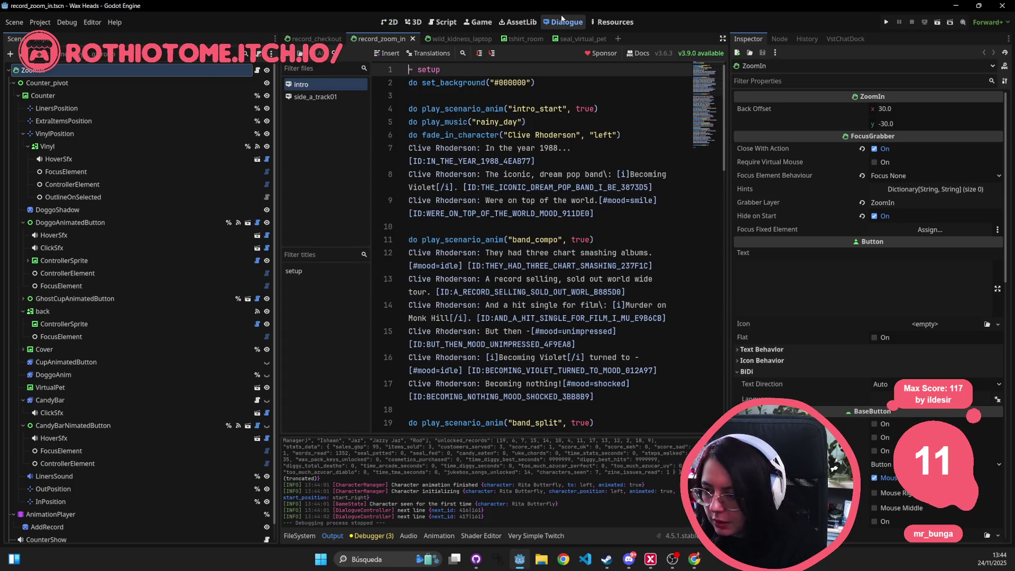
Step: Open the side_a_track04 dialogue through a quick resource search for 'track04'
left_click(484, 215)
key("alt+shift+o")
type("track04")
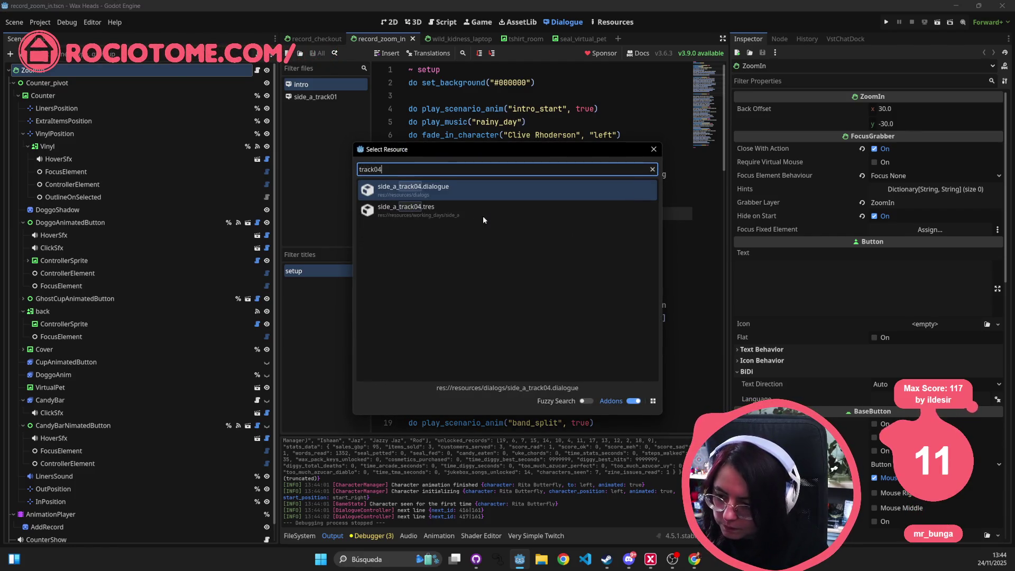
key("Return")
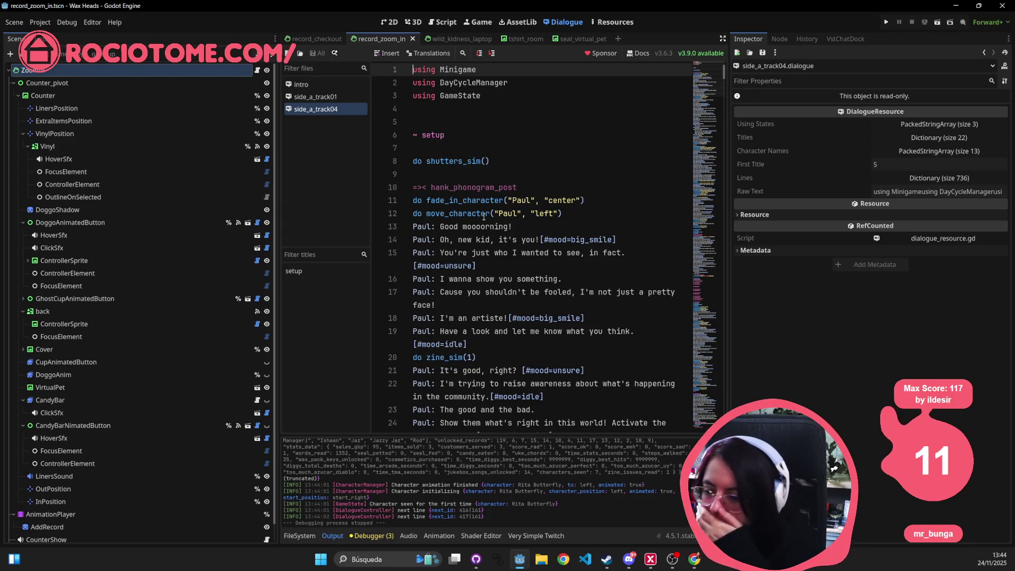
scroll(497, 204, "down", 20)
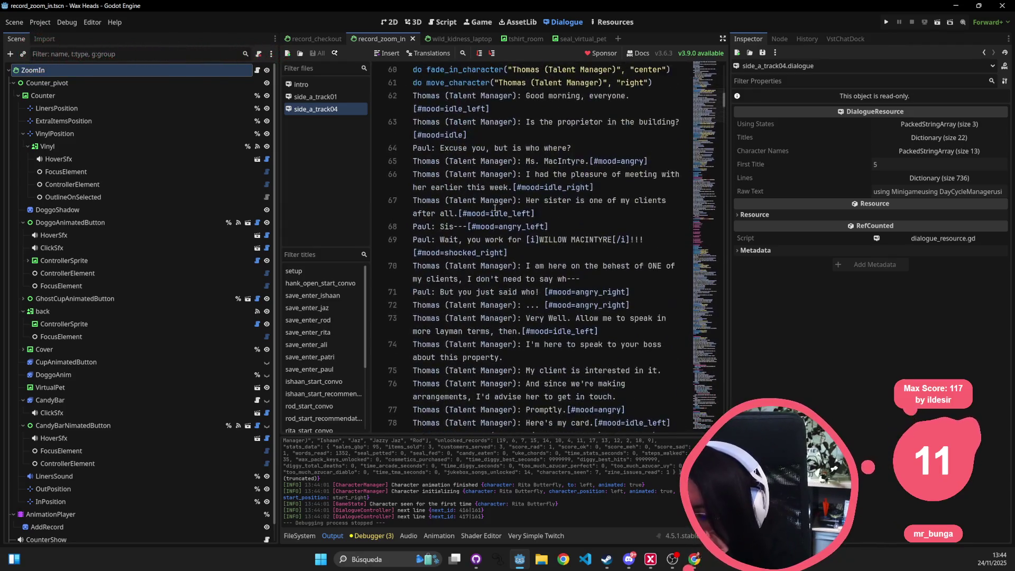
scroll(494, 210, "down", 15)
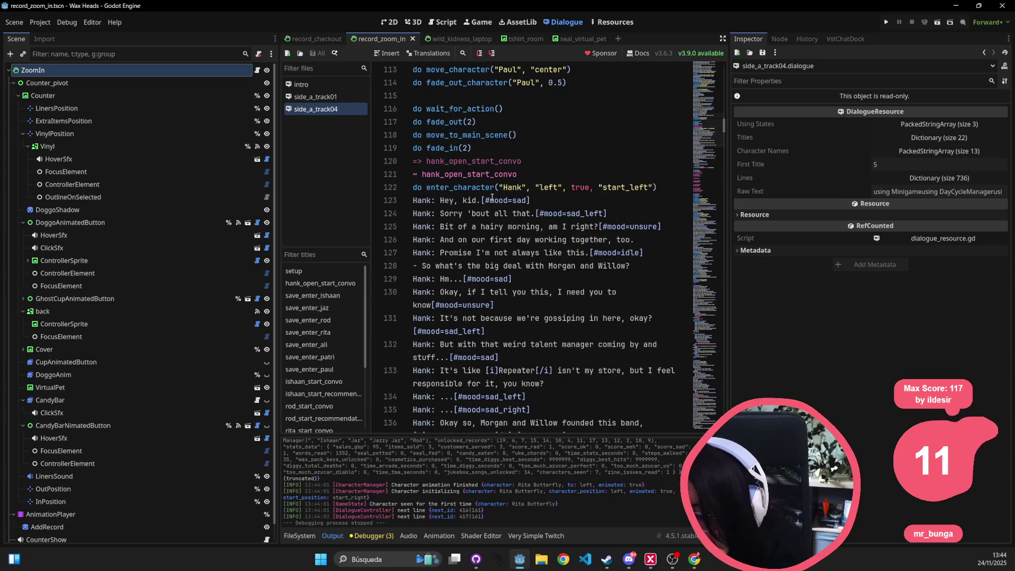
scroll(480, 212, "down", 7)
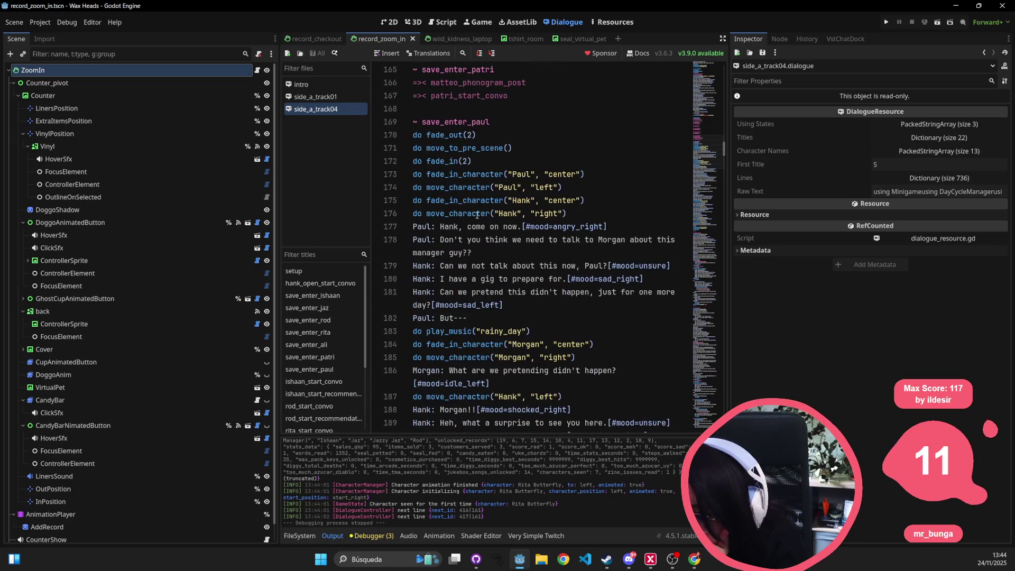
Step: Search the dialogue for 'roy' and jump to the rod_start_convo section
left_click(480, 212)
key("ctrl+f")
type("roy")
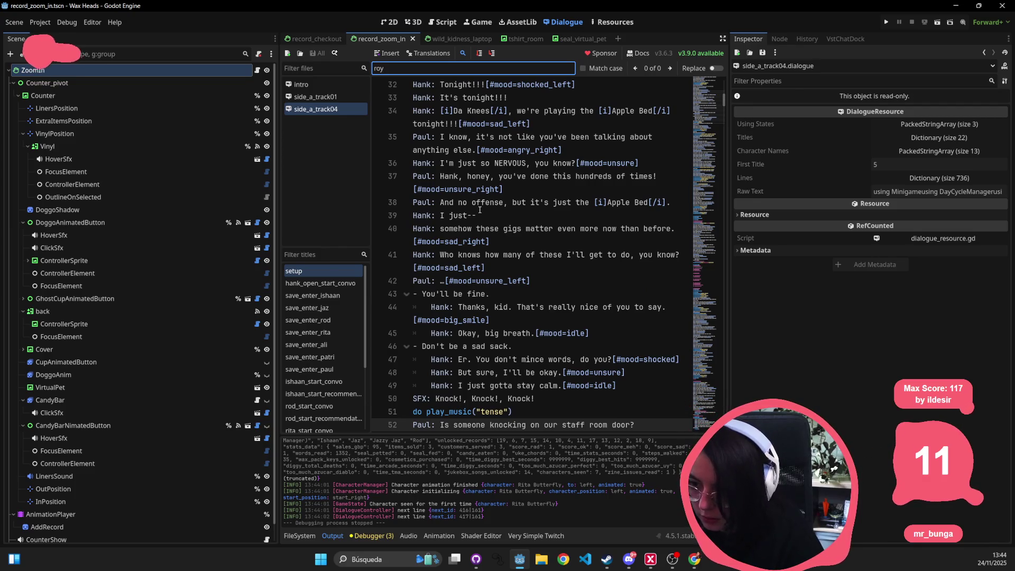
left_click(501, 324)
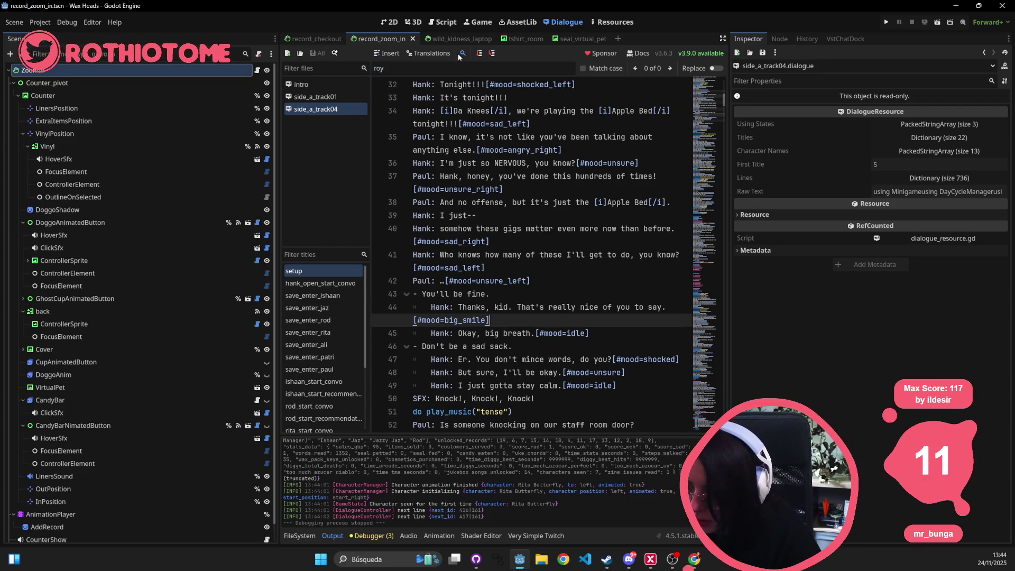
left_click(448, 69)
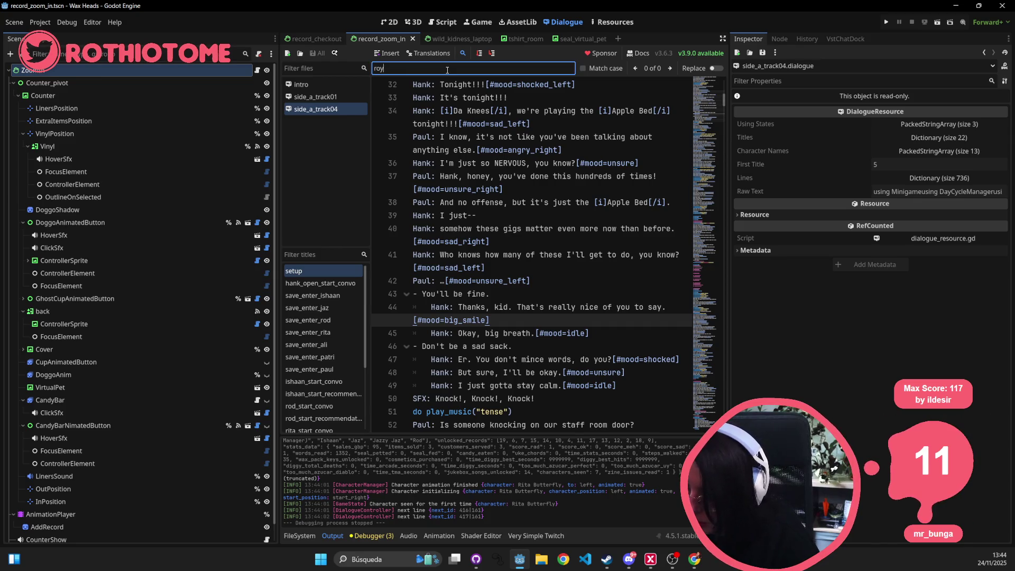
scroll(338, 304, "down", 5)
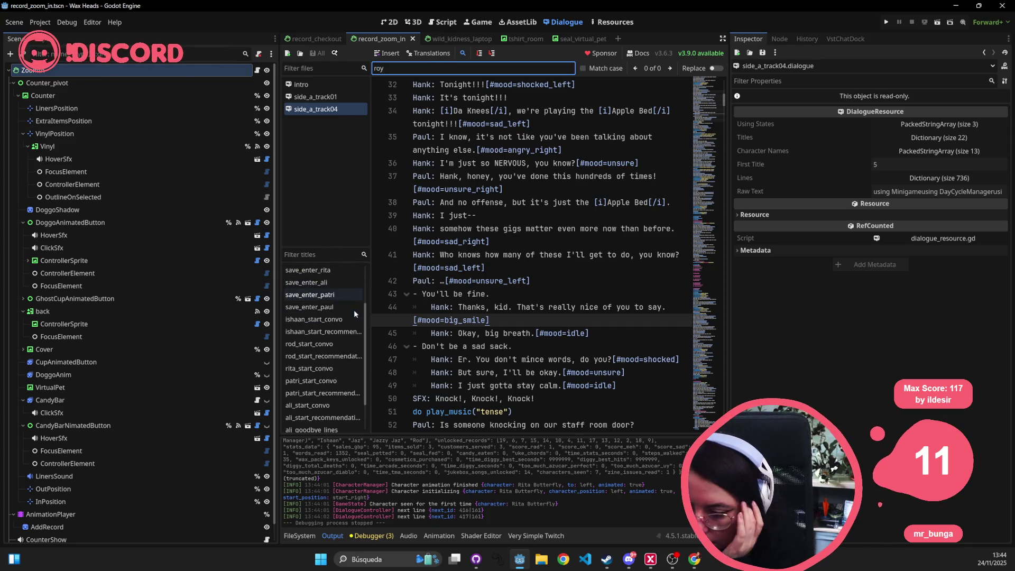
left_click(331, 302)
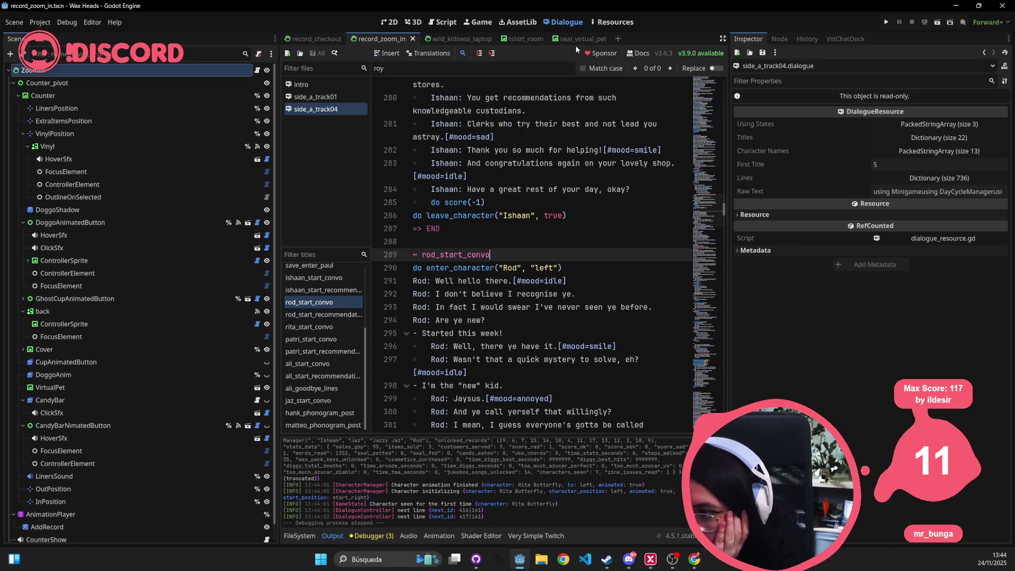
key("ctrl+f")
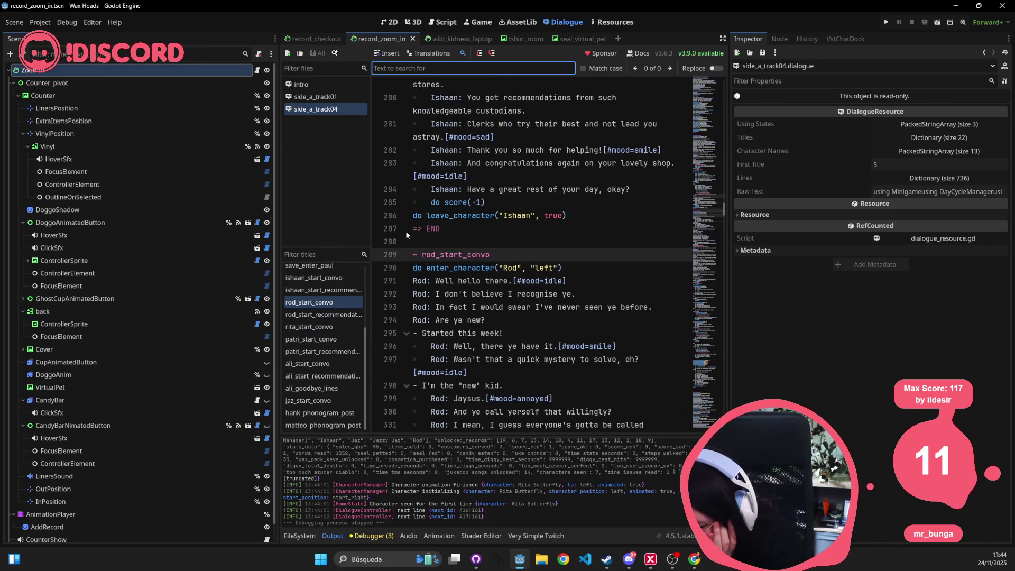
left_click(533, 295)
Step: Scroll to Rod's recommendation block and select its condition lines starting at line 315
scroll(533, 294, "down", 5)
scroll(533, 295, "down", 8)
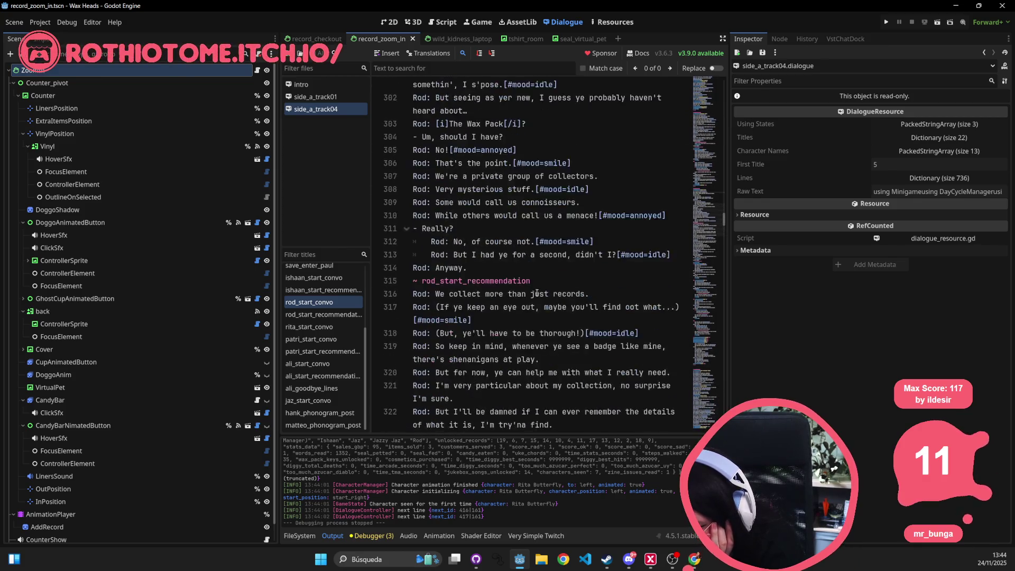
scroll(576, 285, "down", 2)
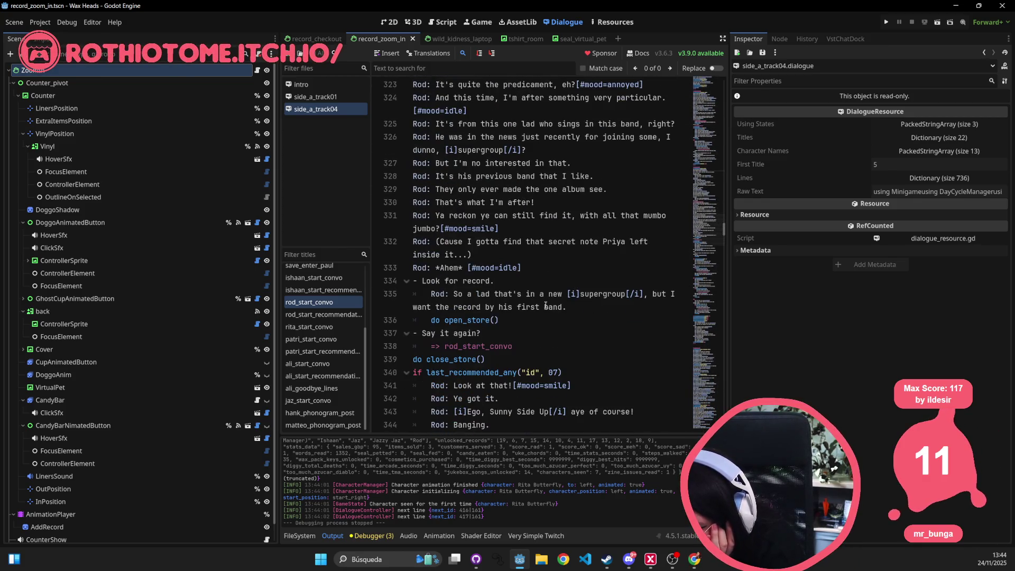
scroll(600, 289, "down", 3)
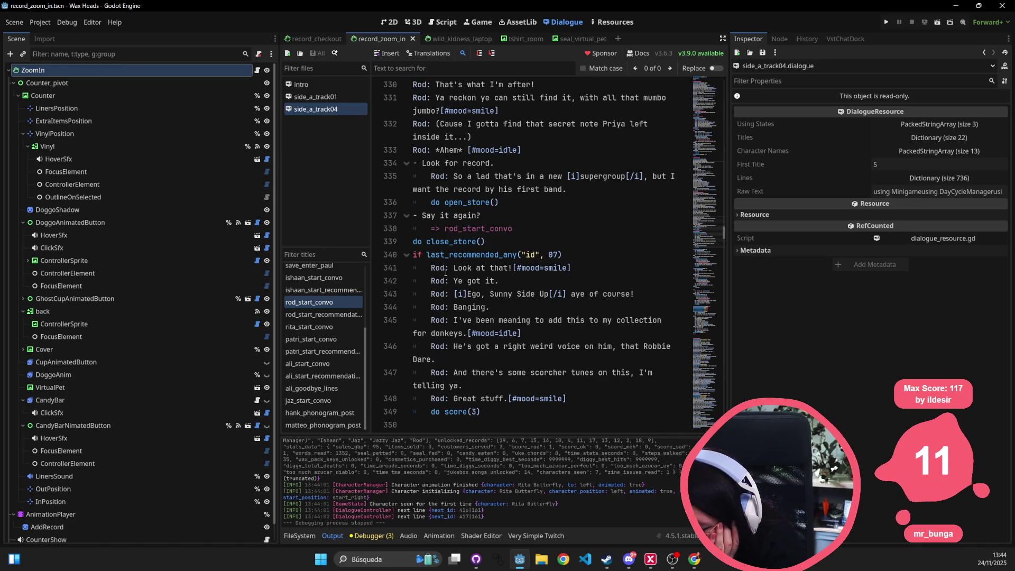
scroll(469, 297, "down", 1)
scroll(472, 295, "down", 1)
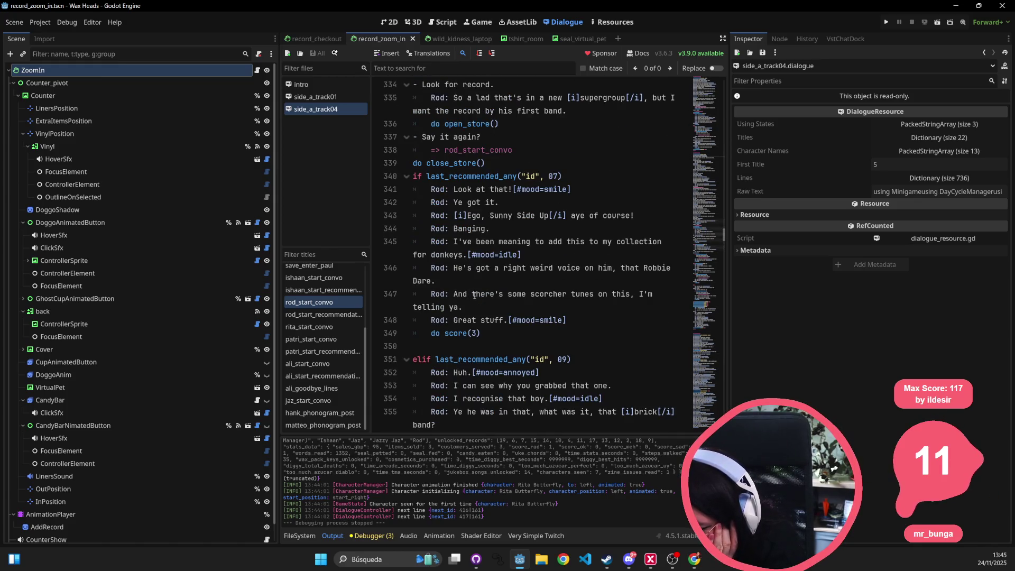
scroll(476, 295, "up", 6)
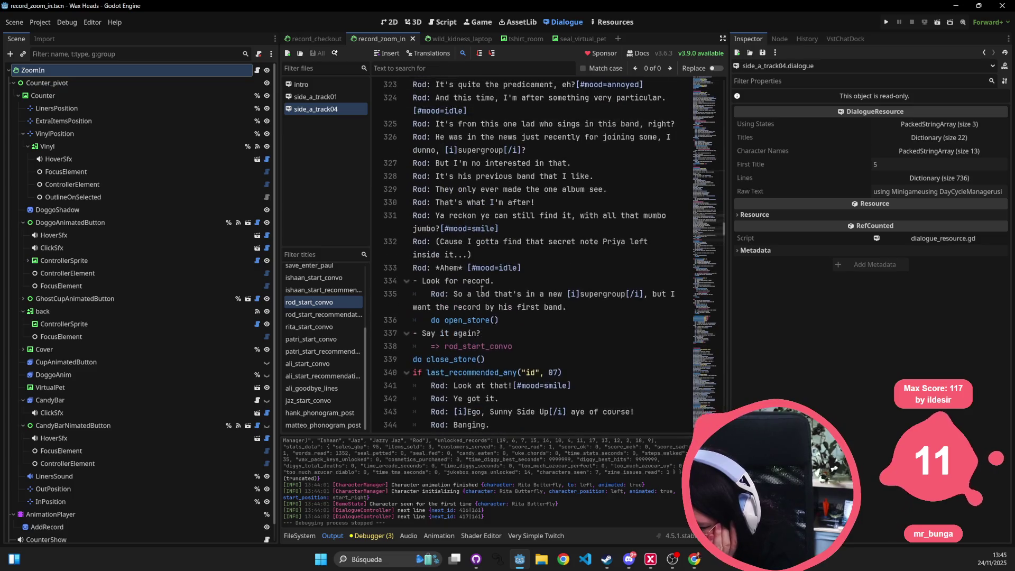
scroll(482, 289, "up", 3)
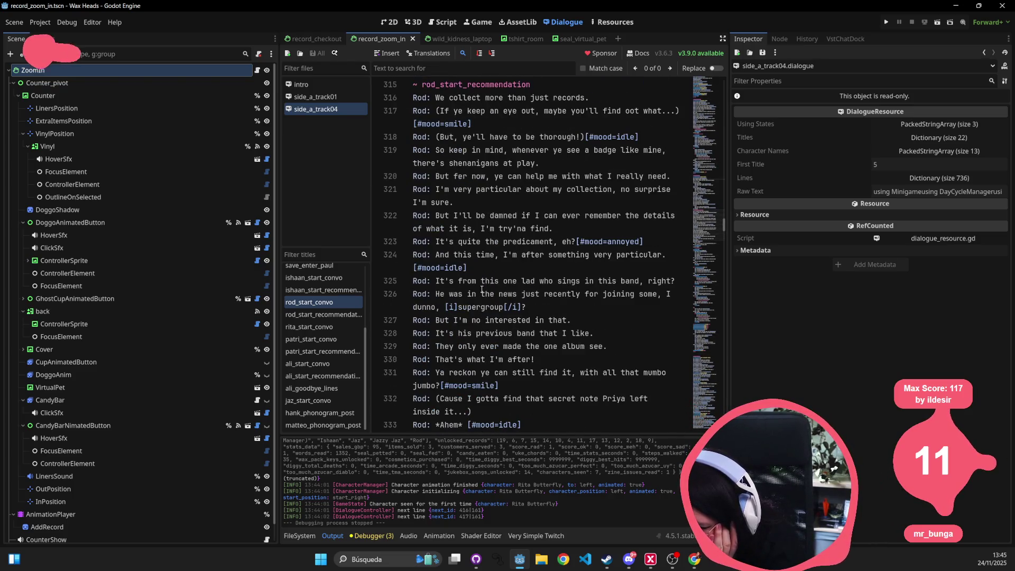
scroll(482, 275, "up", 1)
mouse_move(413, 123)
left_mouse_down()
mouse_move(529, 128)
mouse_move(577, 352)
mouse_move(588, 319)
mouse_move(598, 356)
mouse_move(608, 333)
mouse_move(614, 346)
left_mouse_up()
scroll(532, 169, "down", 5)
scroll(579, 347, "down", 1)
scroll(595, 346, "down", 1)
scroll(598, 349, "down", 1)
scroll(598, 357, "down", 2)
scroll(616, 335, "down", 1)
scroll(616, 334, "down", 1)
scroll(615, 335, "down", 1)
scroll(615, 335, "down", 2)
scroll(614, 345, "down", 4)
scroll(614, 345, "down", 1)
scroll(614, 345, "down", 5)
scroll(614, 346, "down", 1)
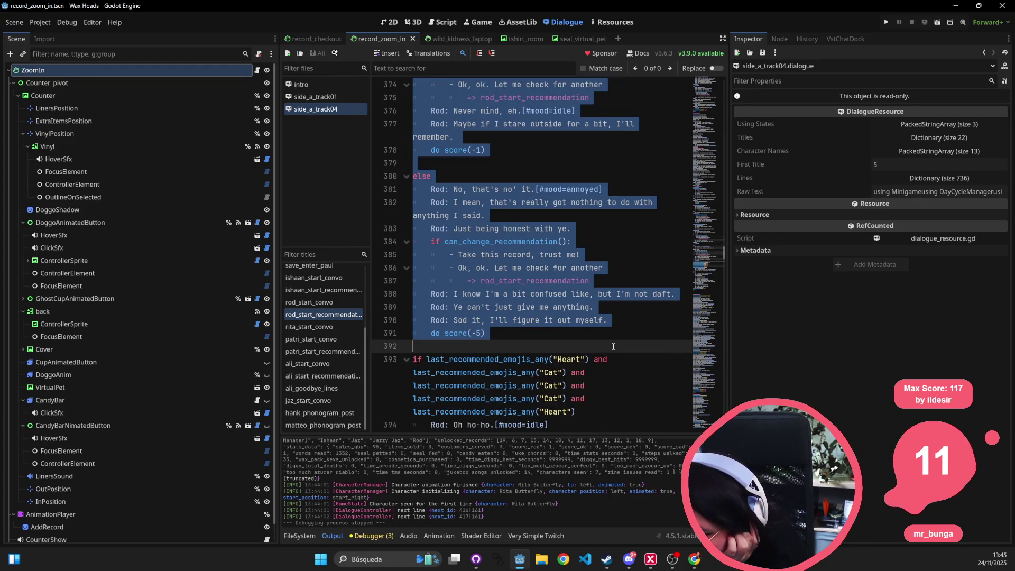
Step: Trim the selection to line 390 and pick out the last_recommended_emojis_any calls on lines 393 onward
mouse_move(613, 347)
left_mouse_down()
mouse_move(590, 320)
mouse_move(598, 337)
left_mouse_up()
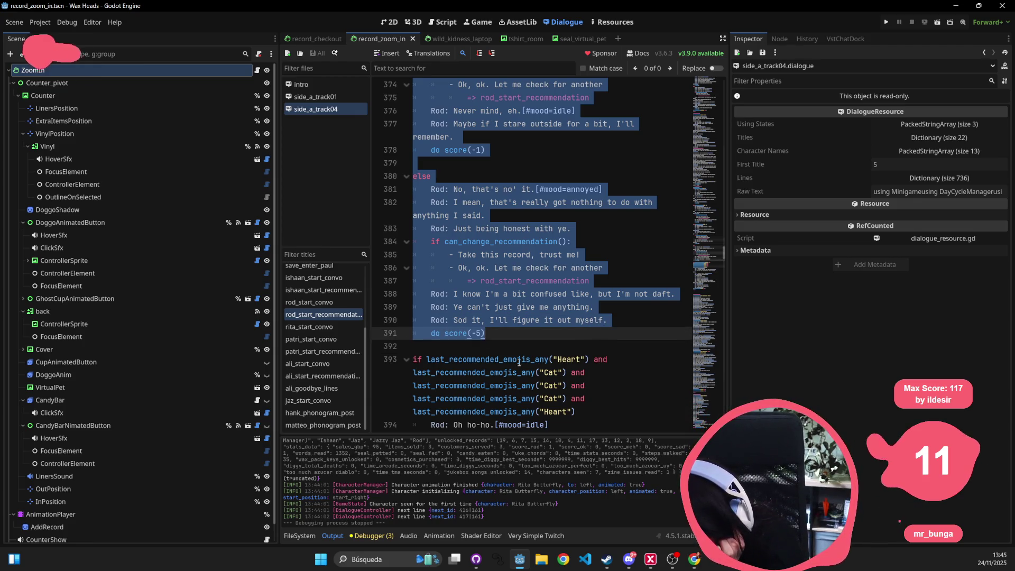
double_click(521, 360)
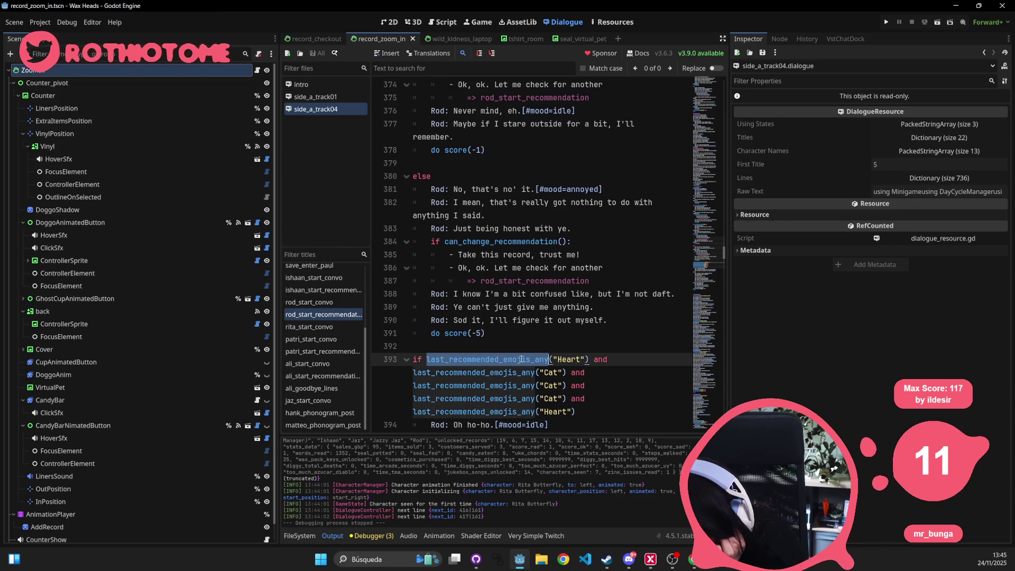
left_click(573, 361)
double_click(523, 384)
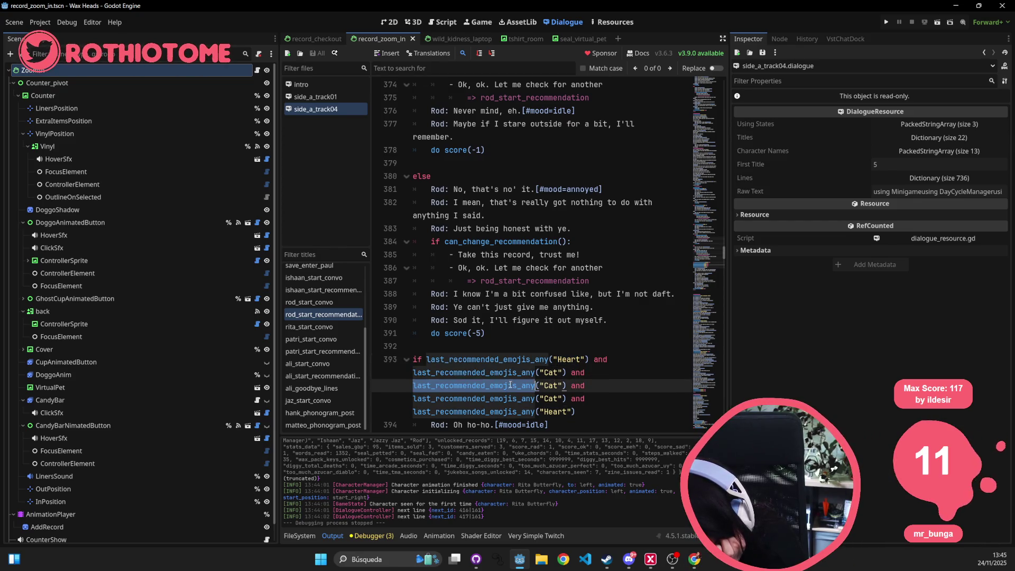
double_click(510, 399)
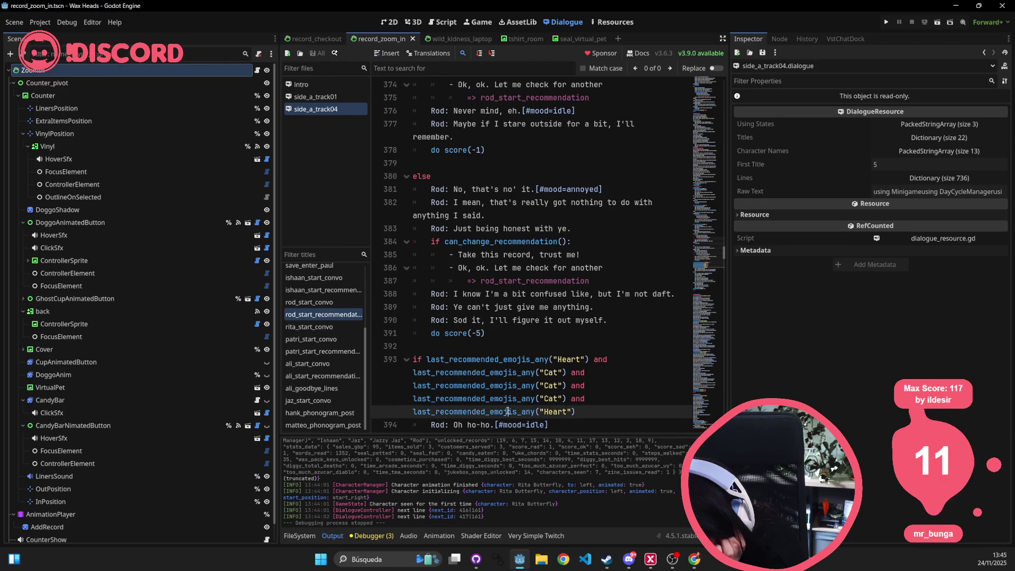
double_click(508, 411)
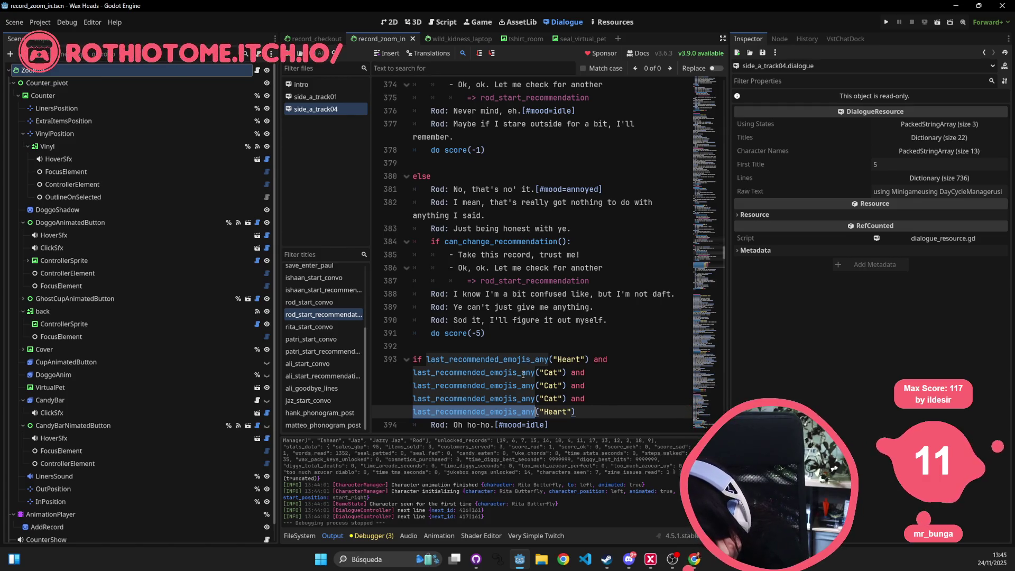
Step: Widen the dialogue script editor past the Inspector so line 393 wraps less, then deselect
scroll(539, 379, "down", 3)
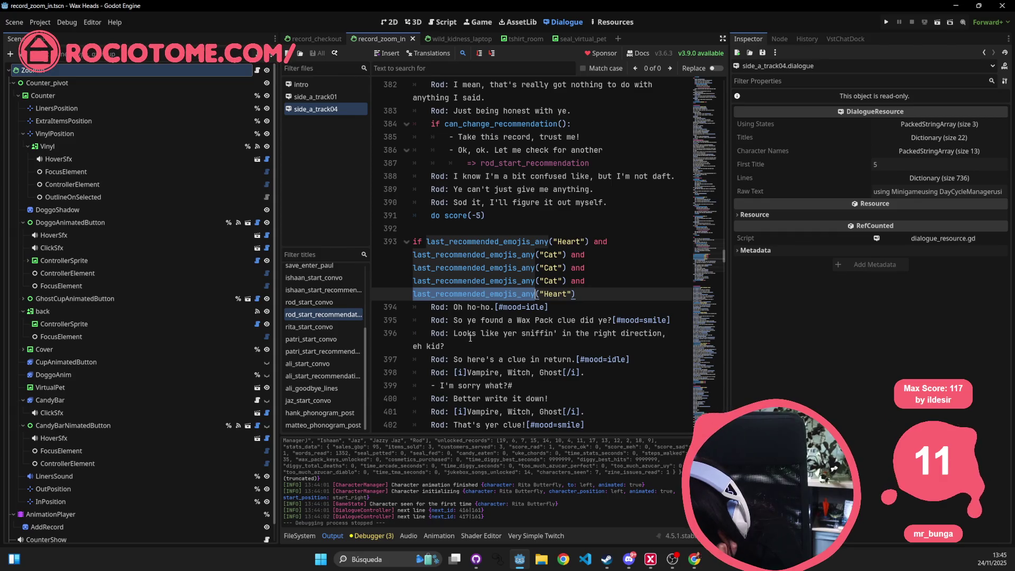
scroll(481, 361, "down", 5)
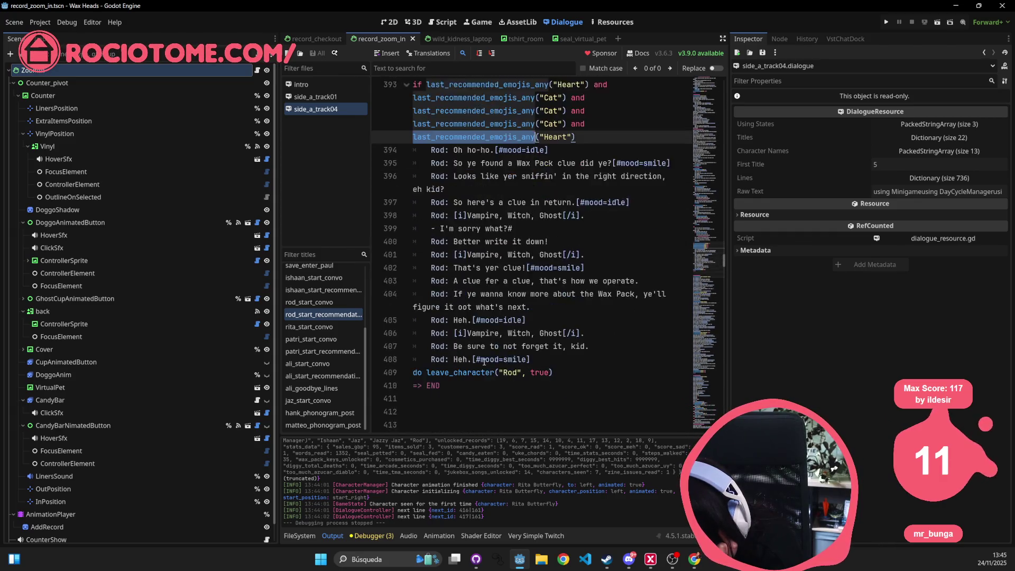
scroll(528, 318, "up", 2)
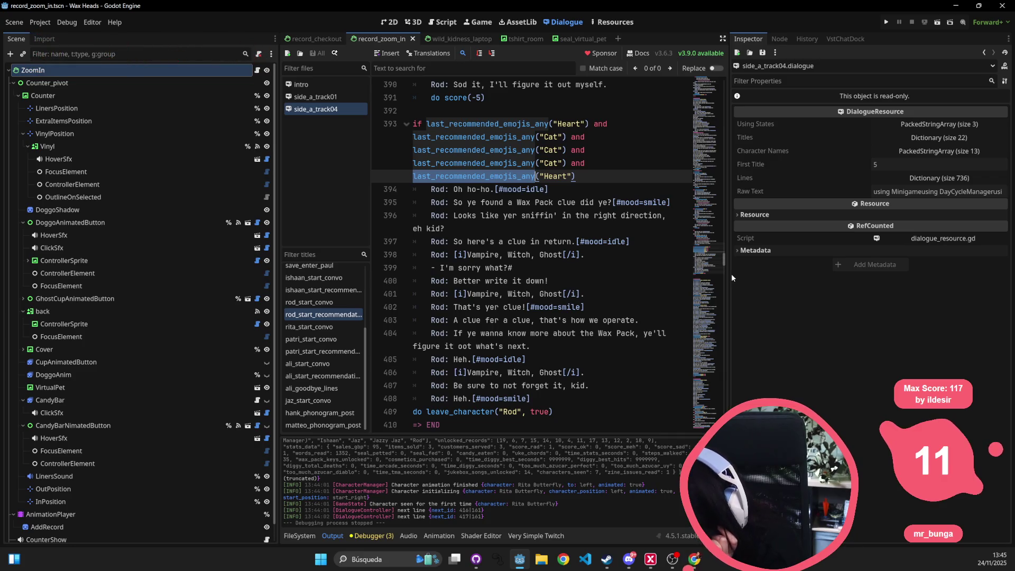
mouse_move(730, 274)
left_mouse_down()
mouse_move(946, 264)
mouse_move(934, 251)
left_mouse_up()
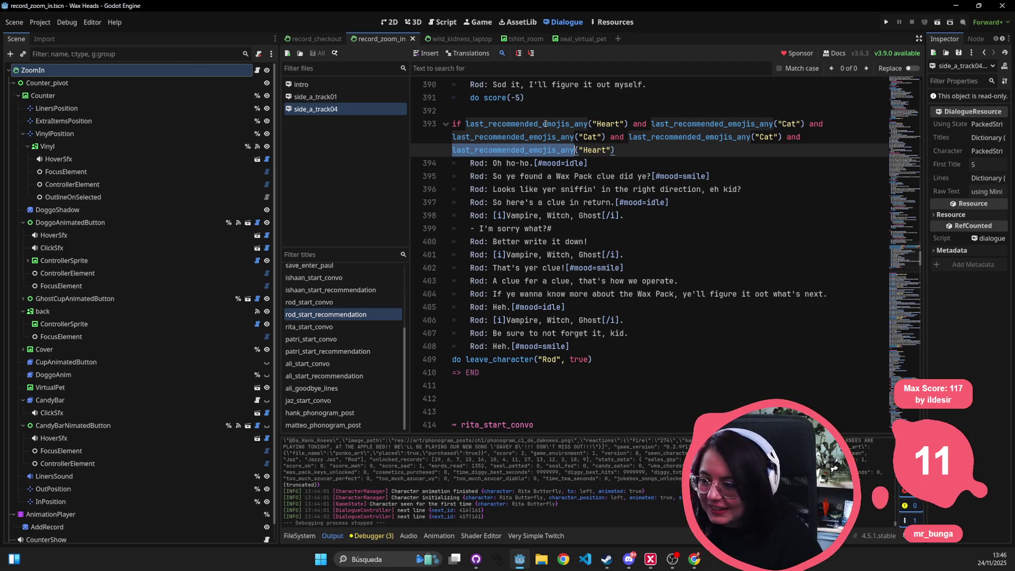
left_click(545, 215)
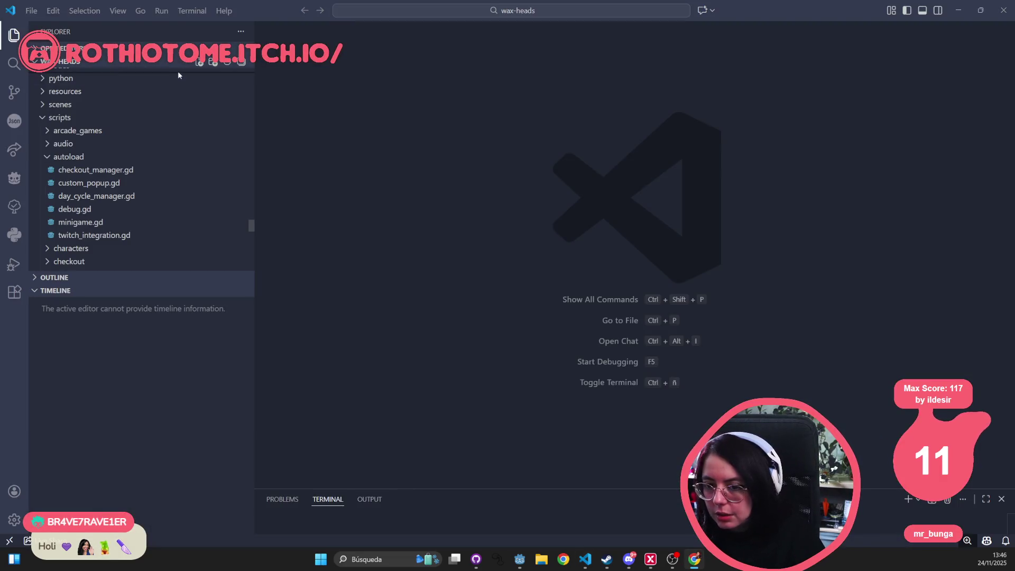
Step: Search the whole project for last_recommended_emojis_any, copying the name from Godot's line 393
key("ctrl+p")
type("las")
key("Escape")
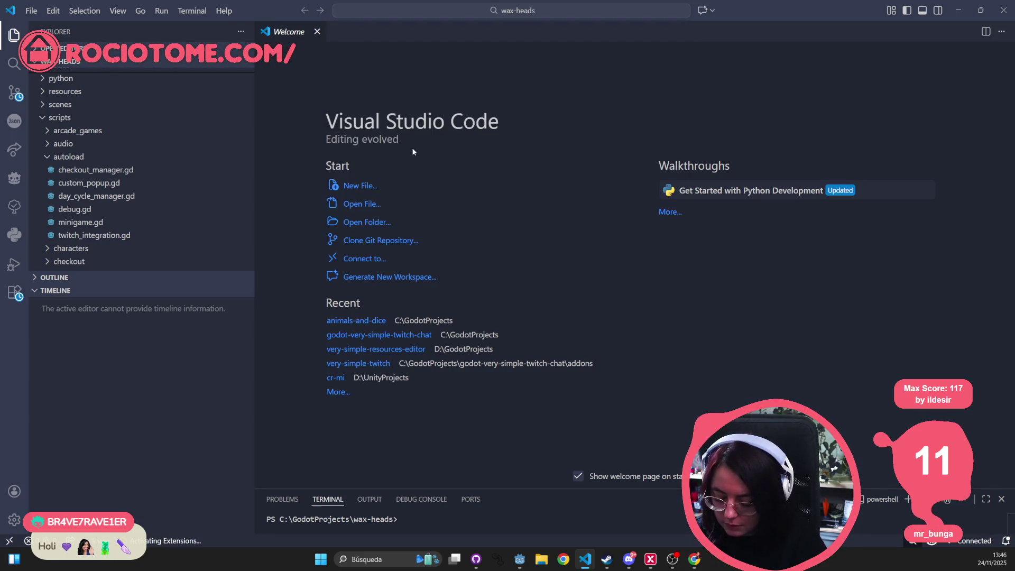
key("ctrl+shift+f")
key("alt+Tab")
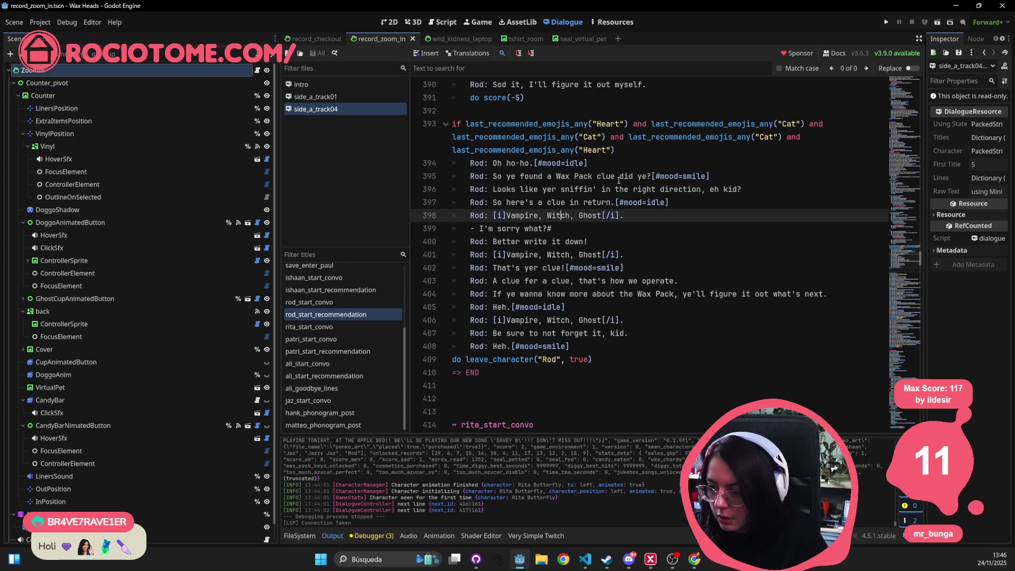
double_click(558, 126)
key("ctrl+c")
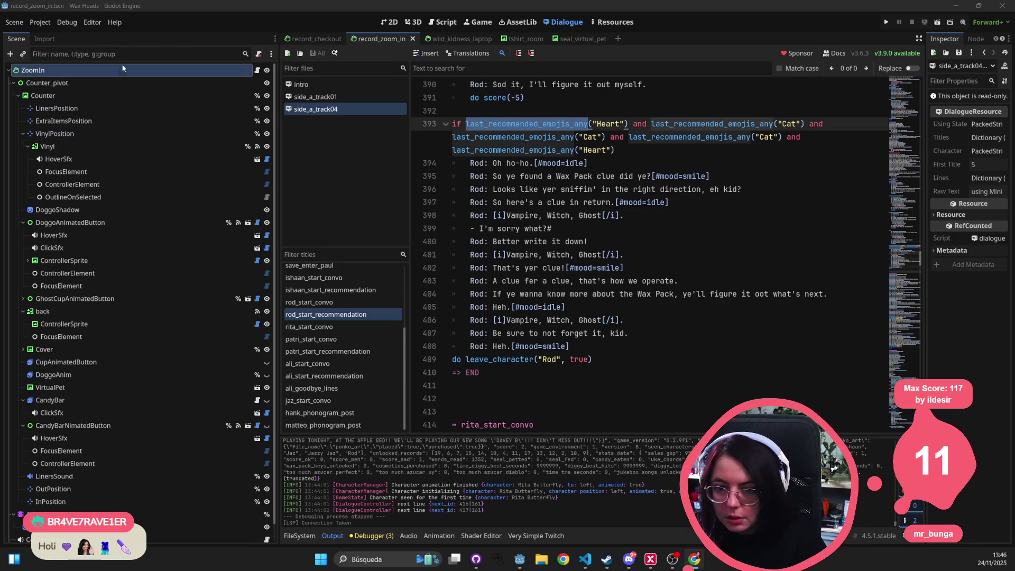
key("alt+Tab")
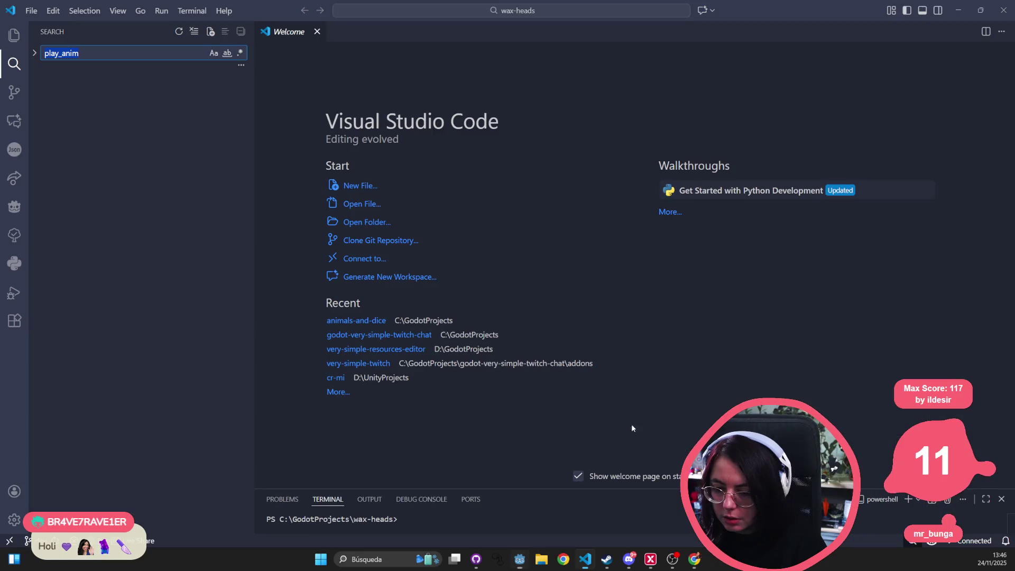
key("ctrl+v")
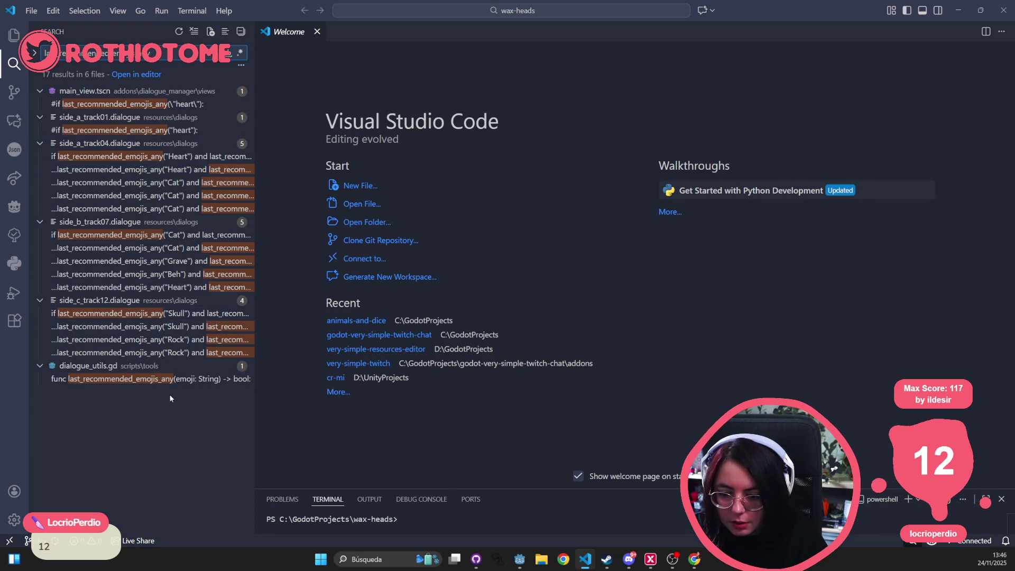
Step: Open the dialogue_utils.gd result and select last_recommended_emojis_any together with last_recommended_emojis_all
left_click(188, 384)
left_click(621, 286)
key("Down")
left_click(554, 292)
left_click(259, 279, "shift")
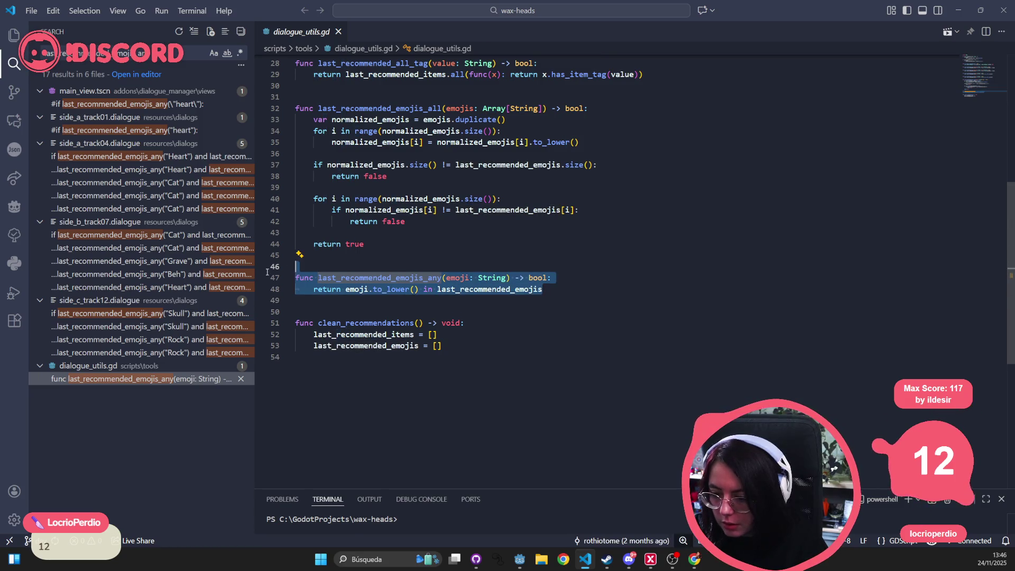
key("shift+Up")
key("shift+Up")
key("shift+Up")
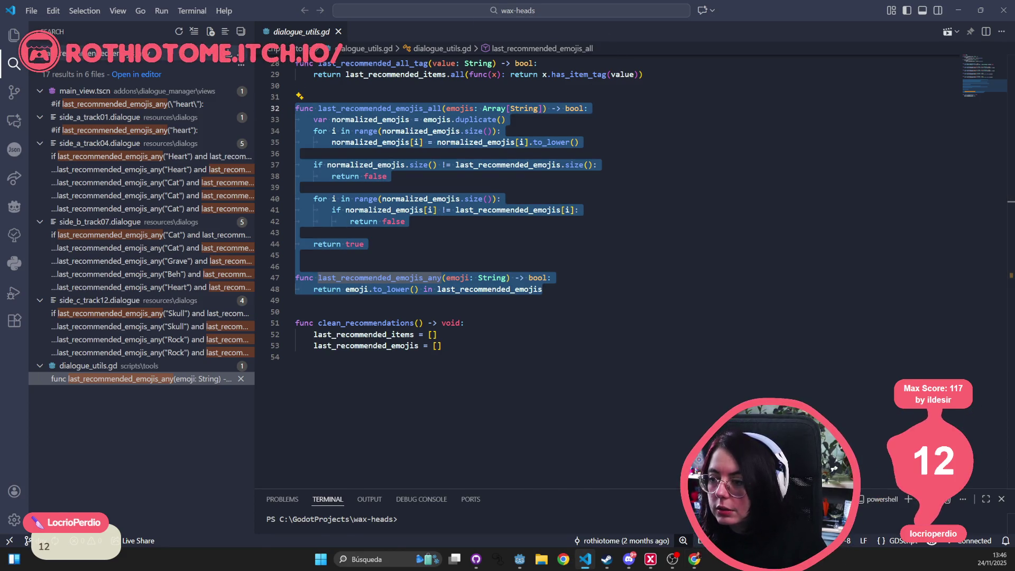
key("alt+Tab")
key("alt+Tab")
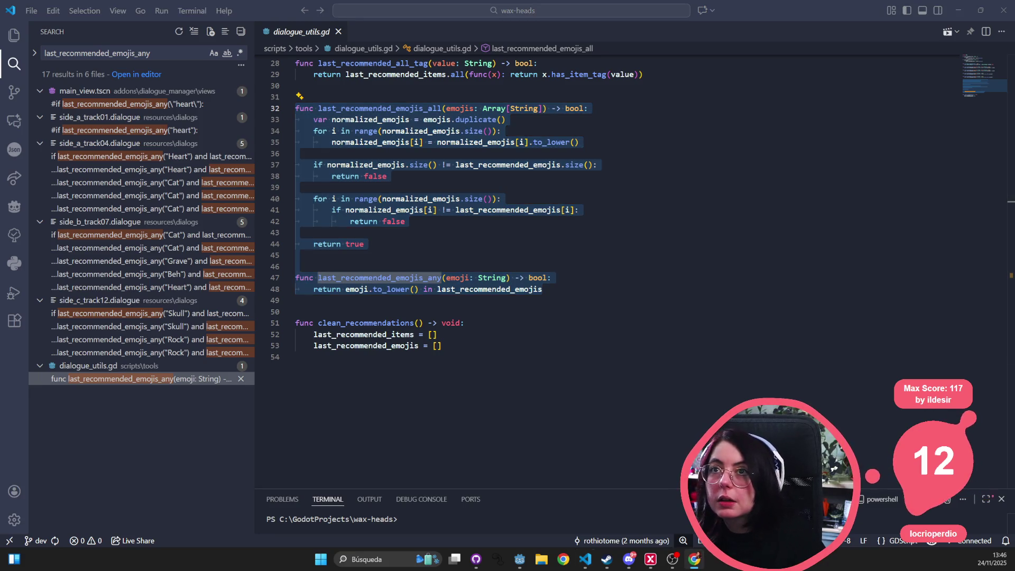
key("alt+Tab")
Step: Open the project's GitHub README from the 'readme' address suggestion and go to its Code view
type("read")
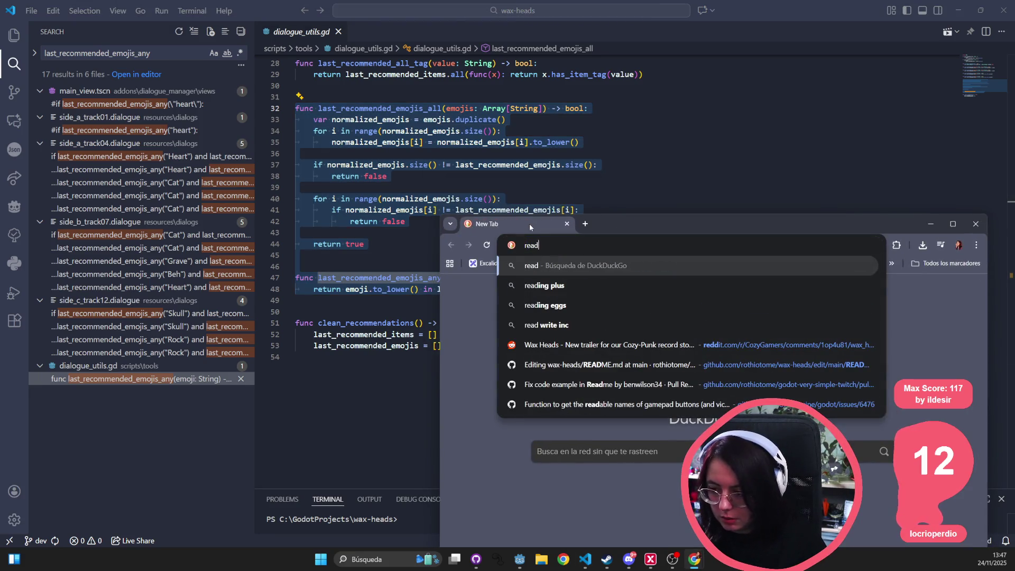
type("me")
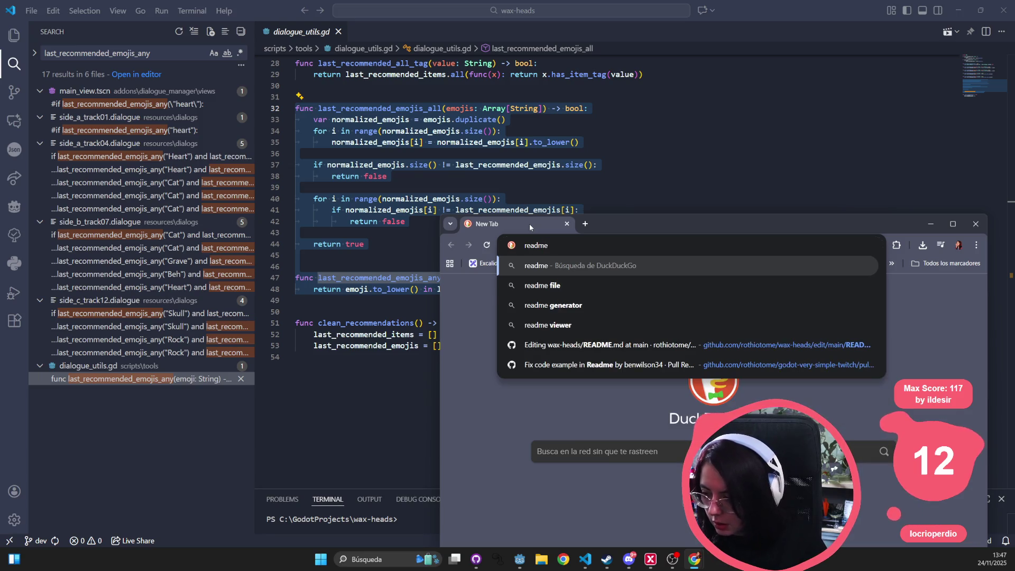
key("Down")
key("Down")
key("Down")
key("Down")
key("Return")
left_click(953, 224)
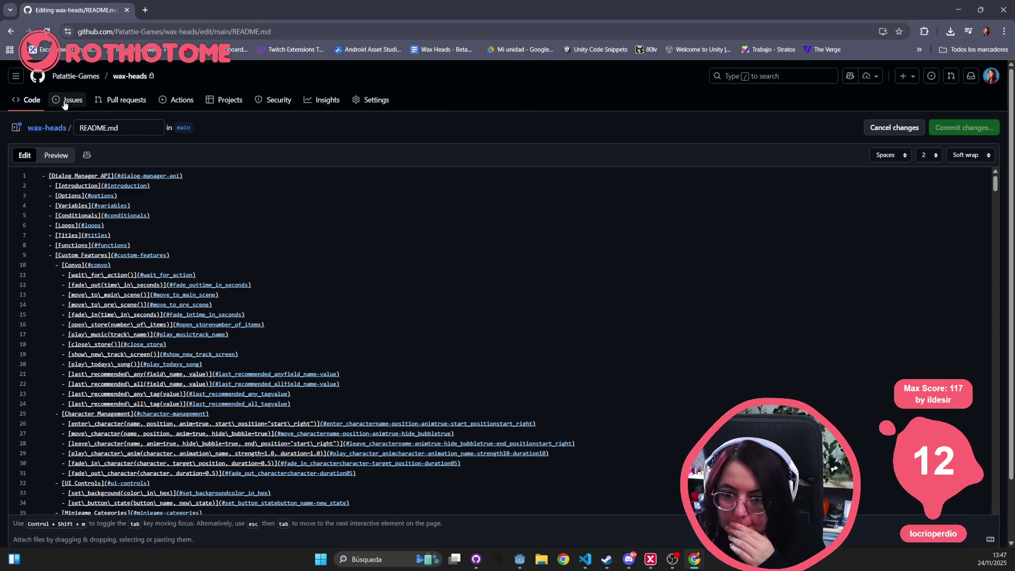
left_click(29, 105)
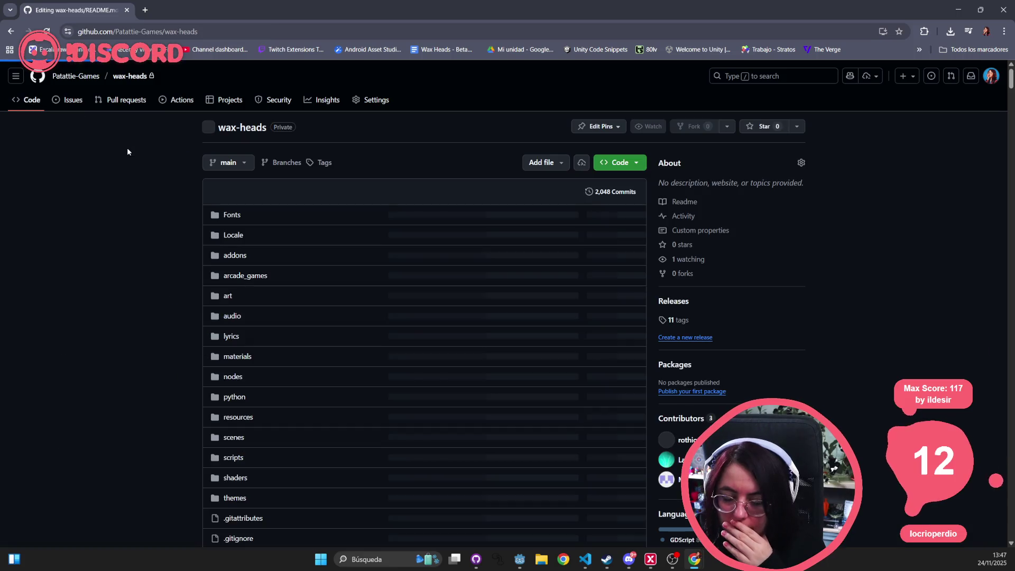
scroll(274, 298, "down", 15)
scroll(283, 302, "up", 5)
Step: Find 'emojis' on the page to reach the Checkout Emojis list and step through emoji matches
key("ctrl+f")
type("emojis")
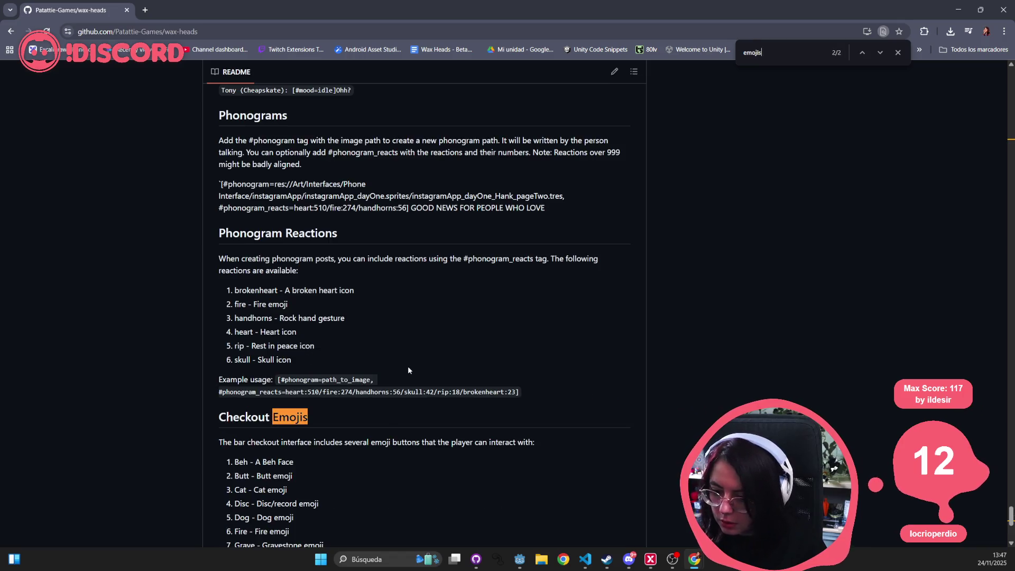
key("Return")
key("Return")
key("Return")
key("Return")
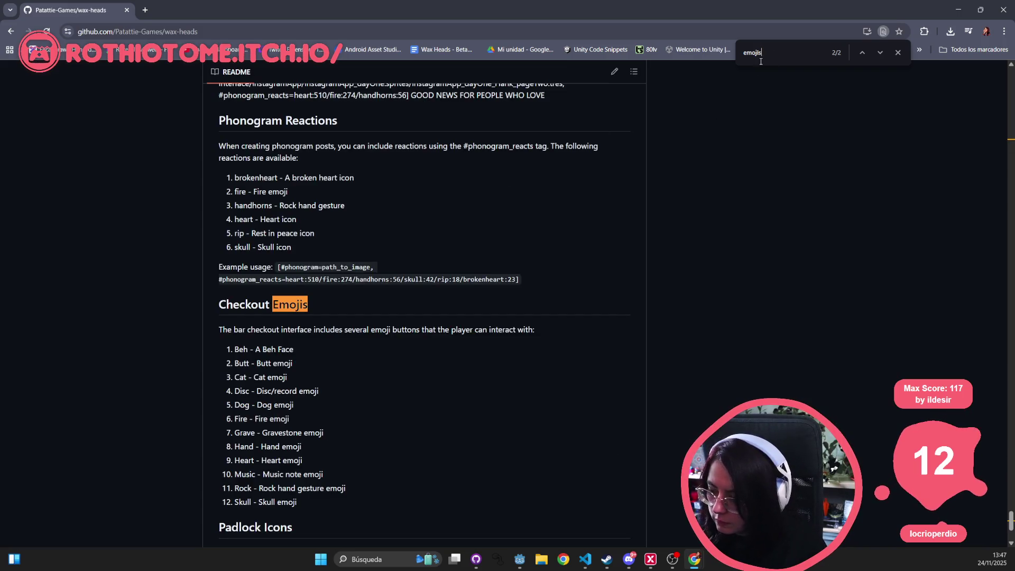
key("BackSpace")
key("Return")
key("Return")
key("Return")
key("Return")
key("Return")
key("Return")
key("Return")
key("Return")
key("Return")
key("alt+Tab")
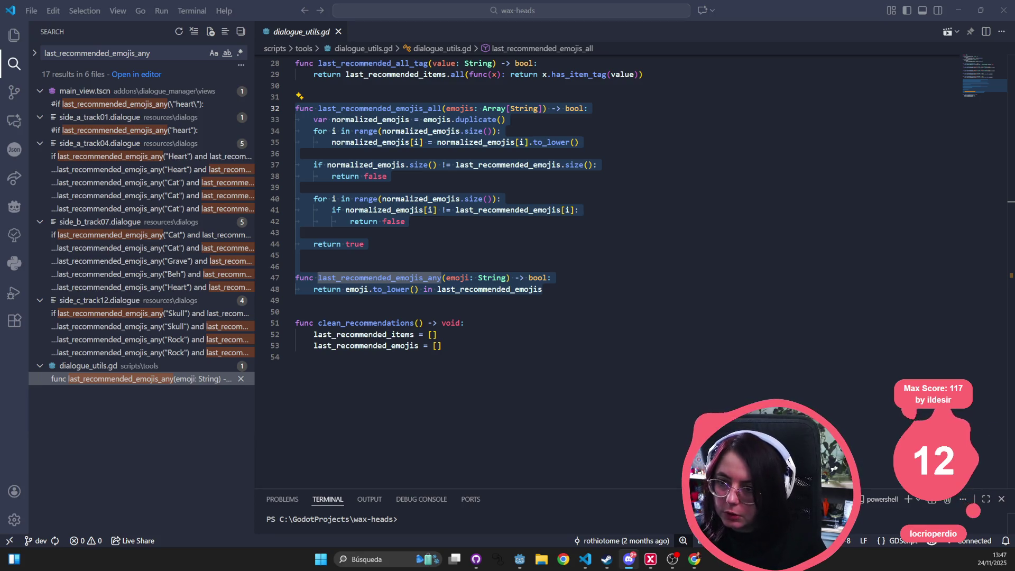
key("alt+Tab")
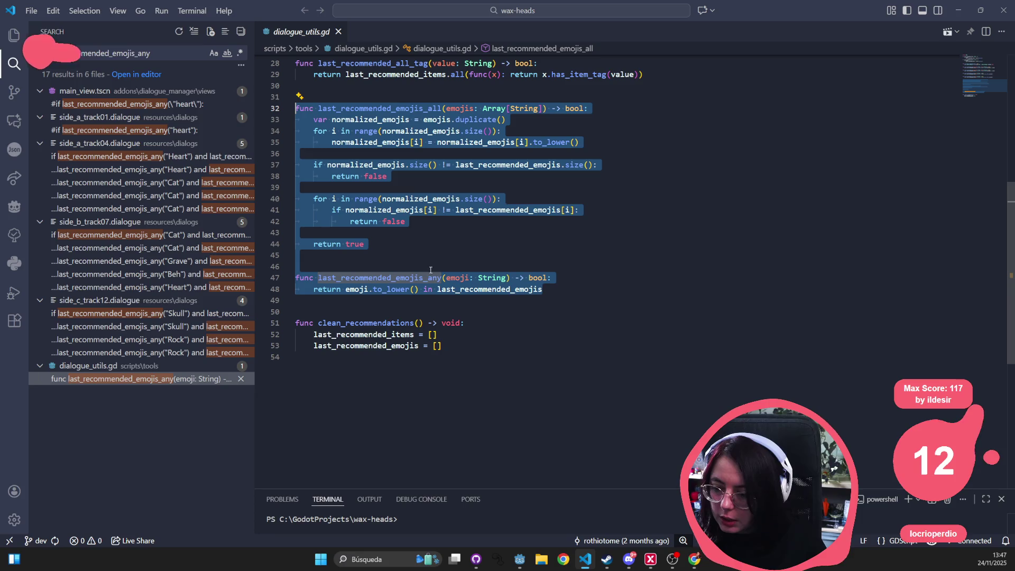
double_click(367, 277)
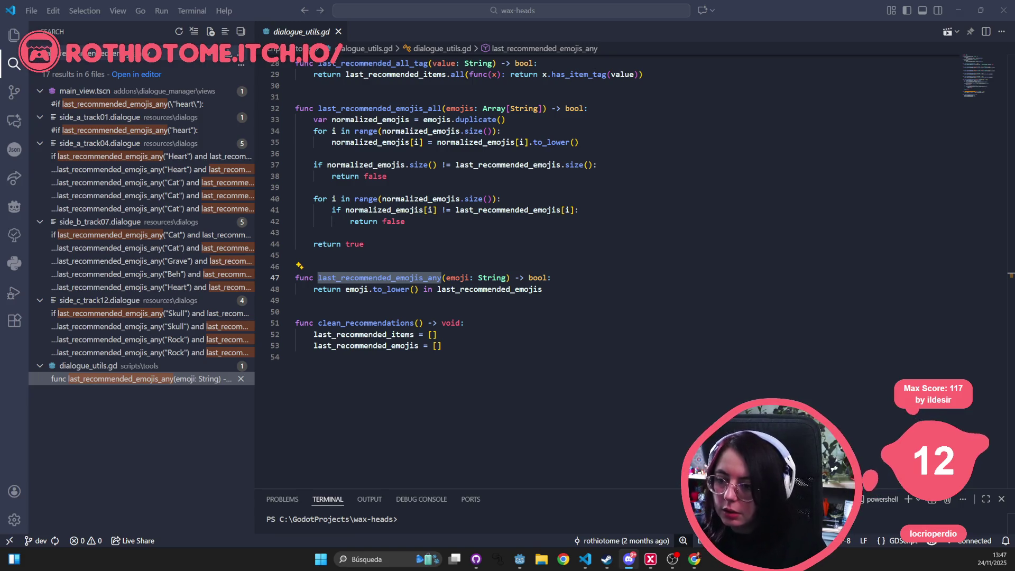
left_click(326, 109)
left_click_drag(326, 109, 548, 108)
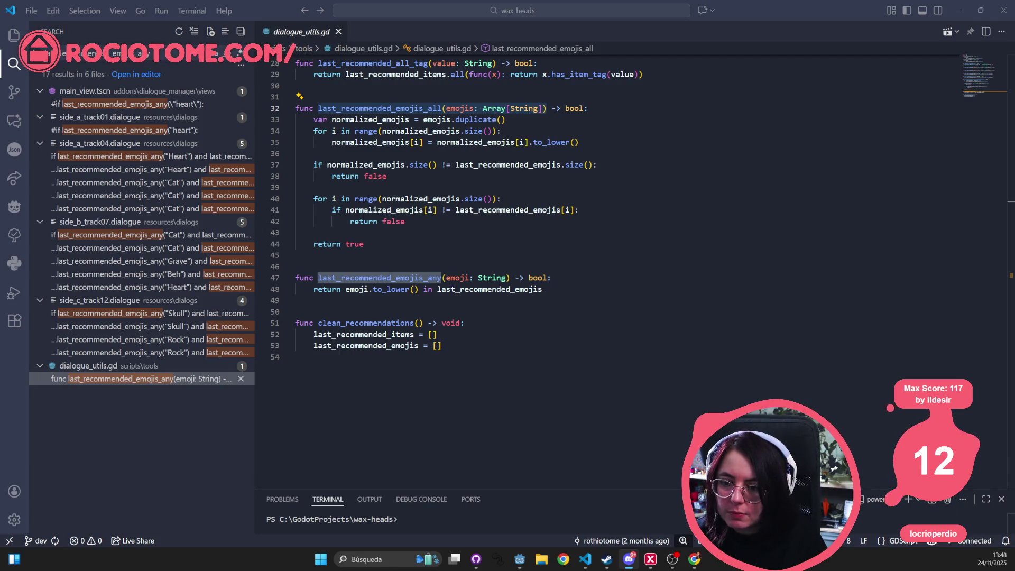
Step: Widen the Search results to show full condition lines and capture them with Snipping Tool
left_click_drag(256, 189, 492, 192)
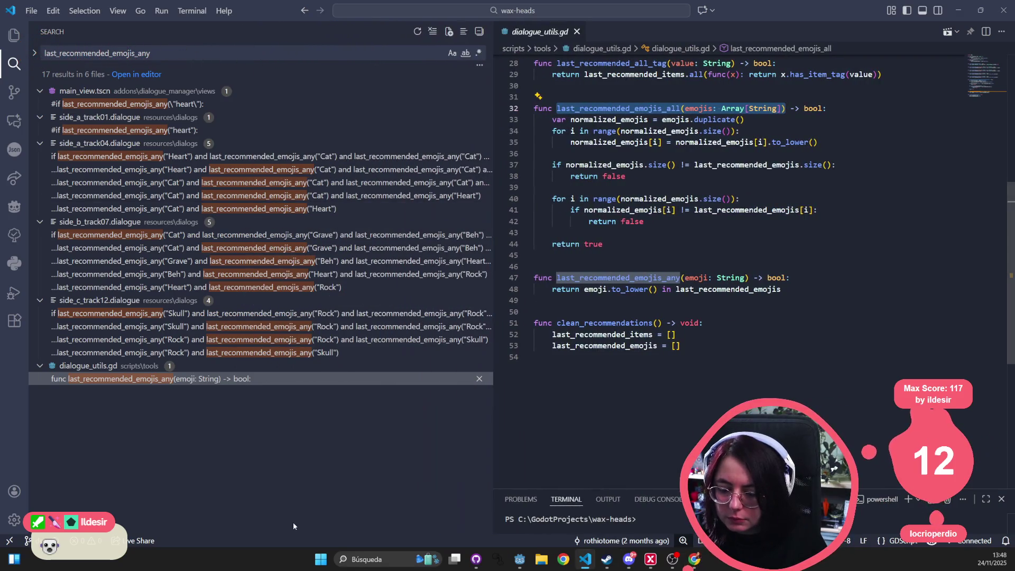
left_click(326, 561)
type("sni")
left_click(328, 562)
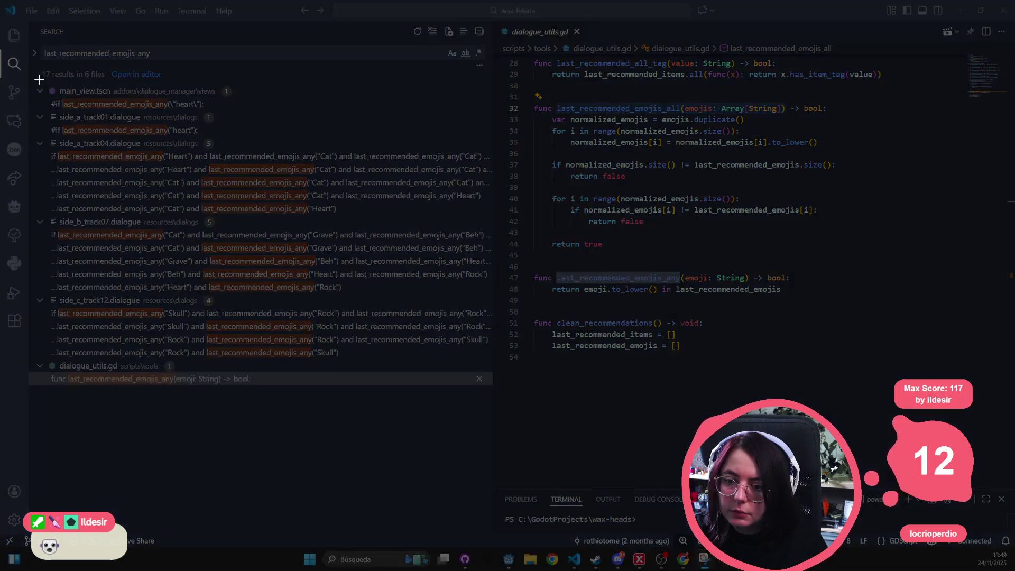
mouse_move(40, 80)
left_mouse_down()
mouse_move(478, 375)
mouse_move(492, 412)
left_mouse_up()
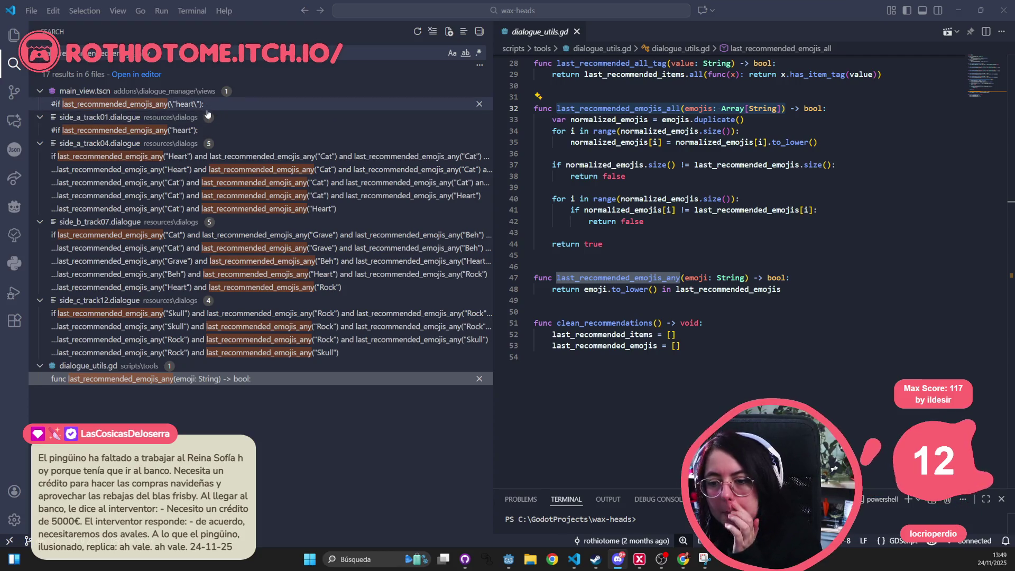
Step: Open the side_a_track04.dialogue line 393 match, select its whole emoji chain and begin retyping it
left_click(205, 158)
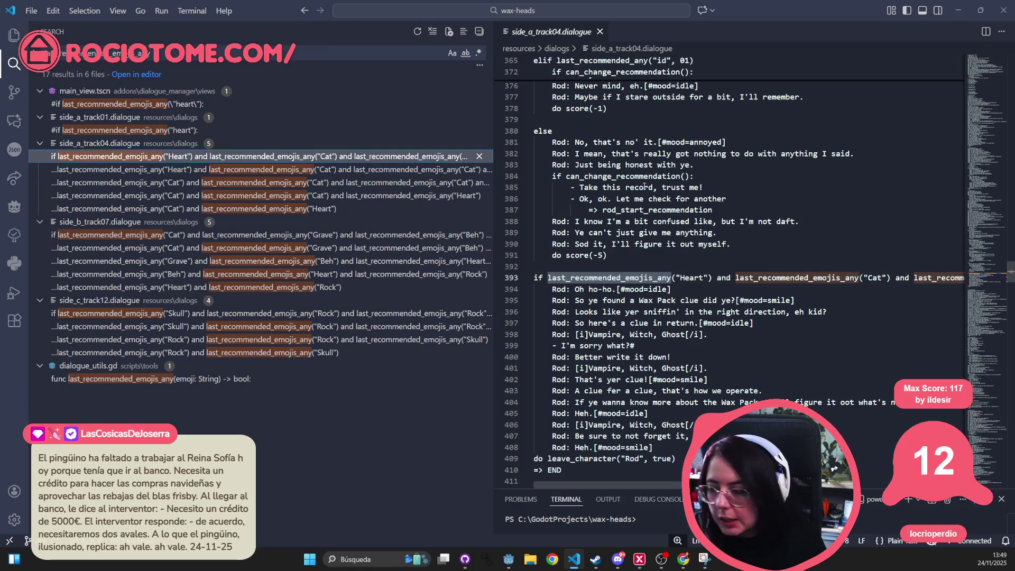
left_click(654, 277)
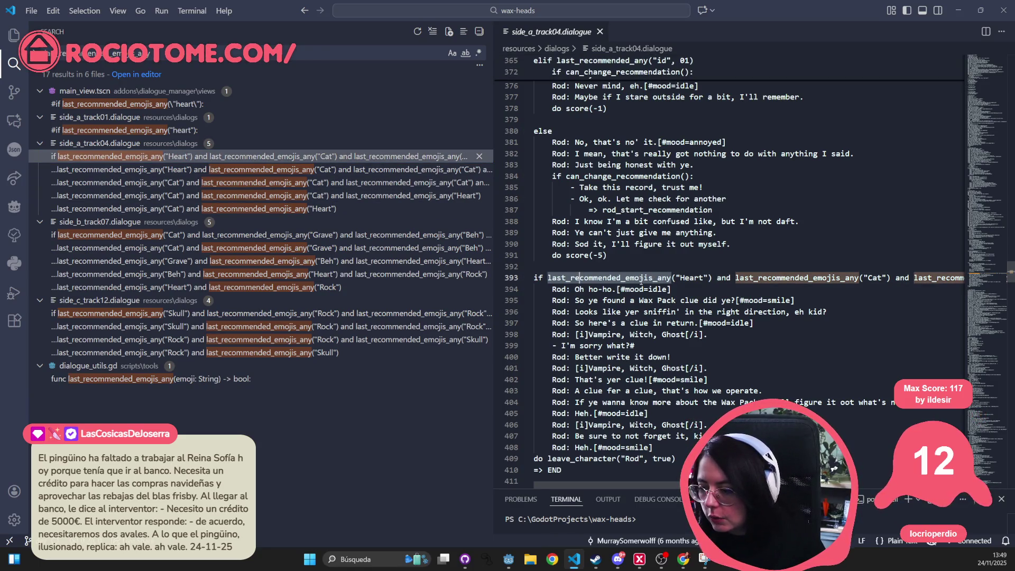
mouse_move(548, 277)
left_mouse_down()
mouse_move(960, 278)
mouse_move(660, 274)
left_mouse_up()
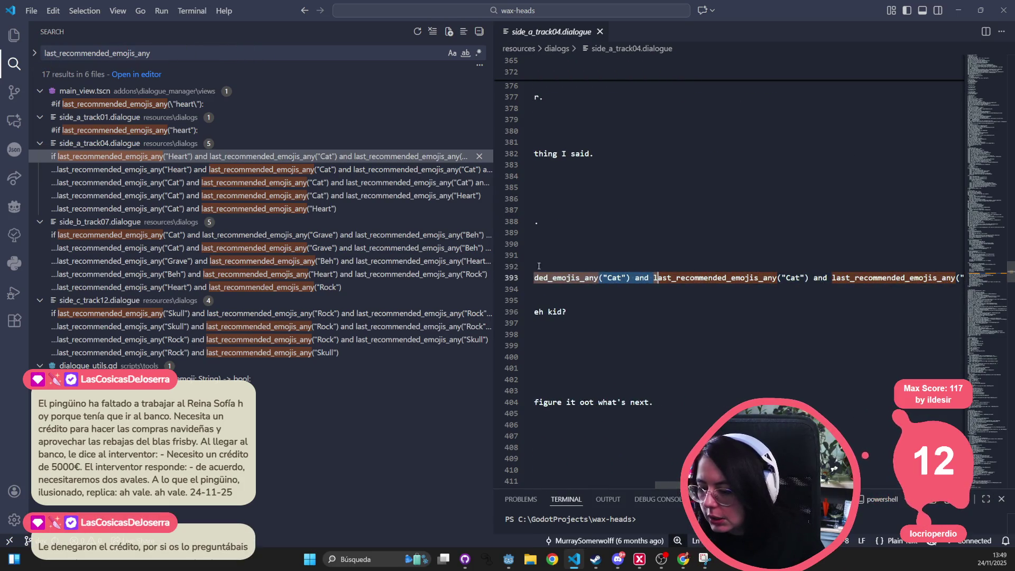
left_click_drag(492, 256, 197, 256)
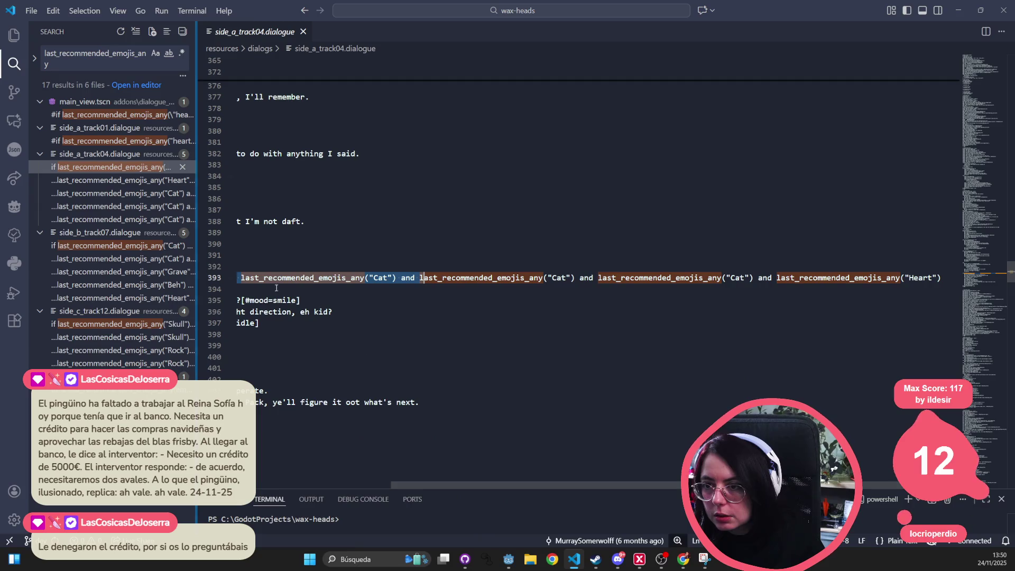
left_click(481, 368)
mouse_move(481, 487)
left_mouse_down()
mouse_move(381, 475)
mouse_move(522, 473)
left_mouse_up()
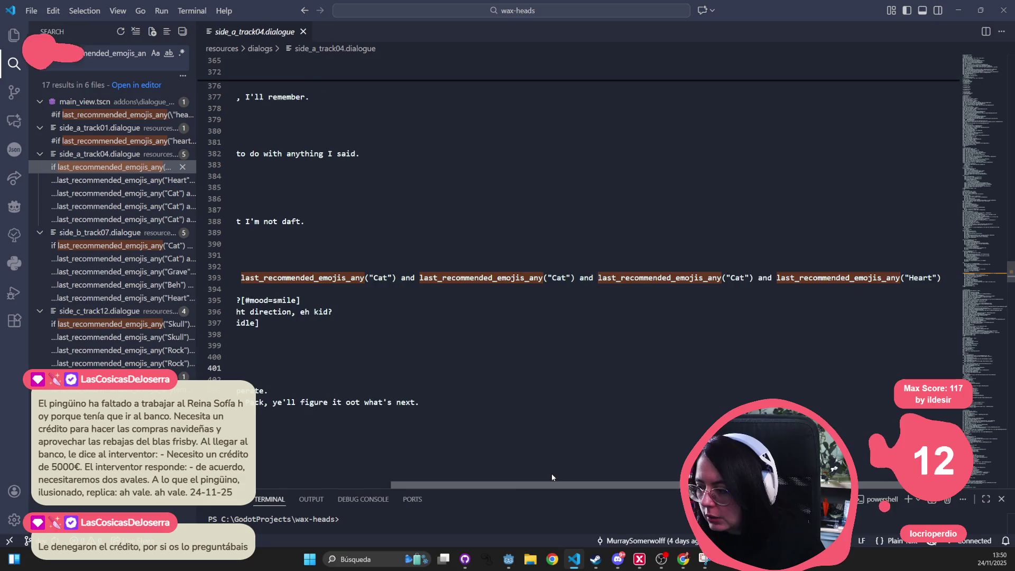
left_click(316, 270)
left_click(373, 278)
left_click_drag(359, 278, 946, 278)
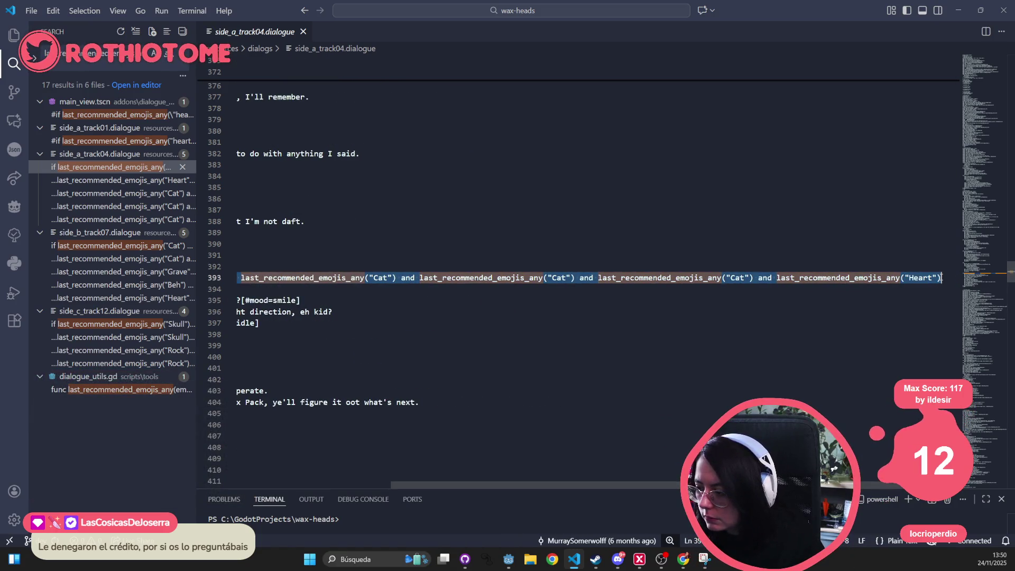
type("is_")
key("Caps_Lock")
Step: Finish line 393 as last_recommended_emojis_all with heart, cat, cat, cat, heart and save
type("L")
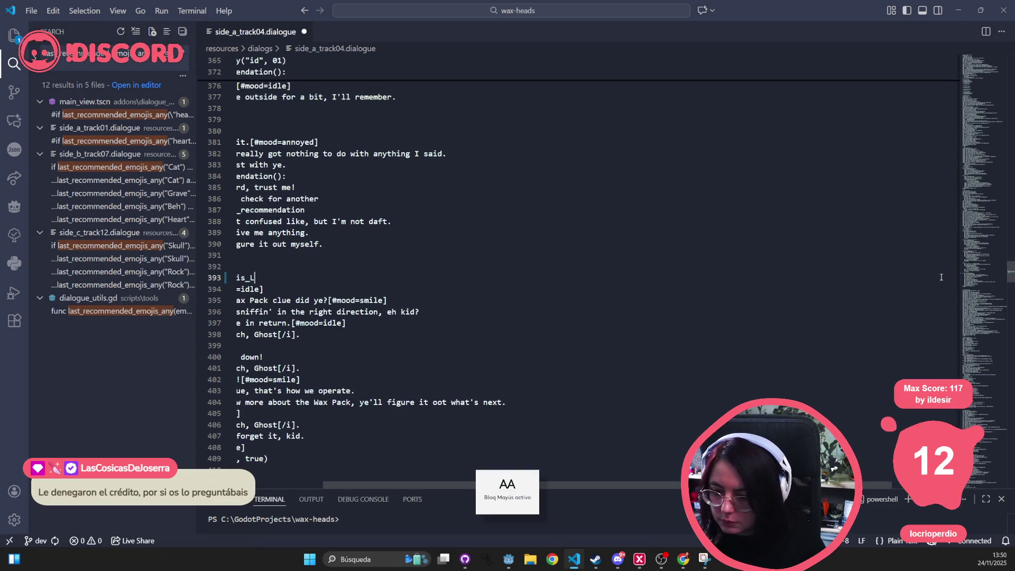
key("BackSpace")
key("Caps_Lock")
type("all(")
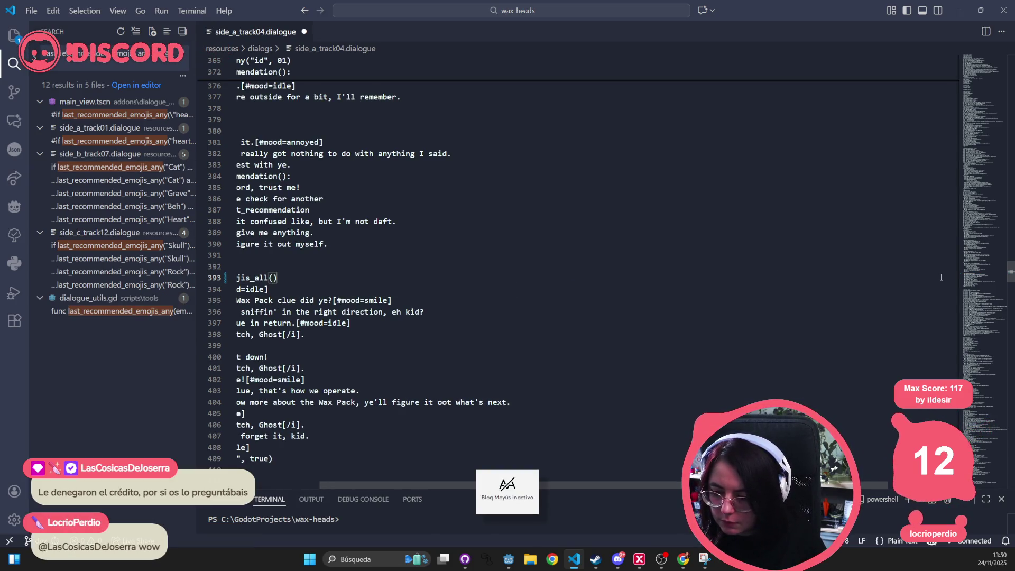
type("\"heart\", ")
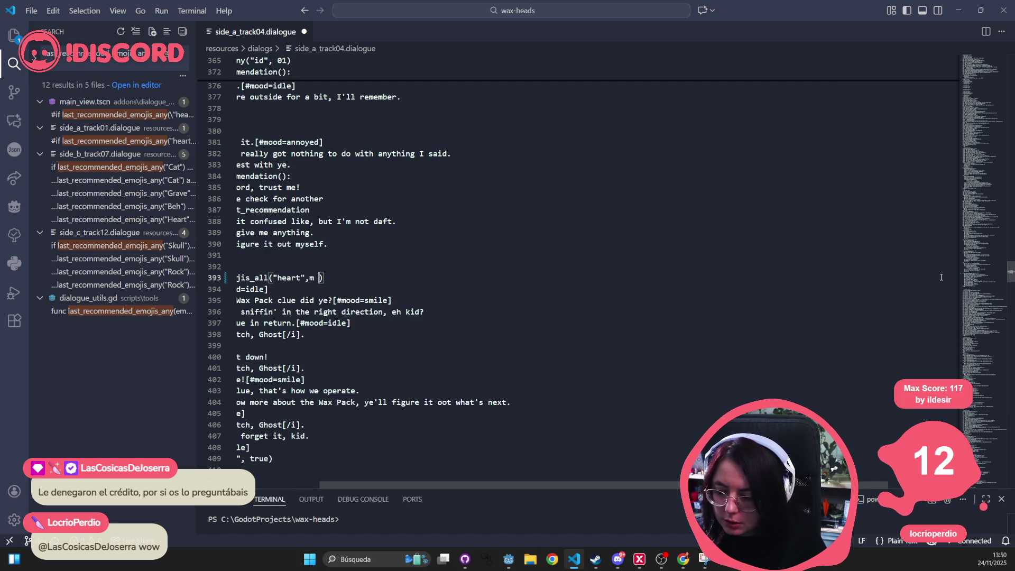
type("\"cat\", \"")
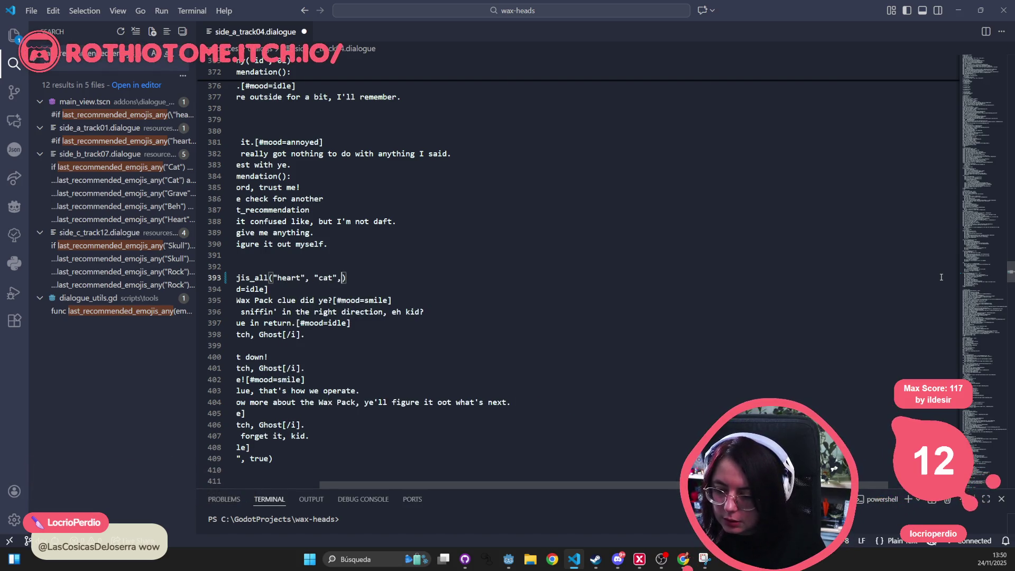
type("cat\", ")
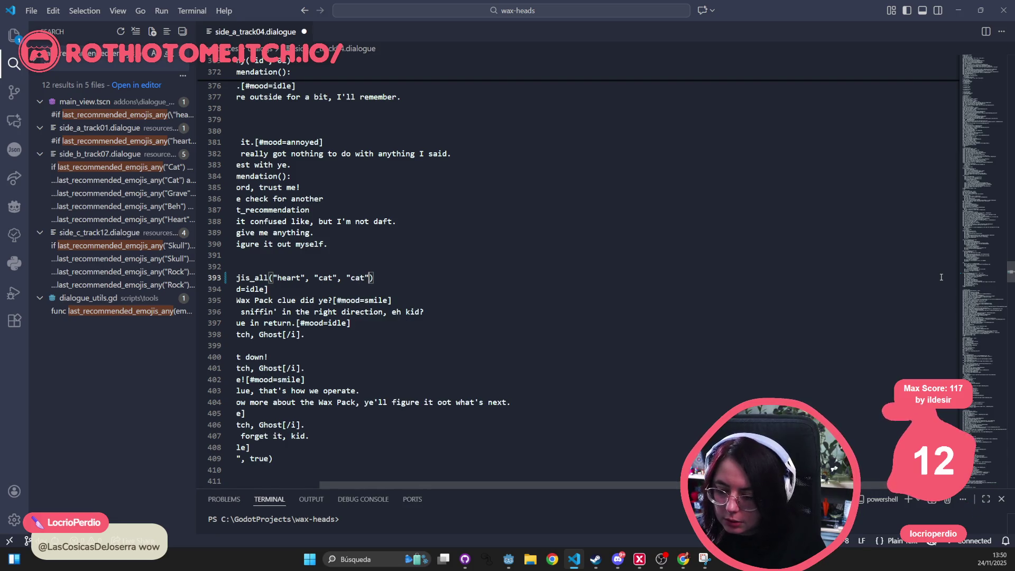
type("\"cat")
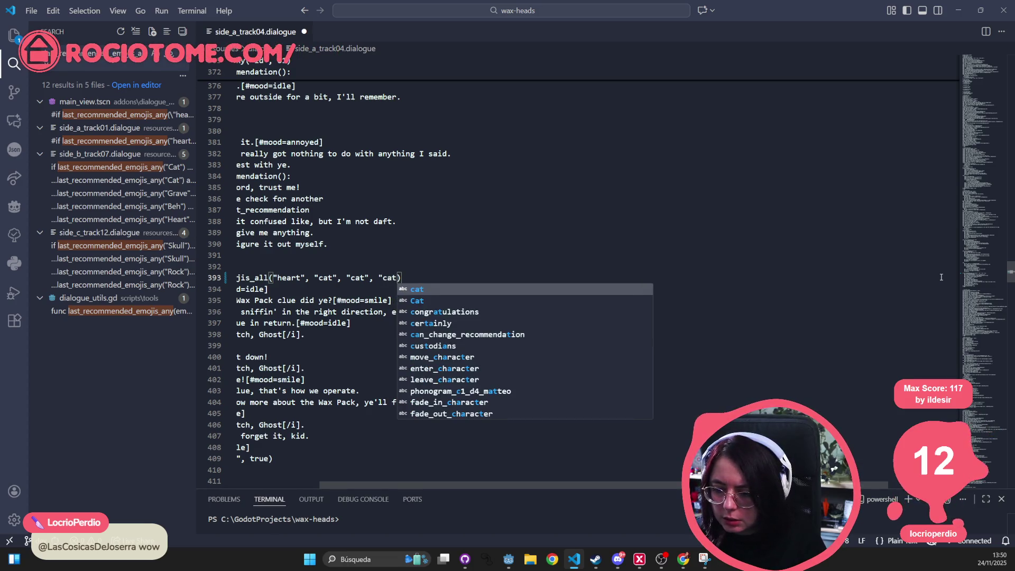
type(", \"heart\"")
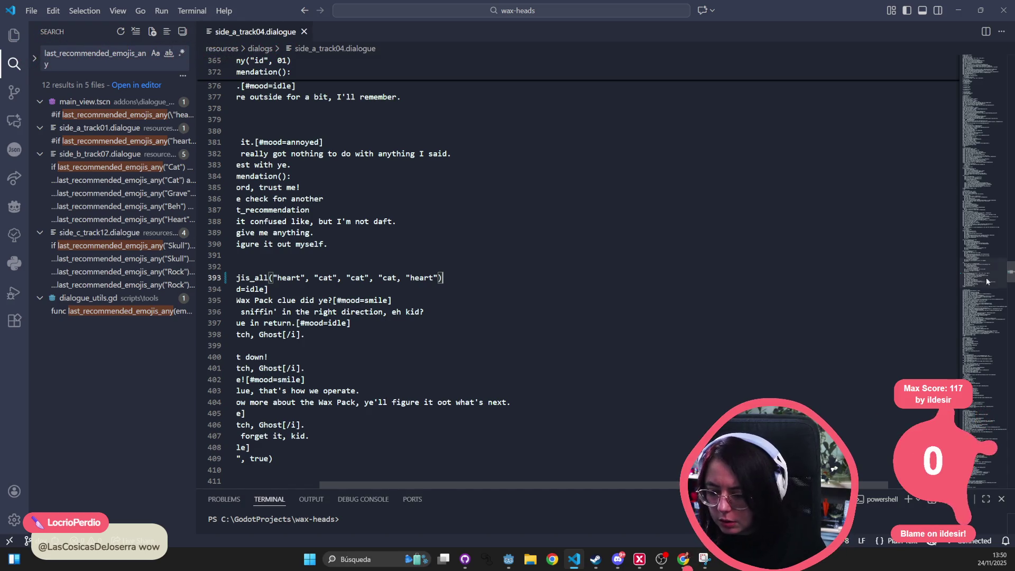
key("ctrl+s")
Step: Select the new condition and open the side_b_track07.dialogue search match
key("Up")
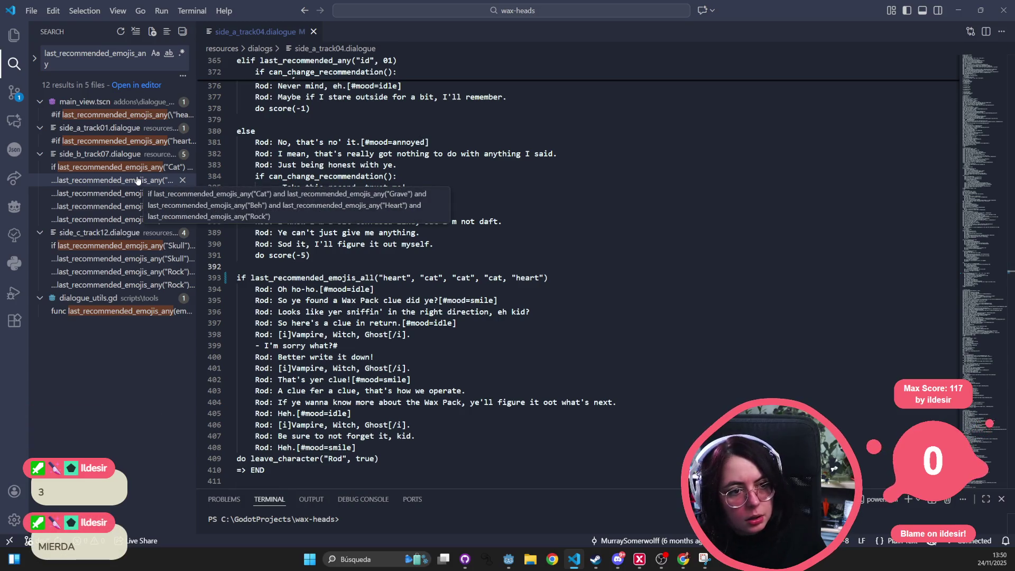
left_click(541, 278)
left_click_drag(548, 278, 261, 274)
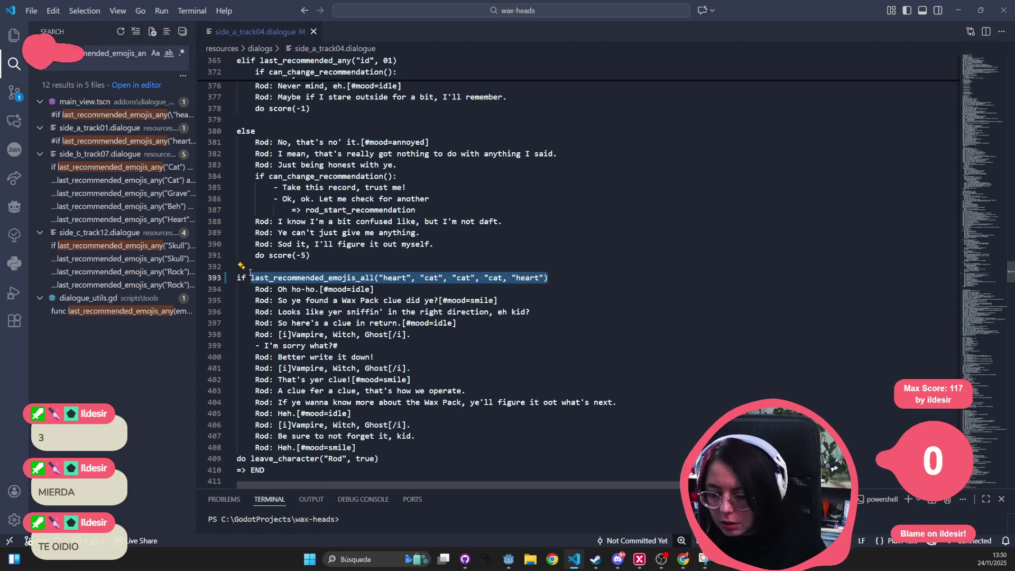
left_click(129, 181)
Step: Jump to side_b_track07.dialogue's line 718 and select its whole chained last_recommended_emojis_any condition
left_click(318, 256)
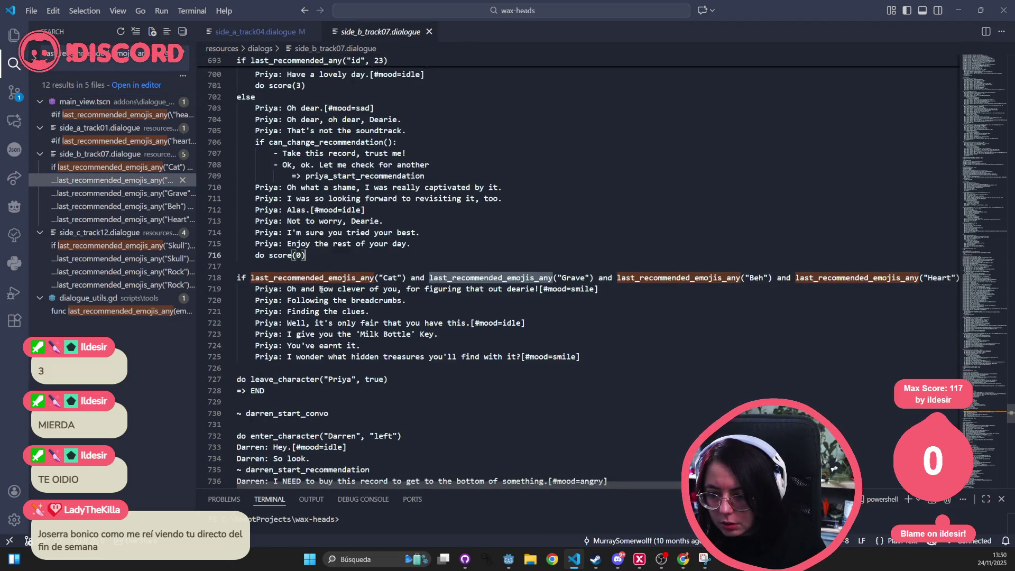
left_click(83, 169)
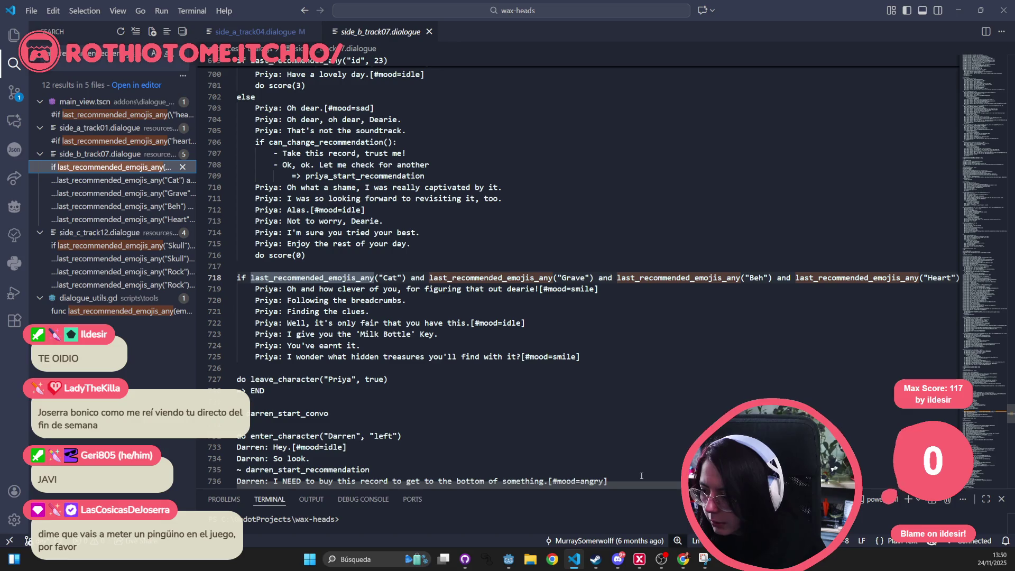
left_click(247, 262)
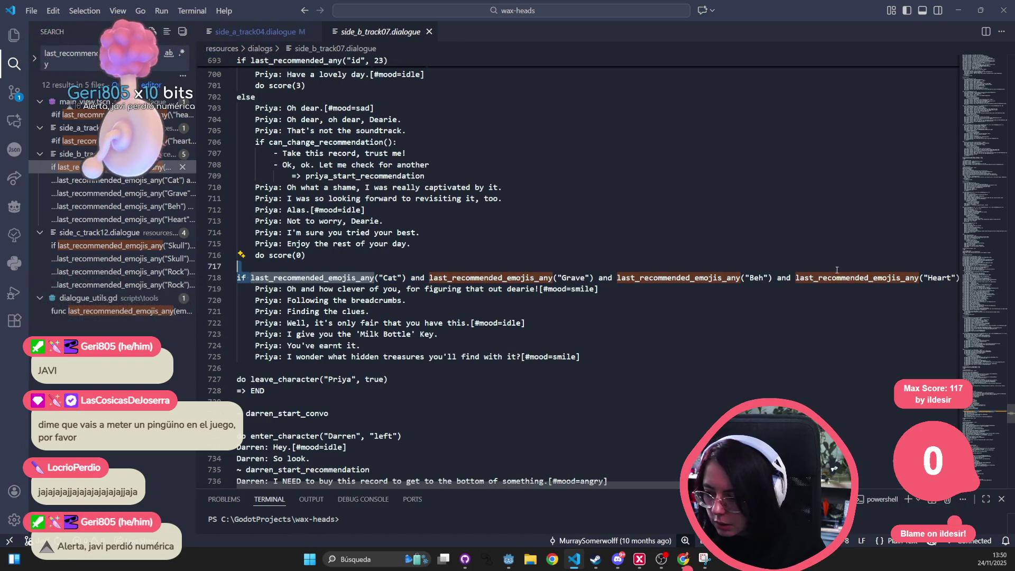
left_click_drag(238, 277, 921, 280)
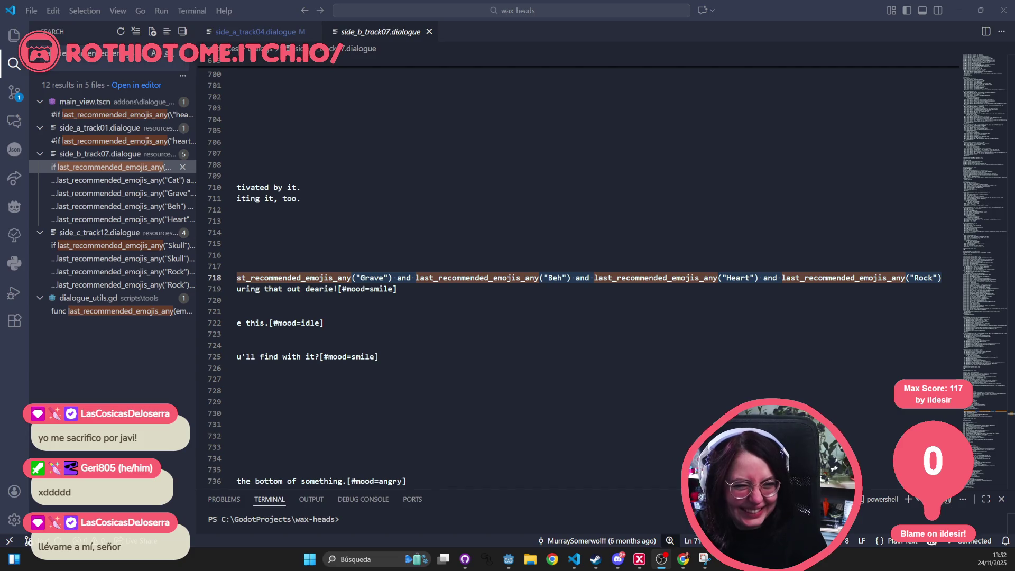
triple_click(608, 282)
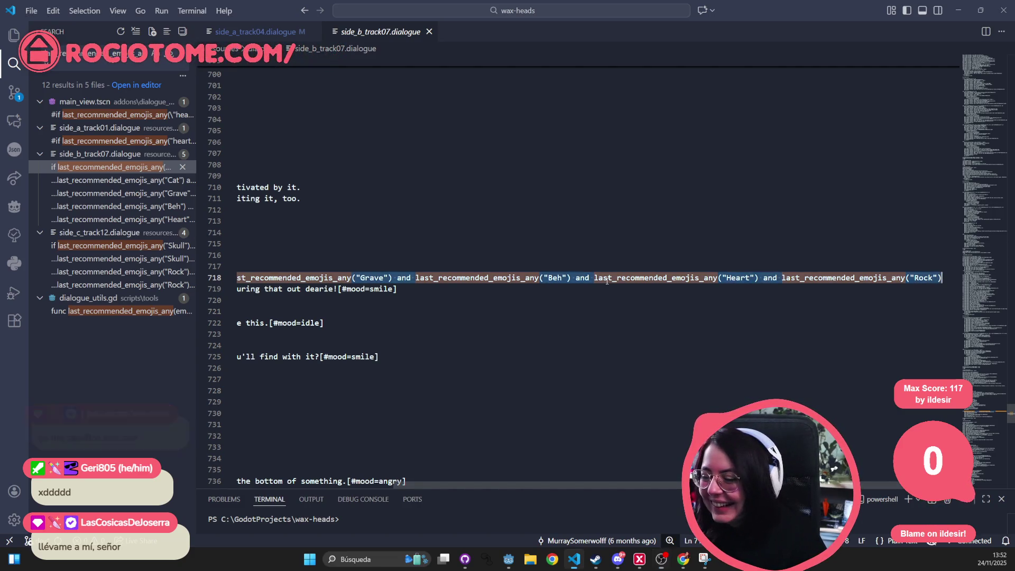
Step: Delete the old chained emoji condition on line 718 of side_b_track07.dialogue
triple_click(607, 281)
key("Delete")
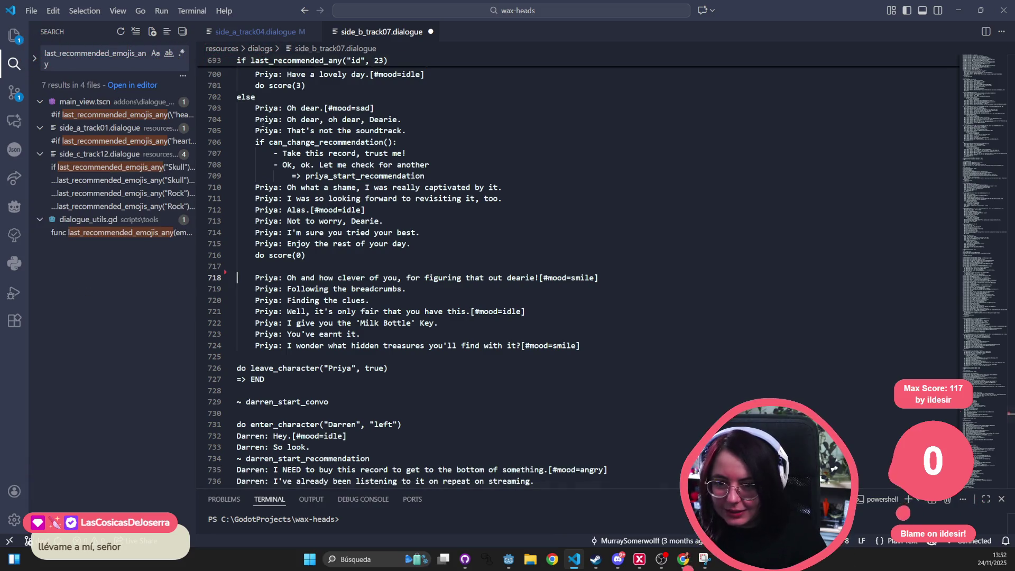
left_click(306, 142)
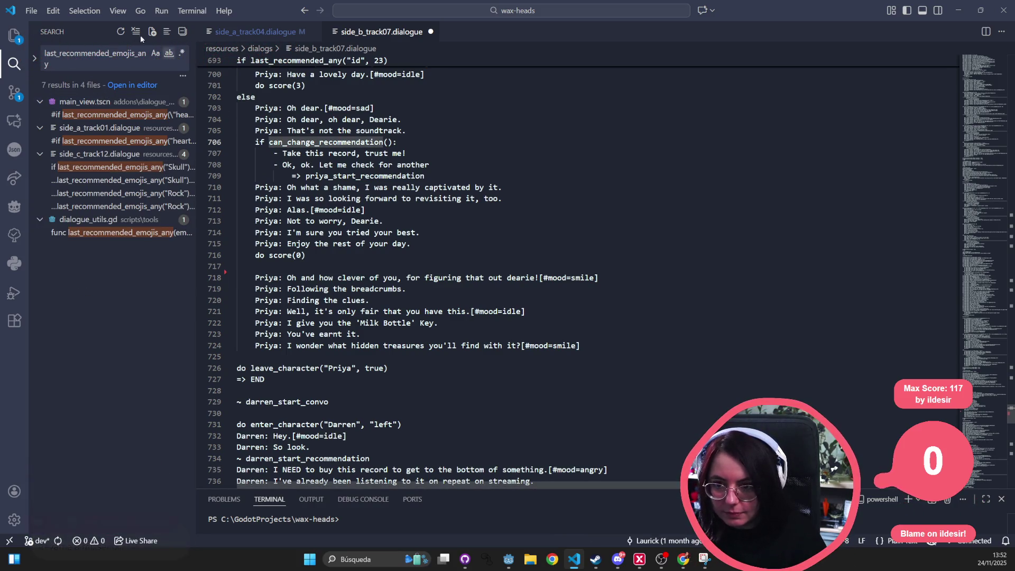
left_click(53, 11)
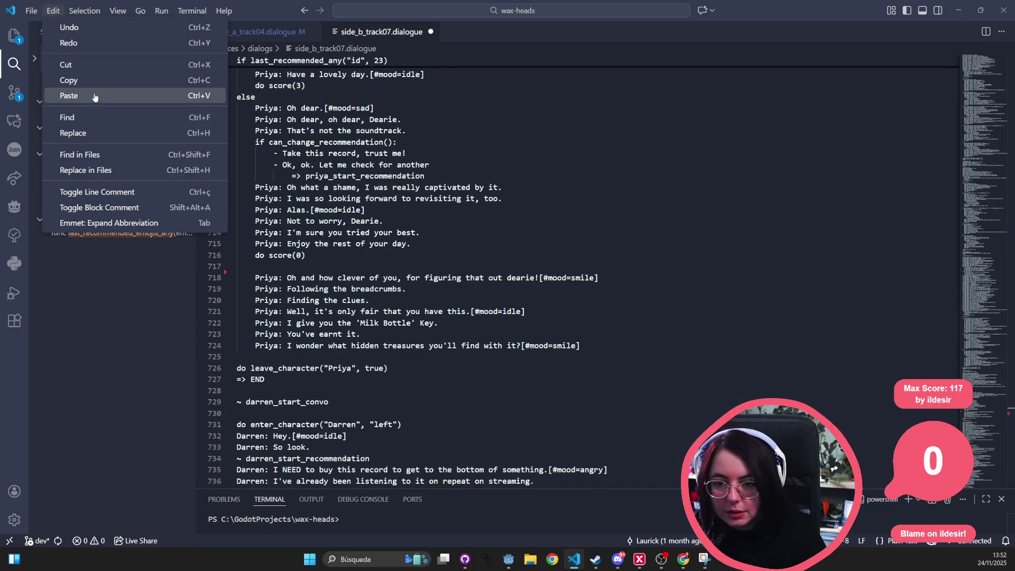
left_click(96, 42)
Step: Close main_view.tscn, dismiss its matches from the search results, and open the side_c_track12.dialogue match
left_click(159, 114)
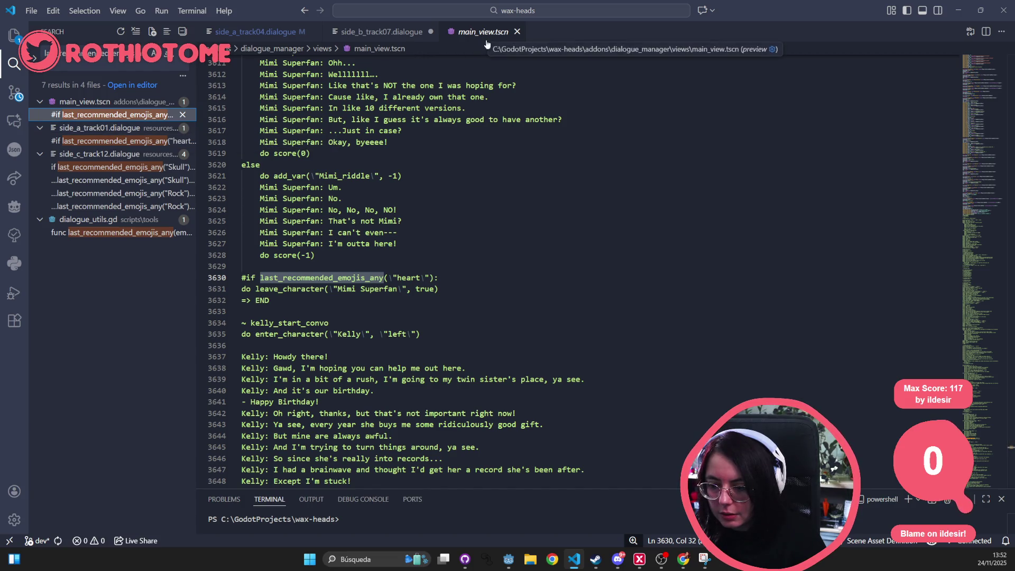
scroll(485, 188, "up", 2)
scroll(484, 188, "up", 20)
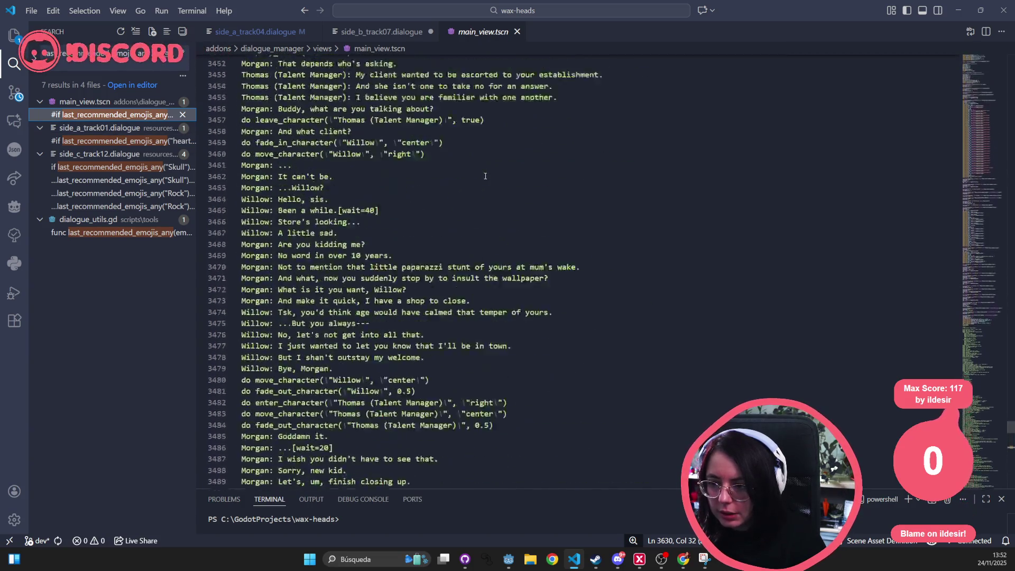
scroll(485, 176, "up", 20)
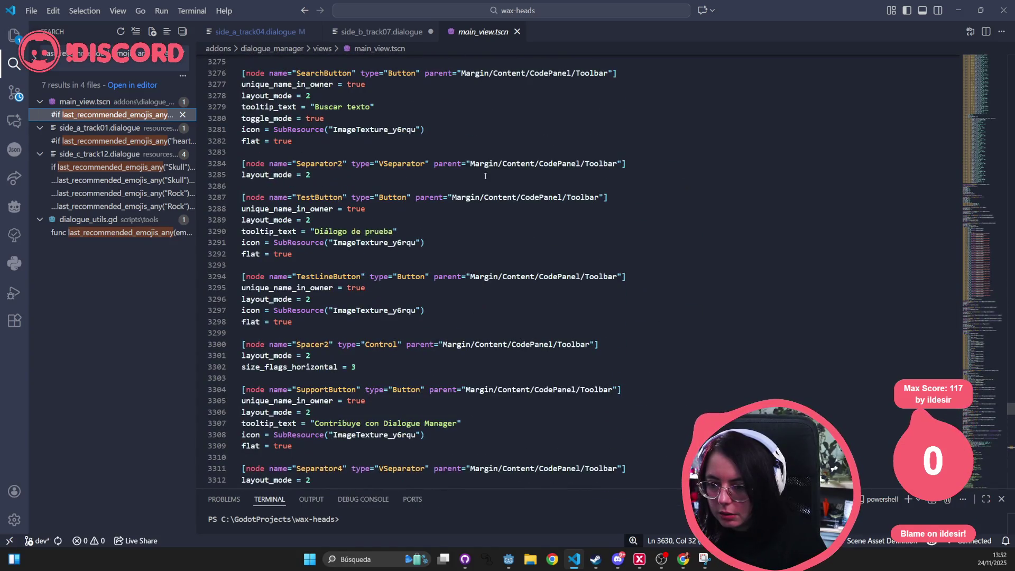
scroll(485, 176, "down", 3)
middle_click(471, 30)
key("Down")
key("Down")
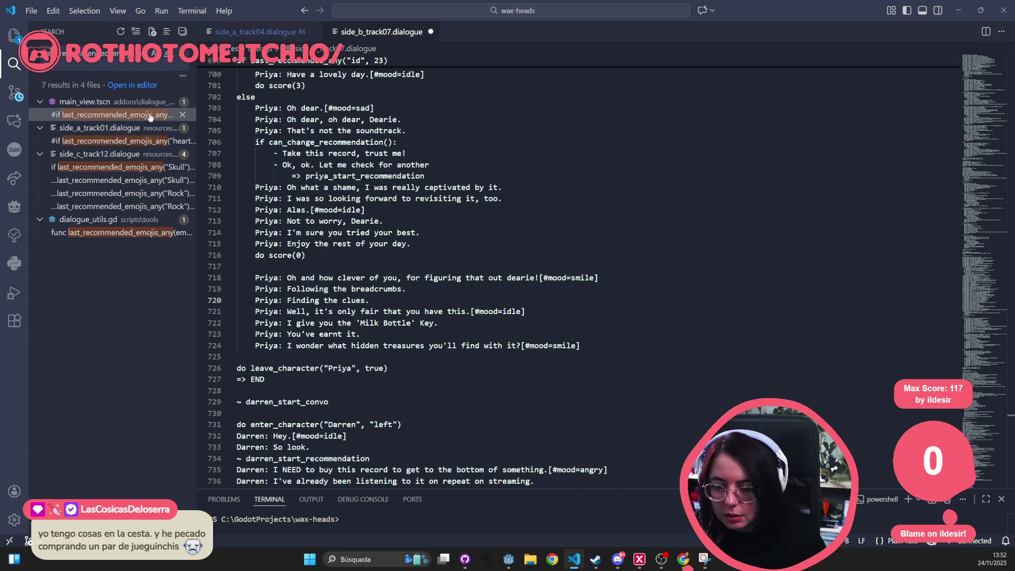
left_click(152, 115)
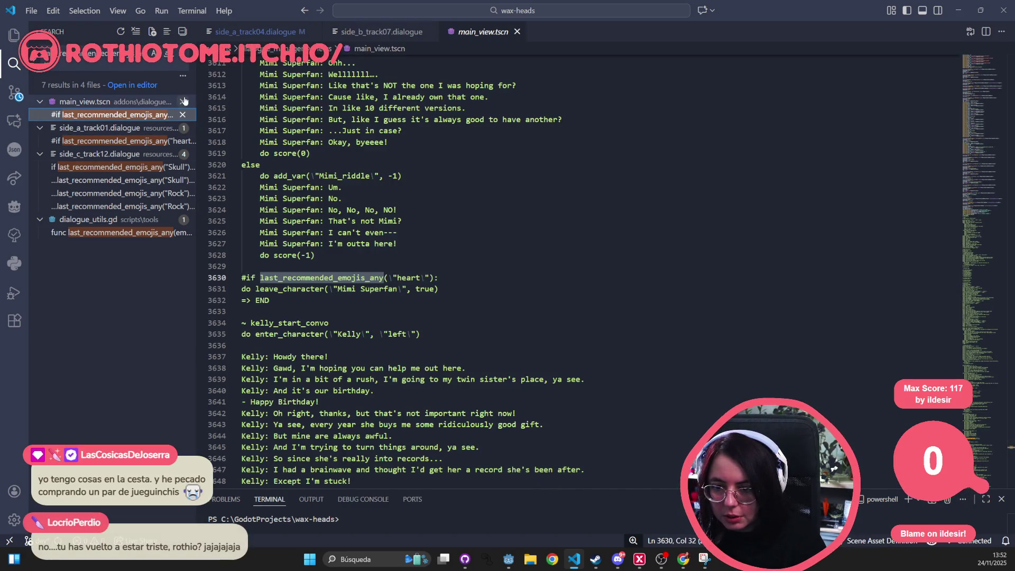
left_click(183, 101)
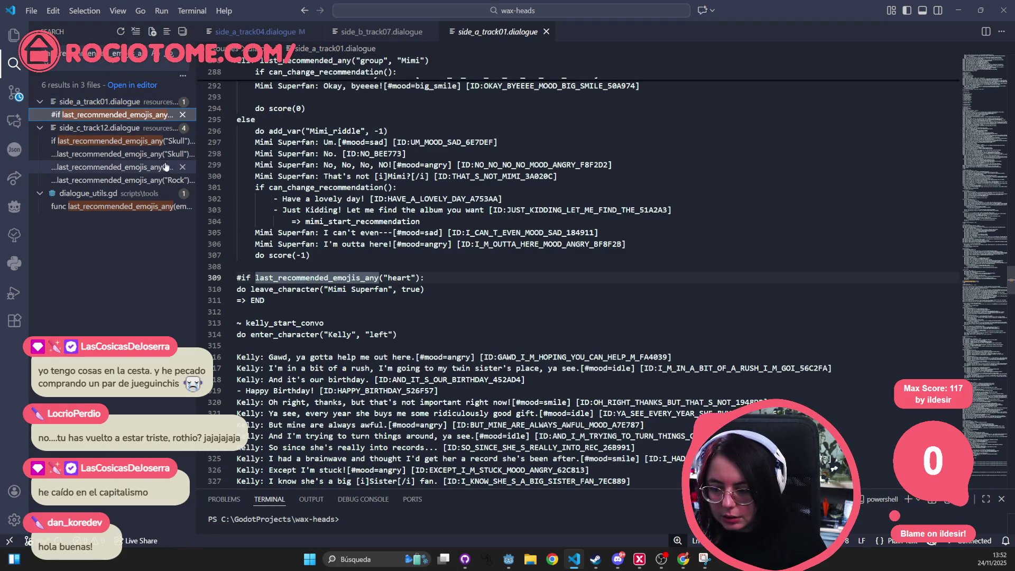
left_click(94, 142)
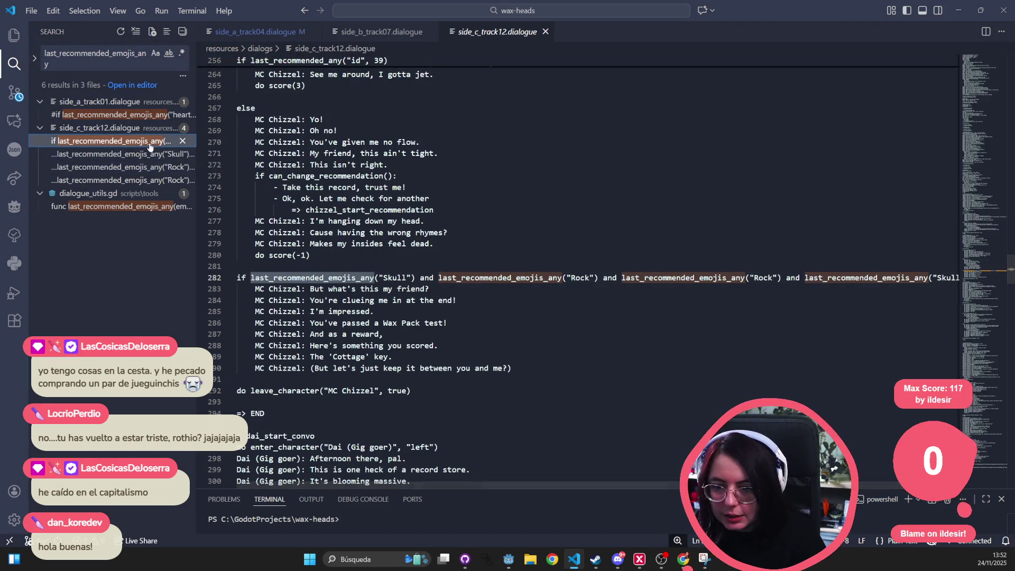
Step: Select the Skull-Rock last_recommended_emojis_any chain on line 282 of side_c_track12.dialogue
triple_click(415, 288)
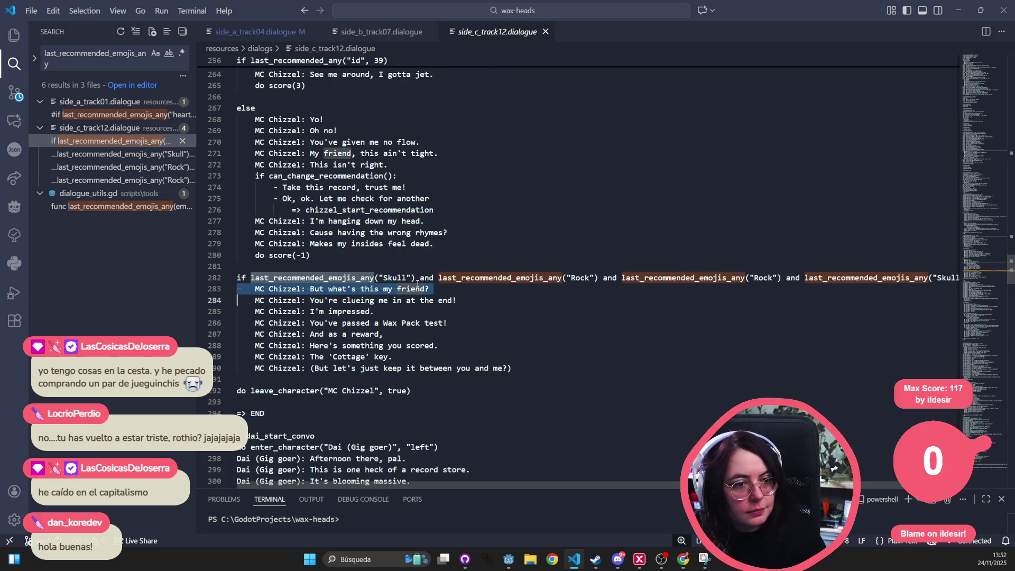
key("ctrl+a")
triple_click(447, 286)
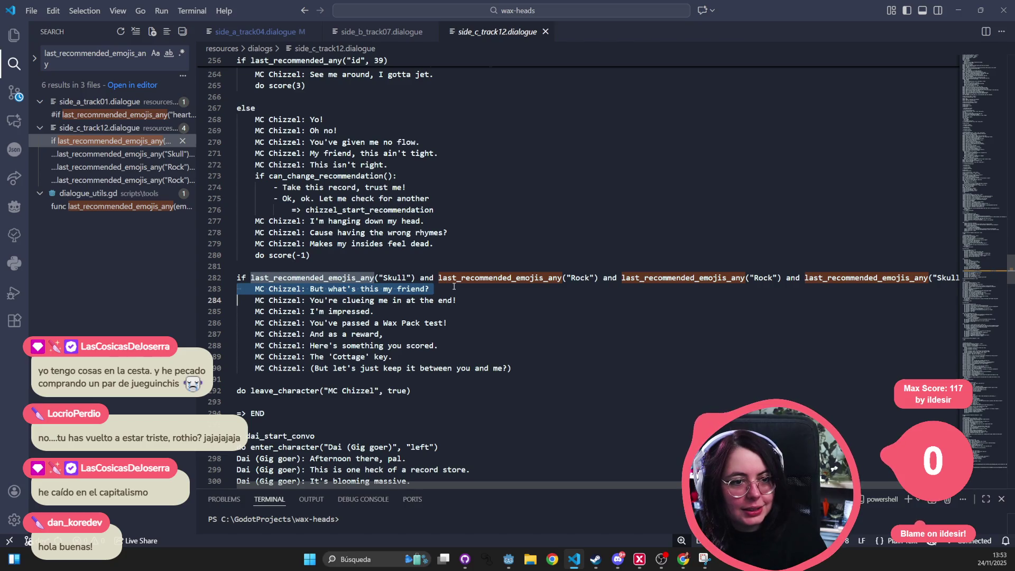
triple_click(575, 282)
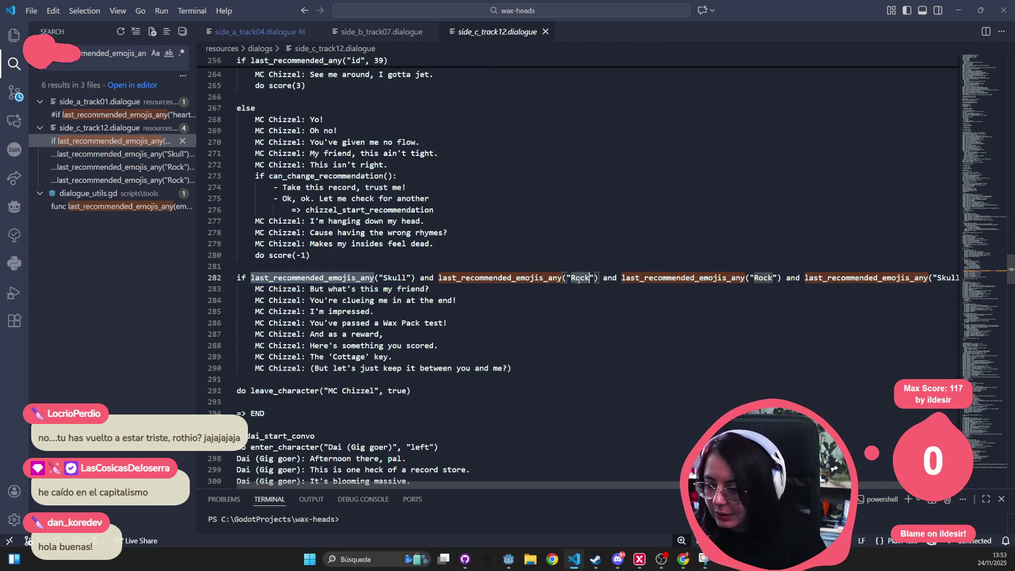
type("o")
key("super+shift+s")
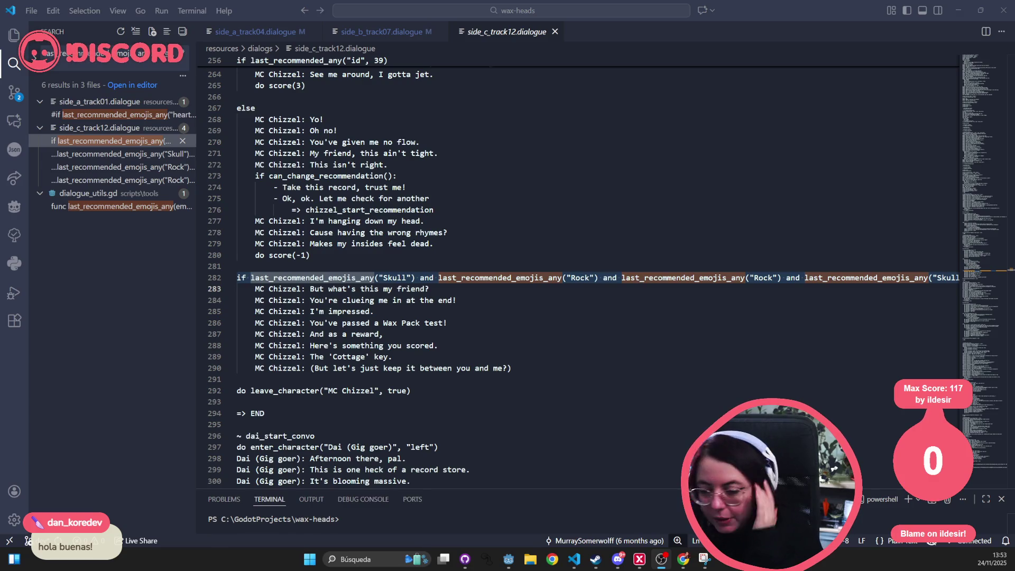
left_click(392, 278)
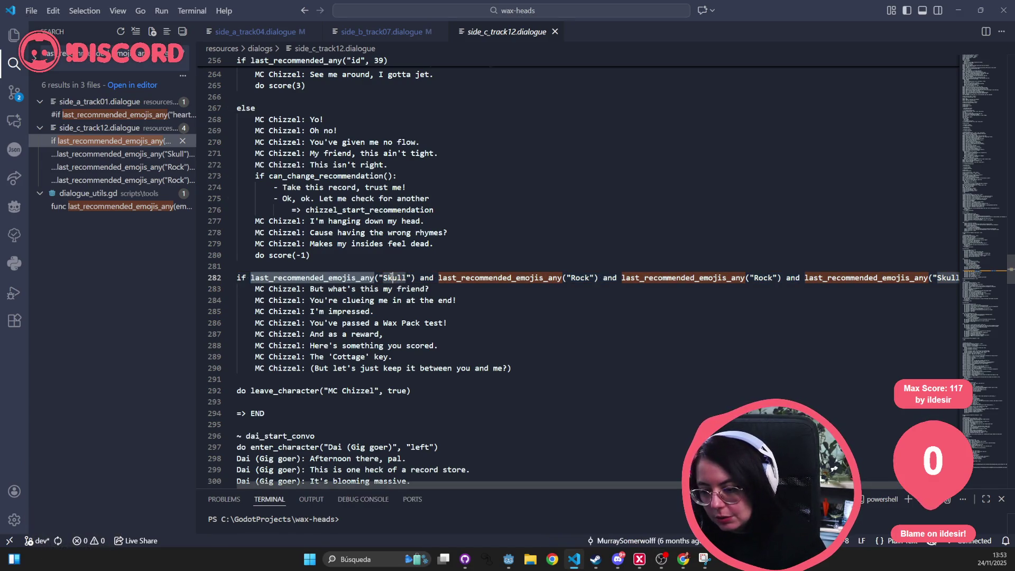
left_click(270, 265)
mouse_move(368, 276)
left_mouse_down()
mouse_move(430, 289)
mouse_move(979, 277)
left_mouse_up()
Step: On line 282, enter the emoji arguments skull, rock, rock, skull using autocomplete
type("all")
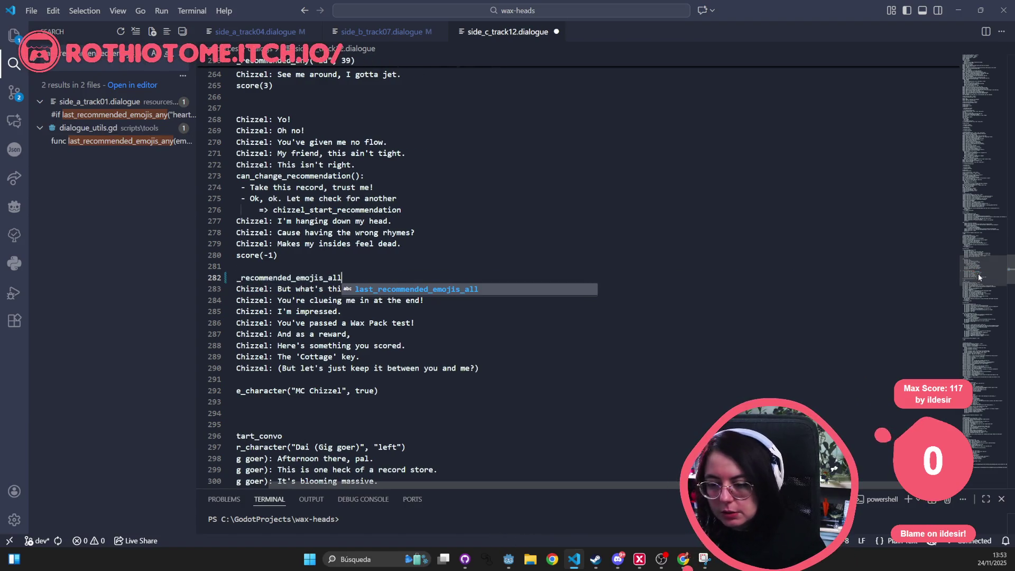
type("(\"")
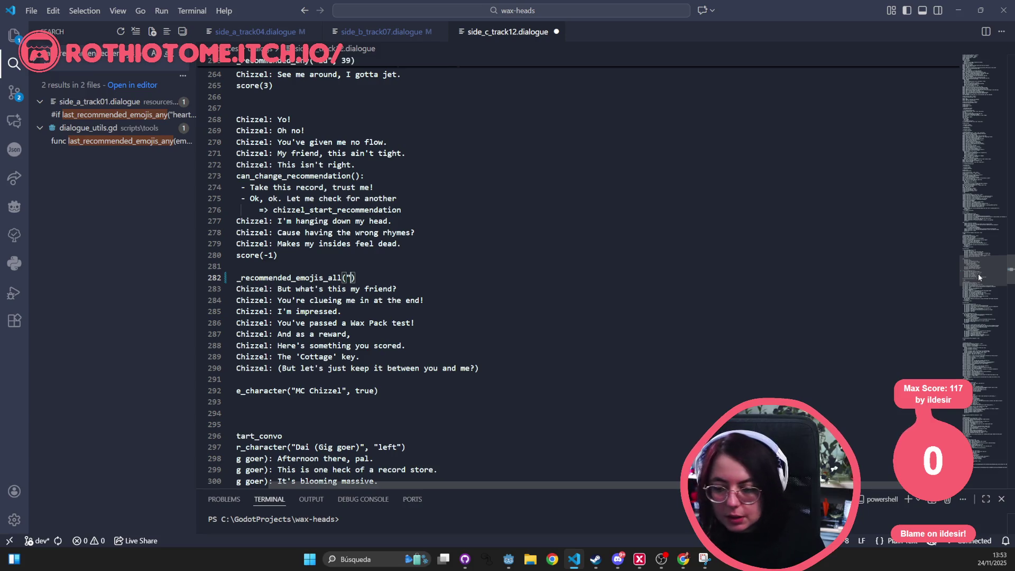
type("sk")
key("Return")
type(", ")
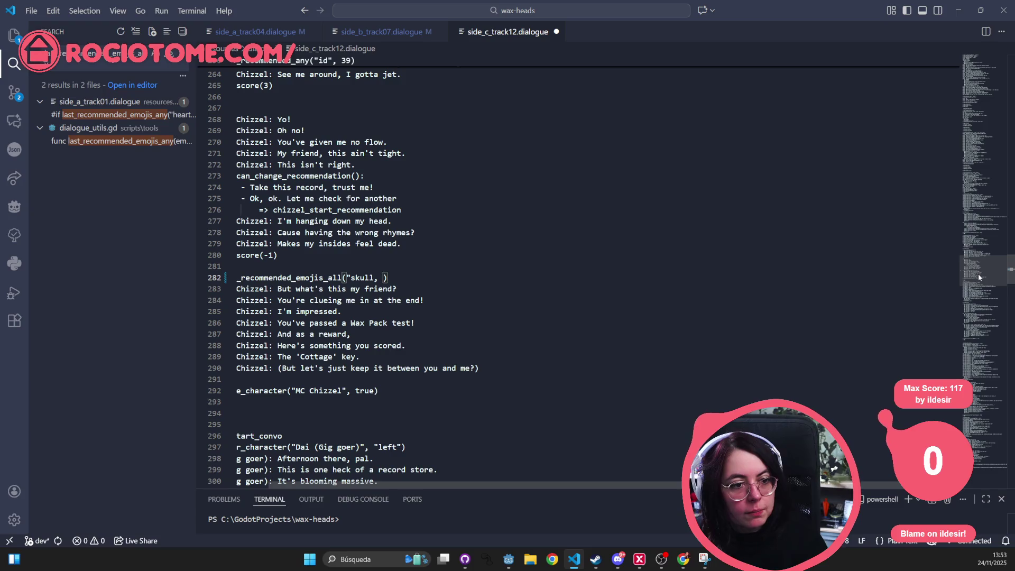
type("rock, ro")
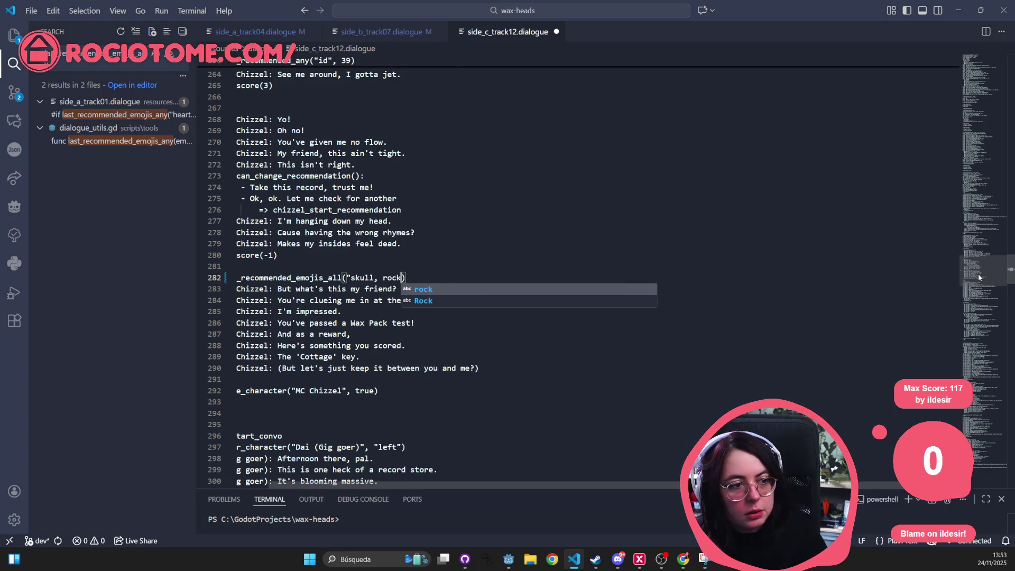
key("Return")
type(", sjul")
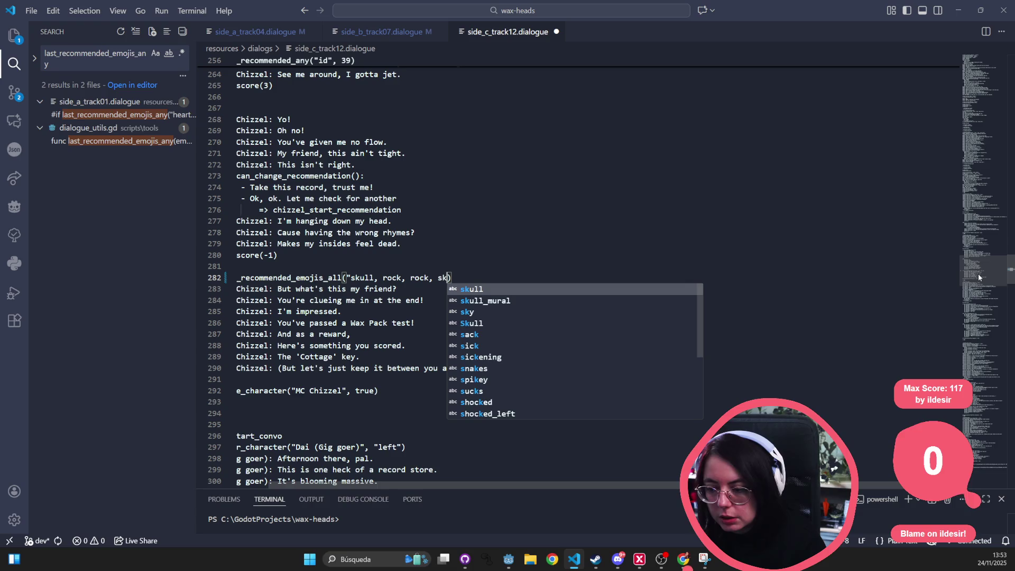
key("BackSpace")
key("BackSpace")
type("k")
key("Return")
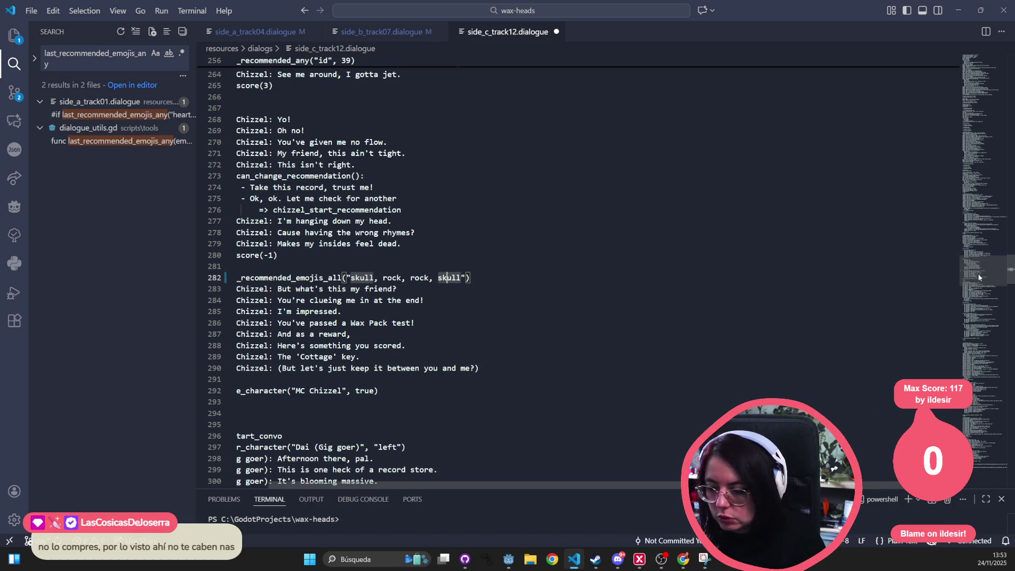
Step: Quote each emoji and bracket the list as ["skull", "rock", "rock", "skull"]
key("ctrl+Left")
type("\"")
type("\"")
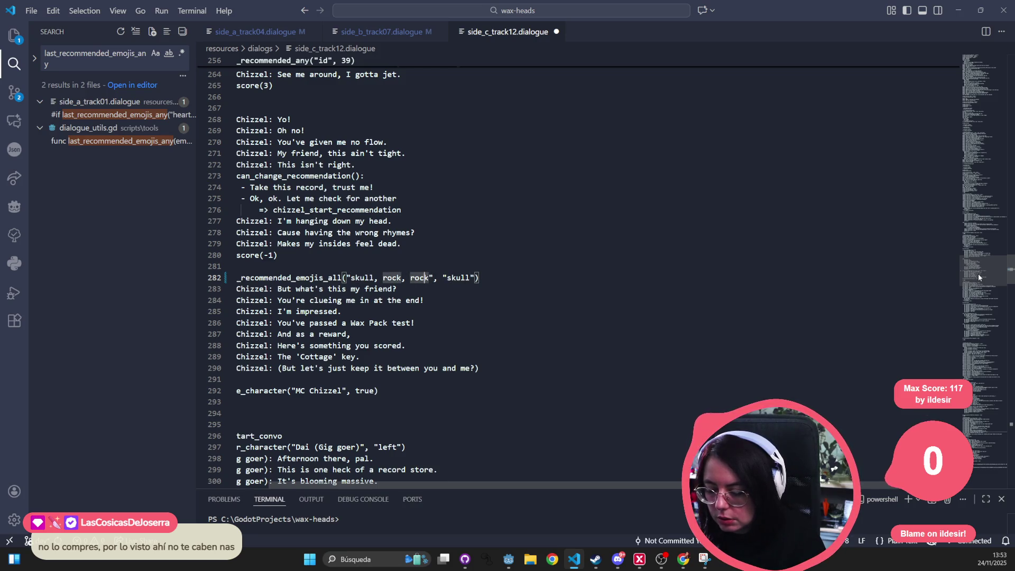
type("\"")
key("ctrl+Left")
type("\"")
key("ctrl+Left")
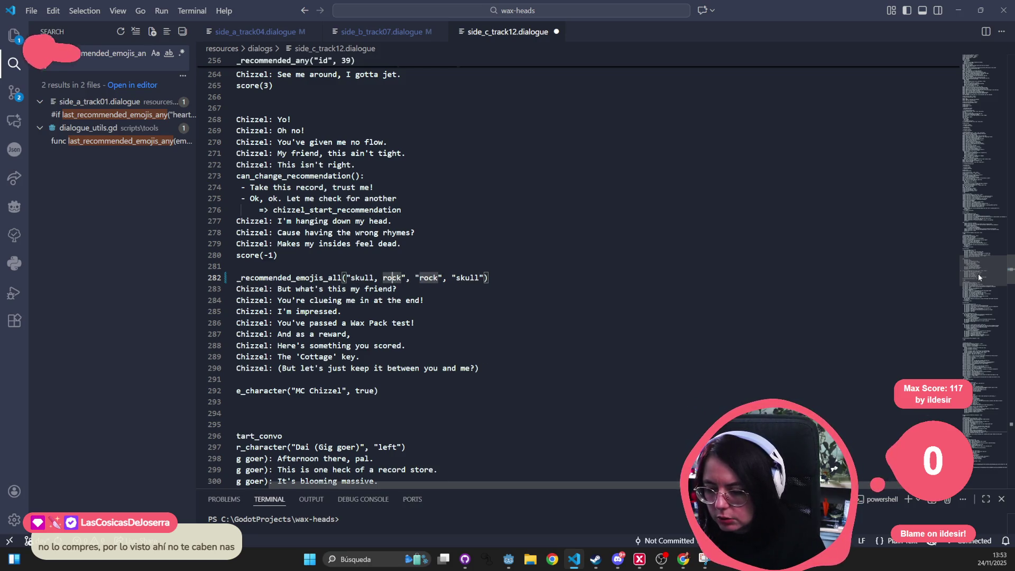
type("\"")
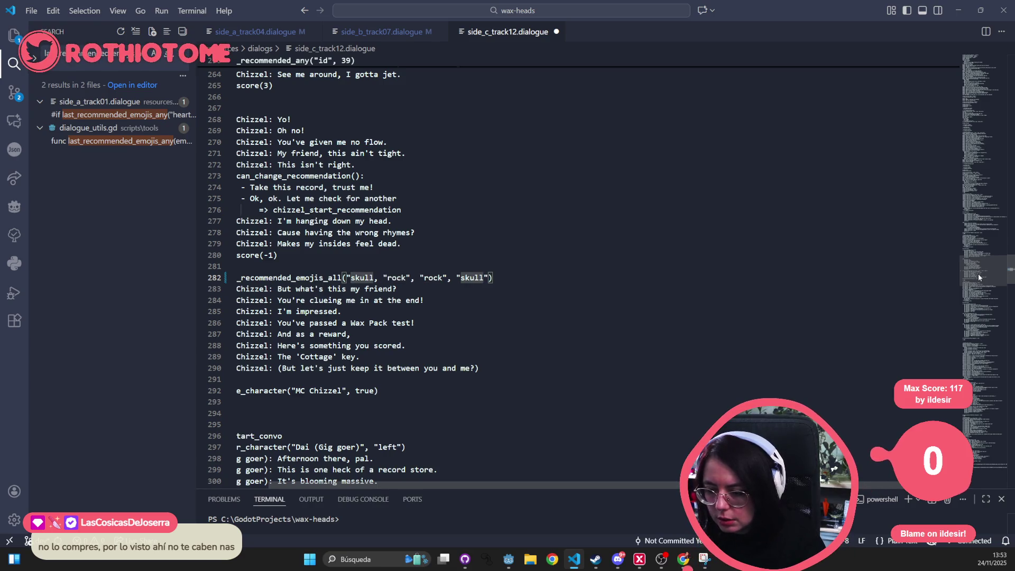
type("[")
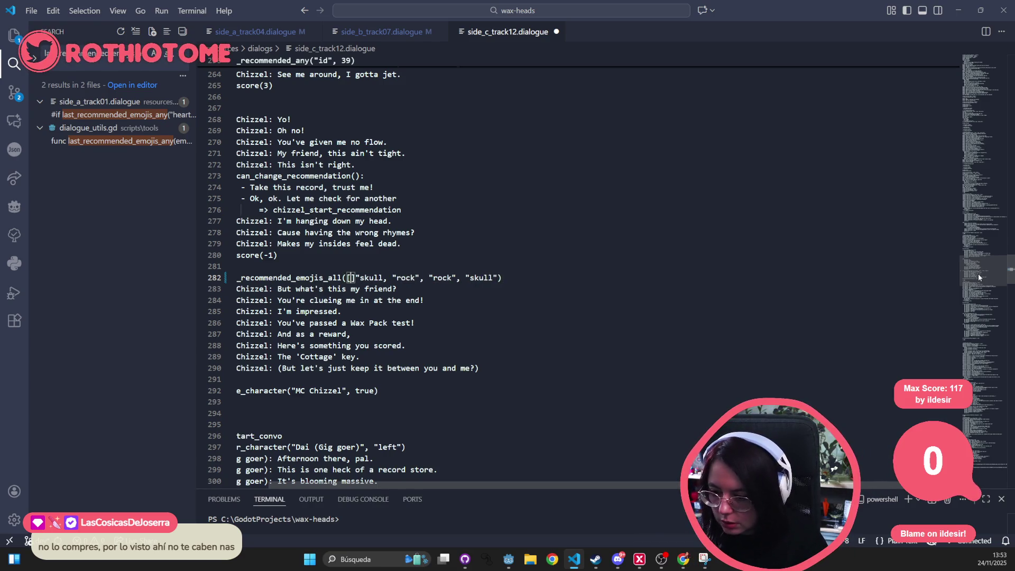
key("BackSpace")
key("ctrl+Right")
key("ctrl+Right")
key("ctrl+Right")
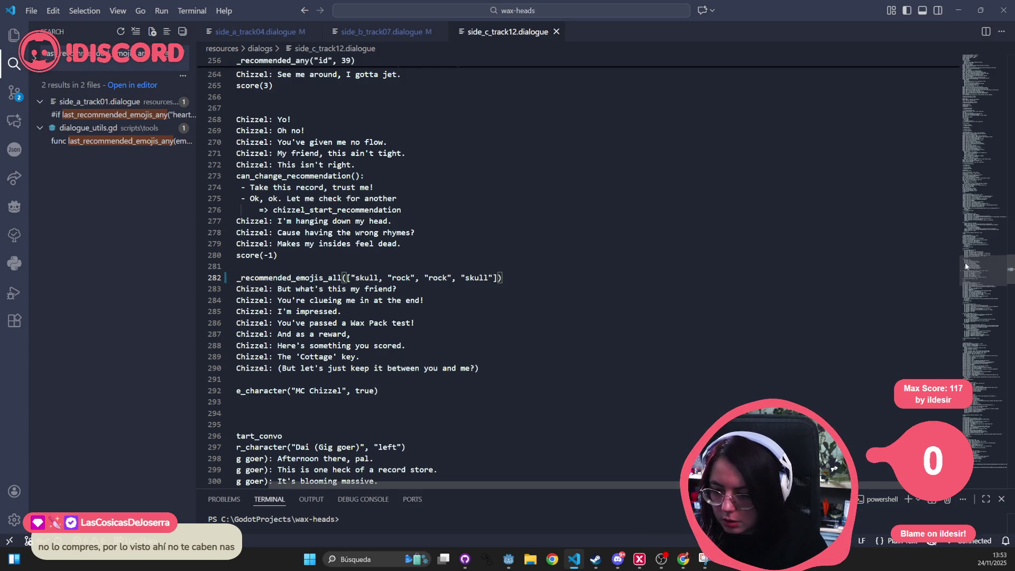
triple_click(318, 278)
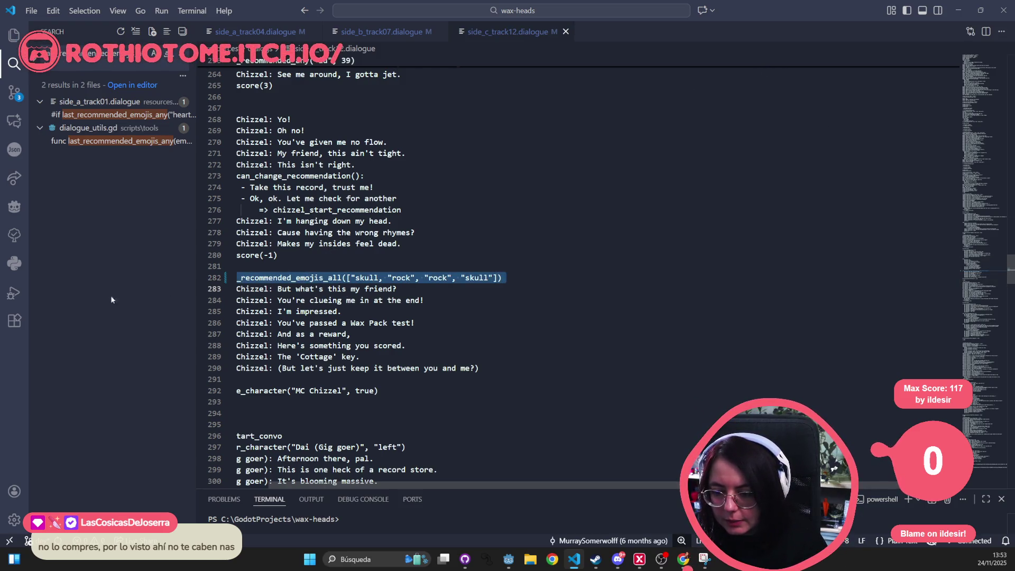
left_click(363, 305)
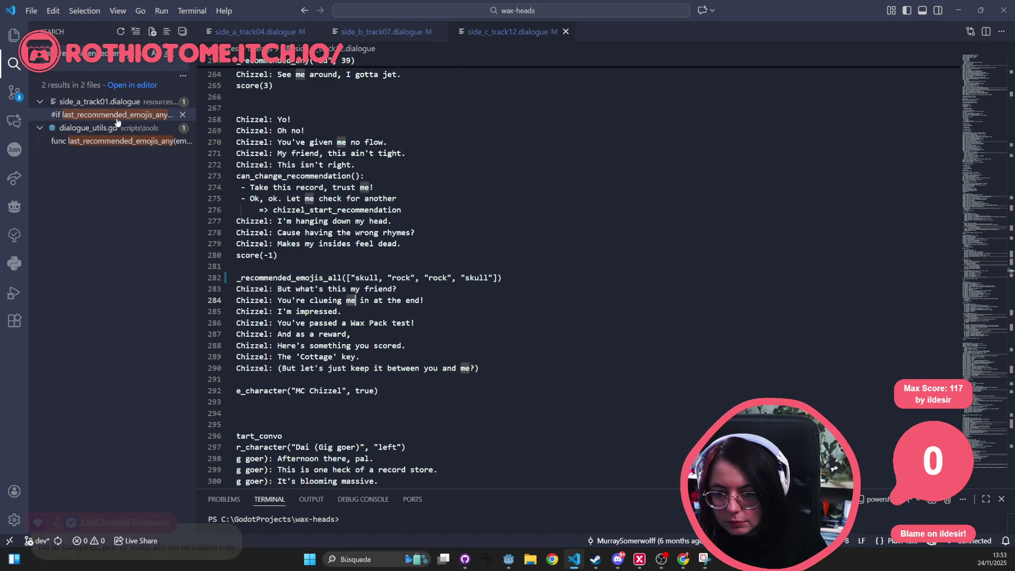
Step: Review the last_recommended_emojis_any and last_recommended_emojis_all functions in dialogue_utils.gd
left_click(138, 142)
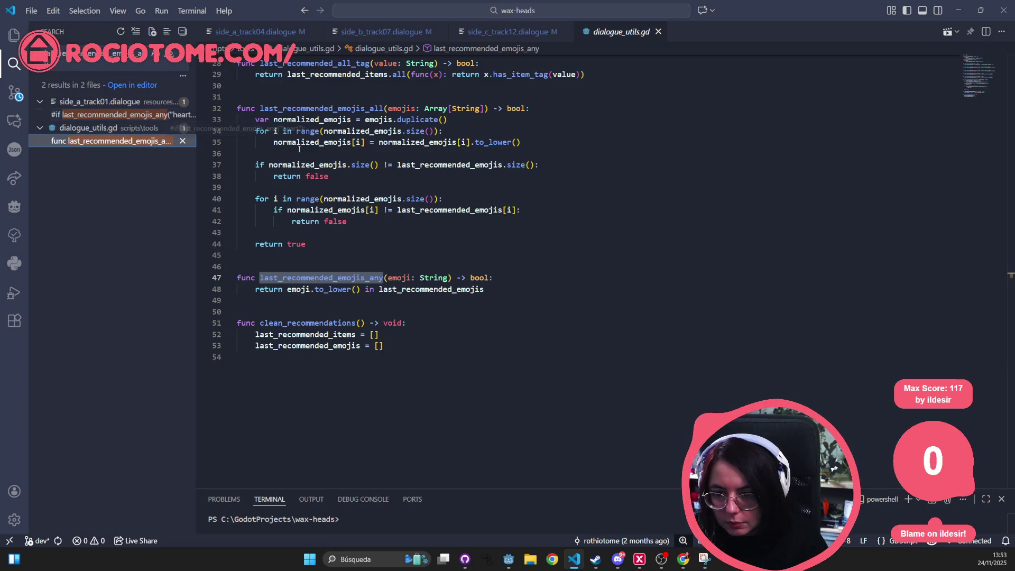
left_click(449, 165)
scroll(302, 134, "up", 2)
left_click(391, 328)
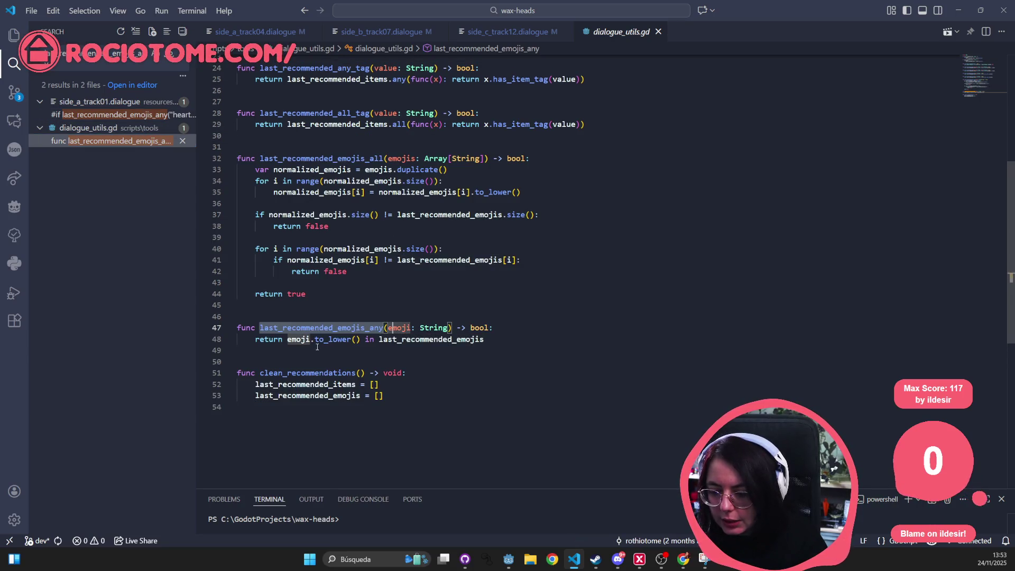
mouse_move(294, 338)
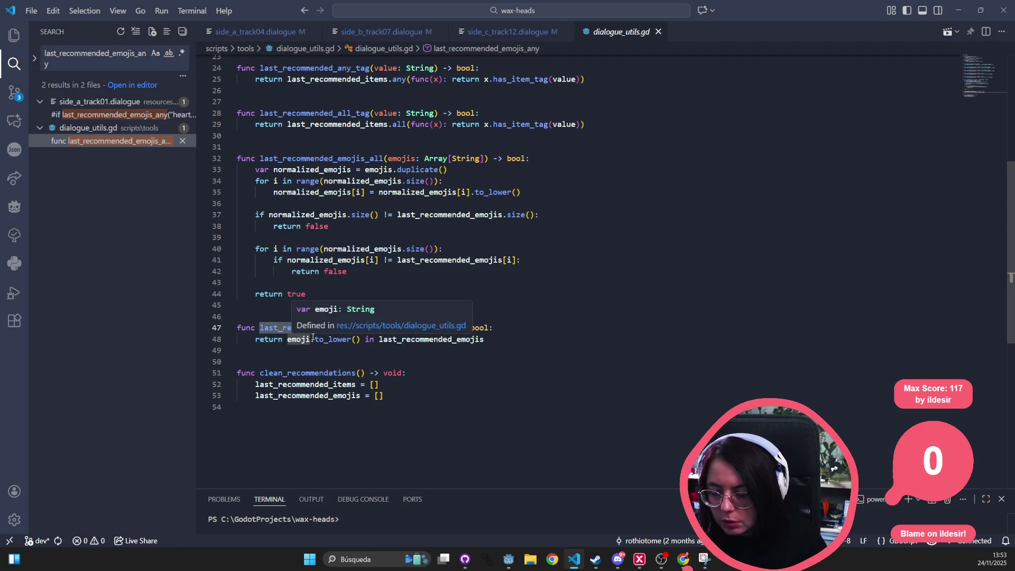
left_click_drag(274, 192, 530, 192)
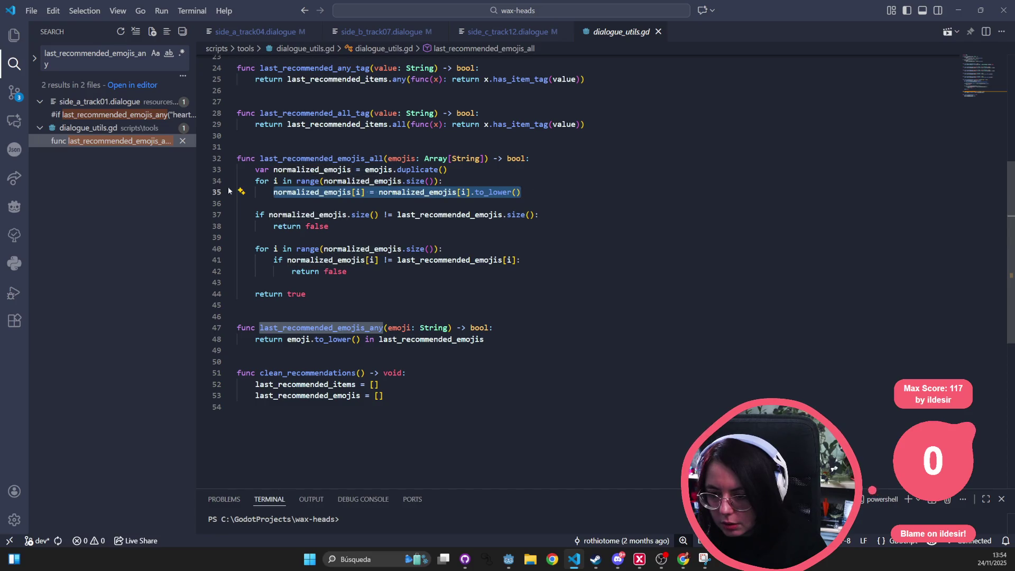
left_click(527, 197)
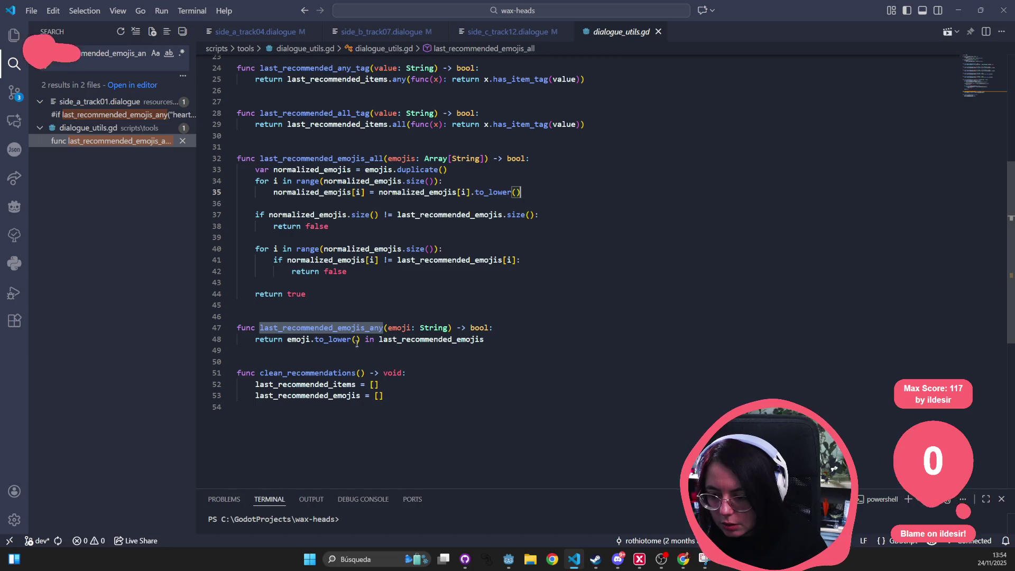
left_click(288, 339)
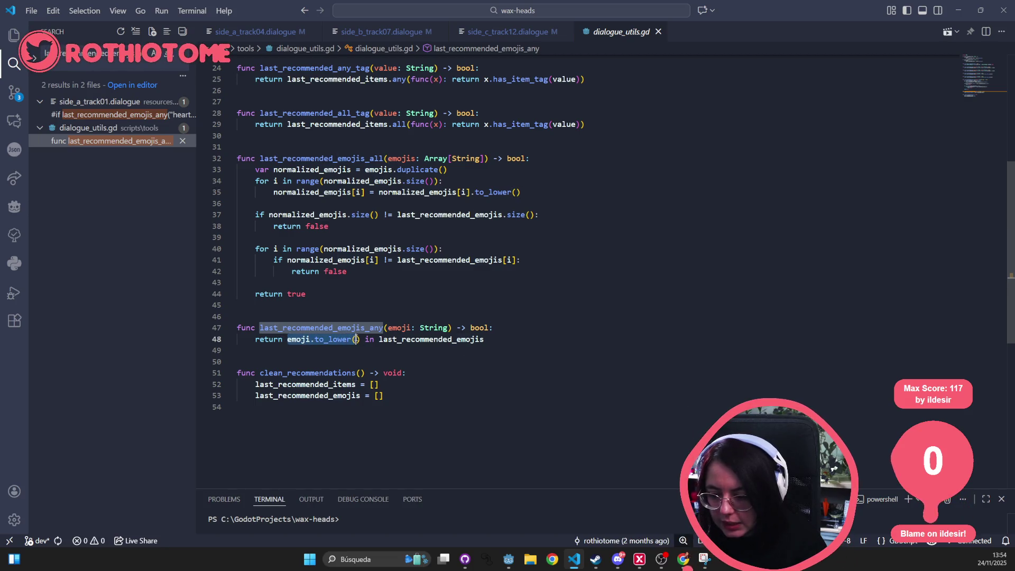
left_click(256, 349)
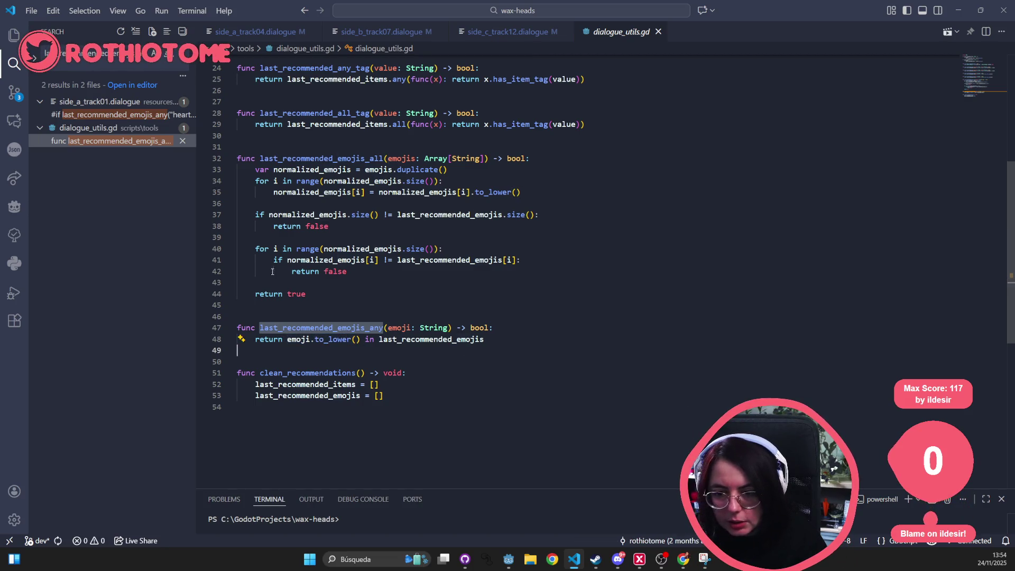
left_click(115, 142)
Step: Widen the search panel, search last_recommended_emojis_all, and open the side_a_track04.dialogue result
left_click(116, 53)
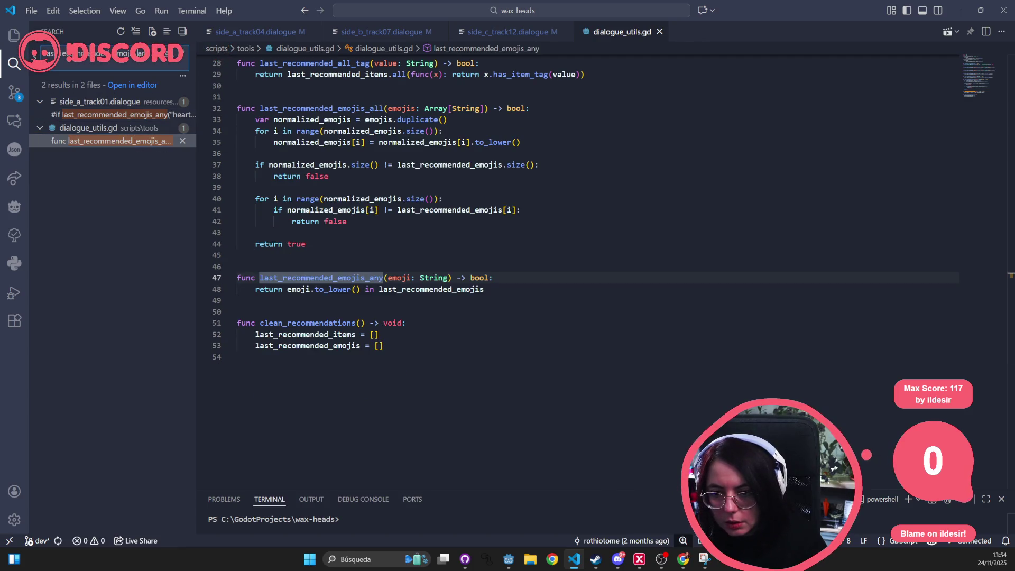
left_click_drag(197, 264, 358, 265)
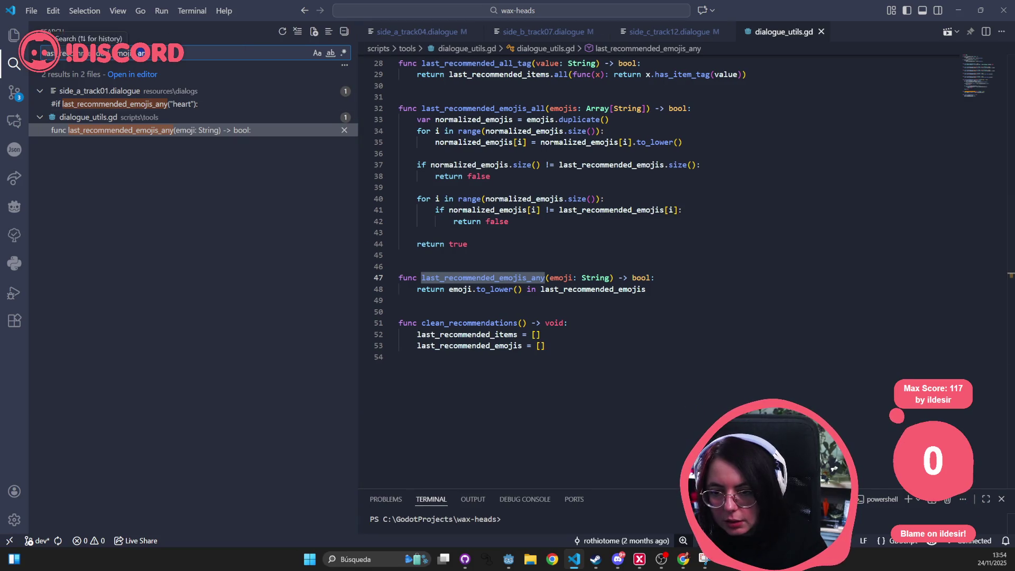
key("BackSpace")
key("BackSpace")
type("ll")
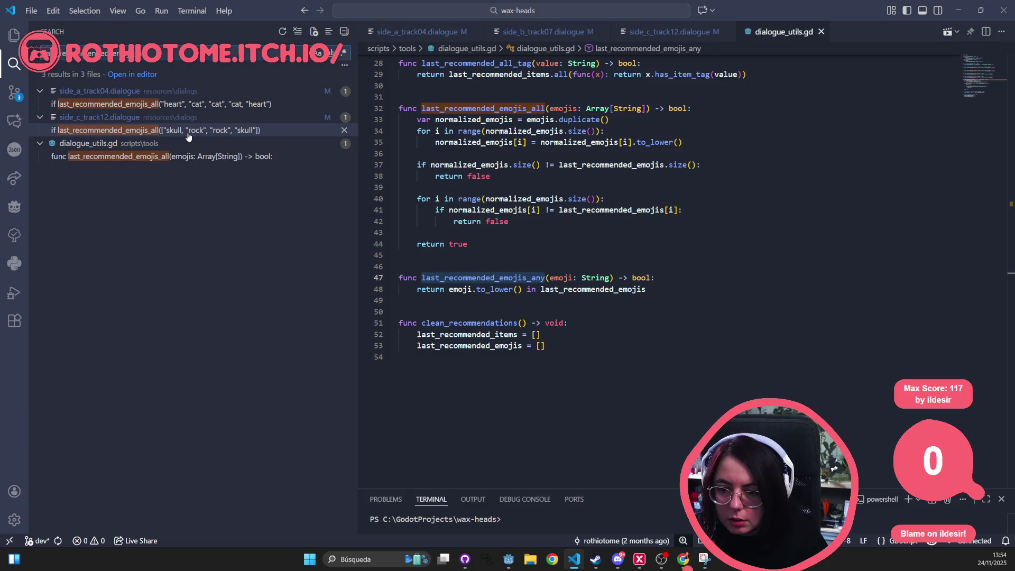
left_click(202, 104)
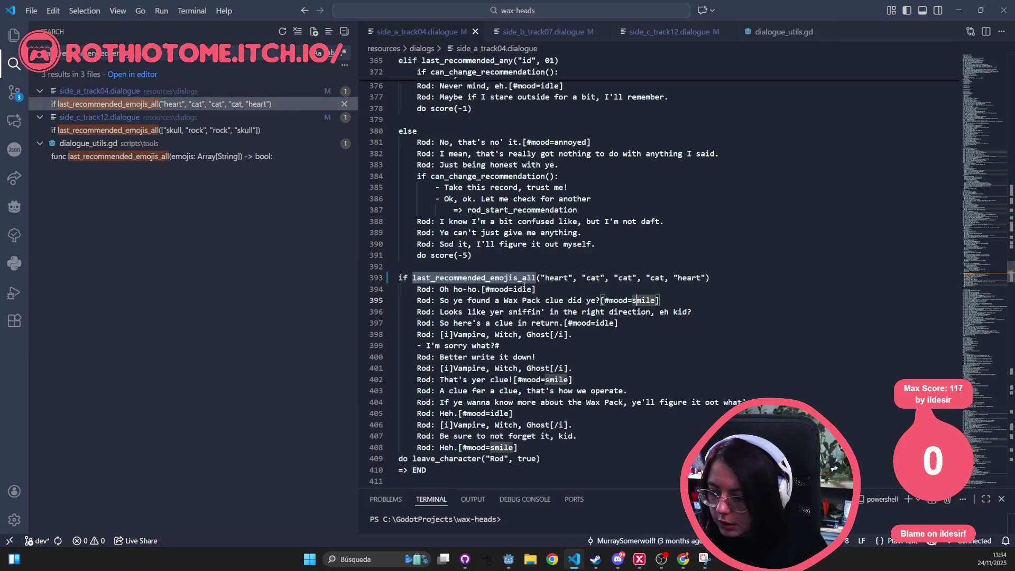
Step: Wrap the heart and cat arguments on line 393 in [ ] and save side_a_track04.dialogue
left_click(542, 277)
type("[")
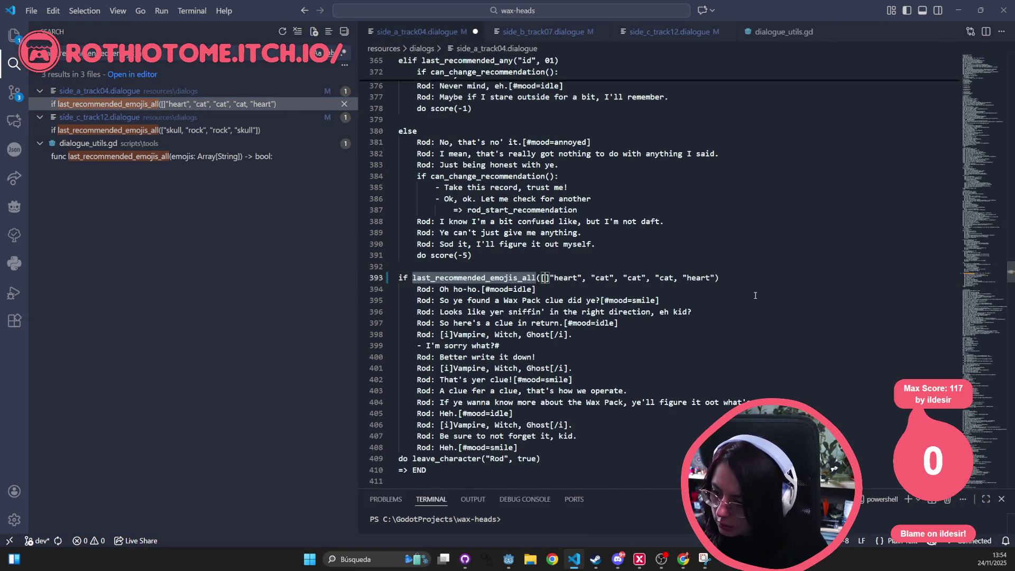
key("Left")
key("Left")
key("Delete")
key("ctrl+Right")
key("ctrl+Right")
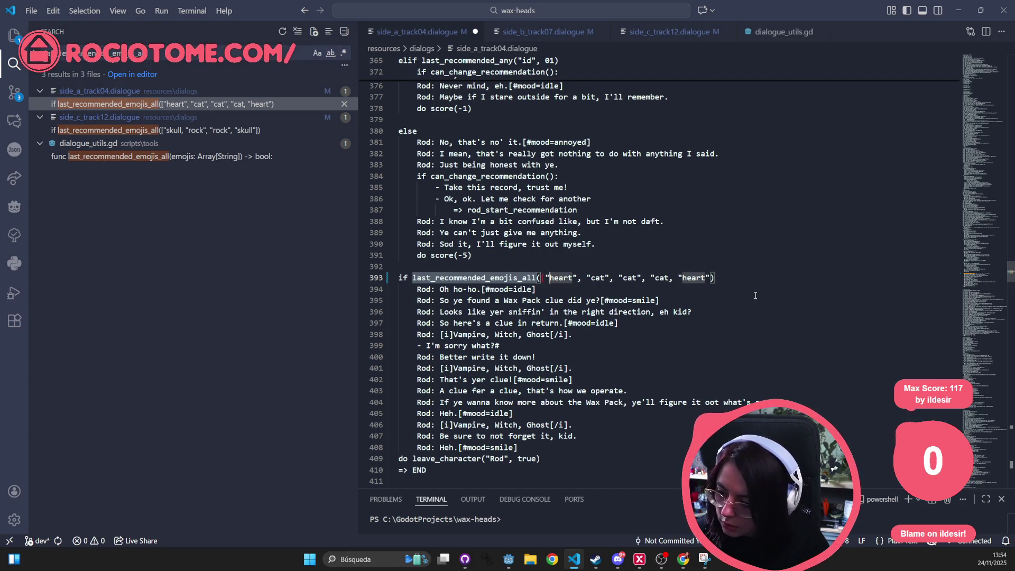
key("ctrl+Right")
key("ctrl+Right")
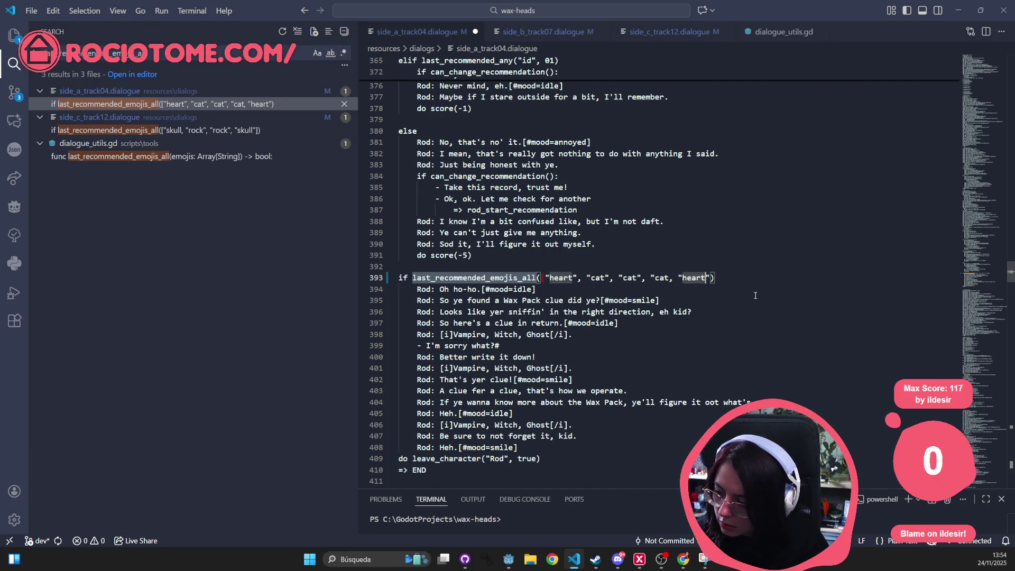
type("]")
key("ctrl+s")
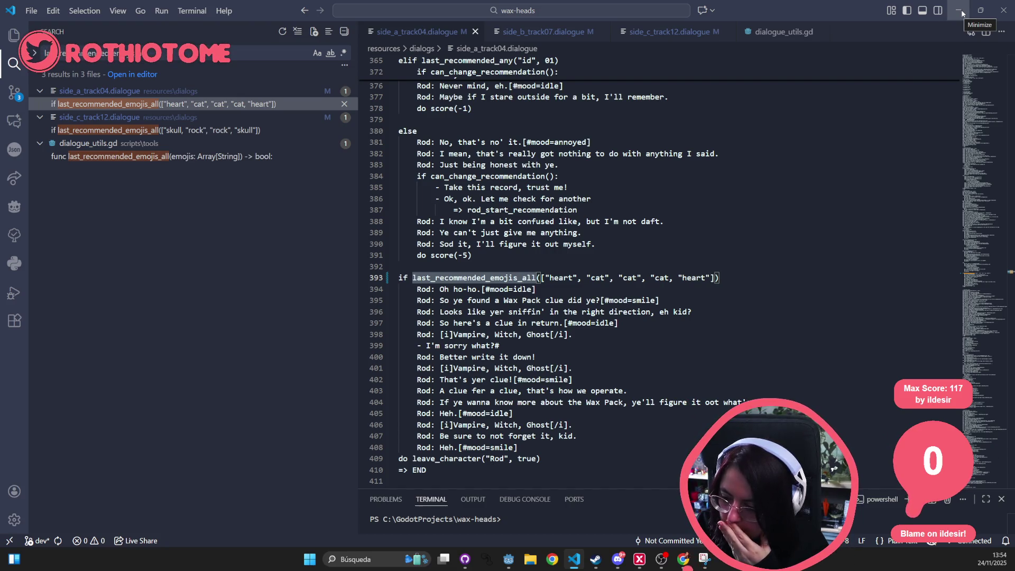
Step: Show the GitHub README's Phonogram Reactions and Checkout Emojis lists in Chrome, find highlights cleared
left_click(963, 13)
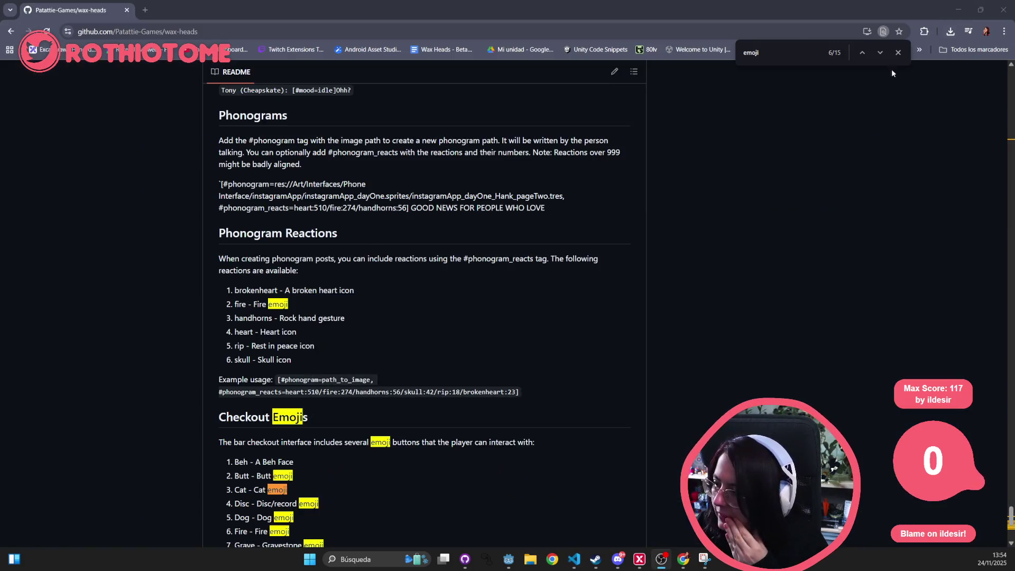
left_click(958, 10)
mouse_move(634, 567)
key("alt+Tab")
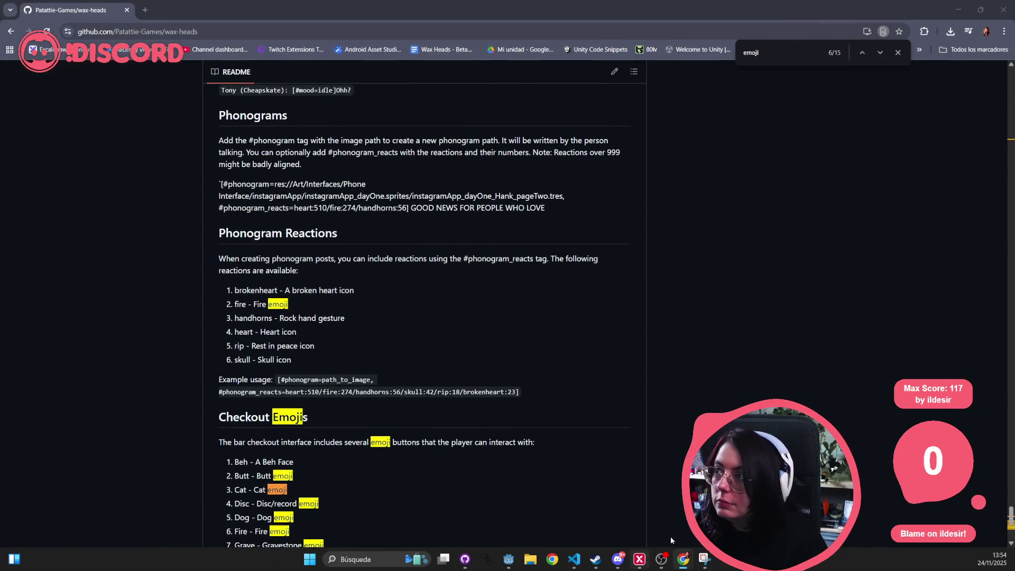
left_click(898, 53)
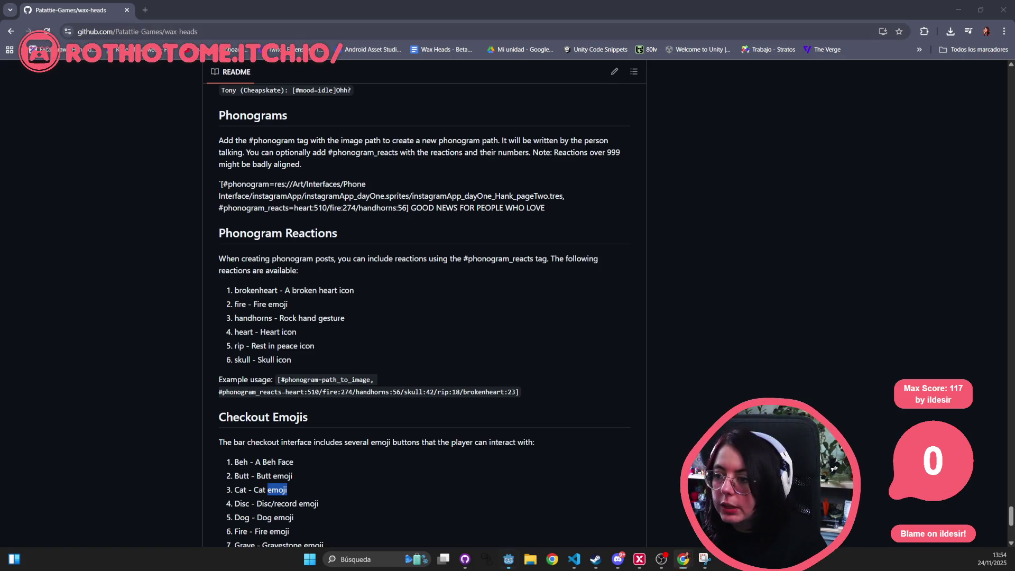
key("alt+Tab")
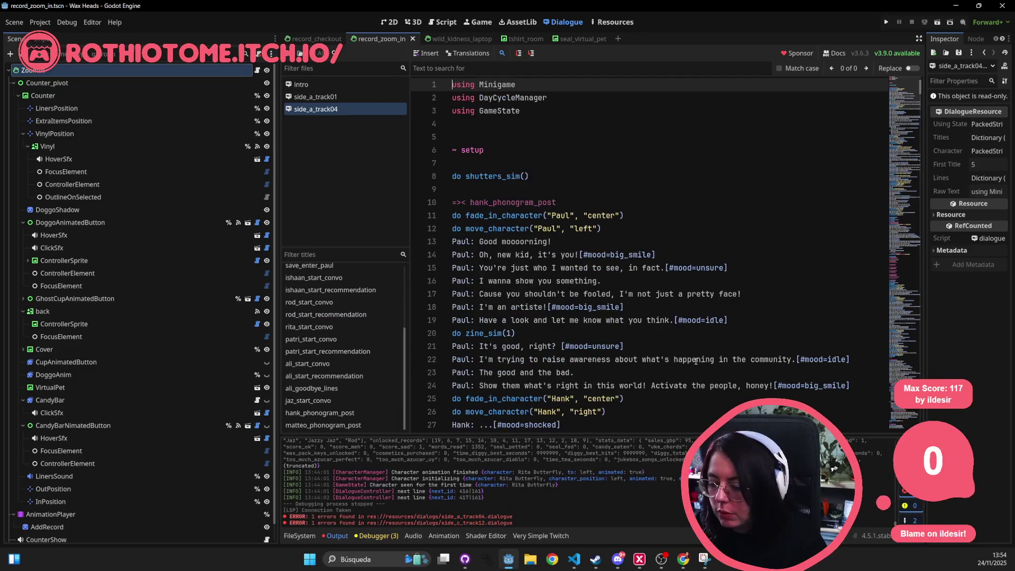
Step: Open the side_a_track04 and then side_c_track12 dialogue files through quick search
left_click(698, 372)
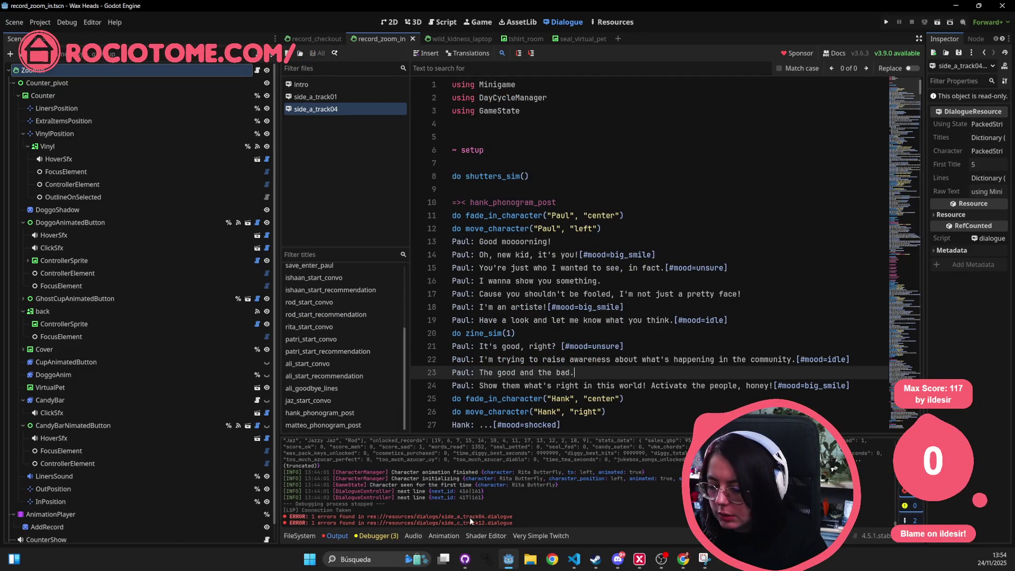
key("shift+alt+o")
type("tra")
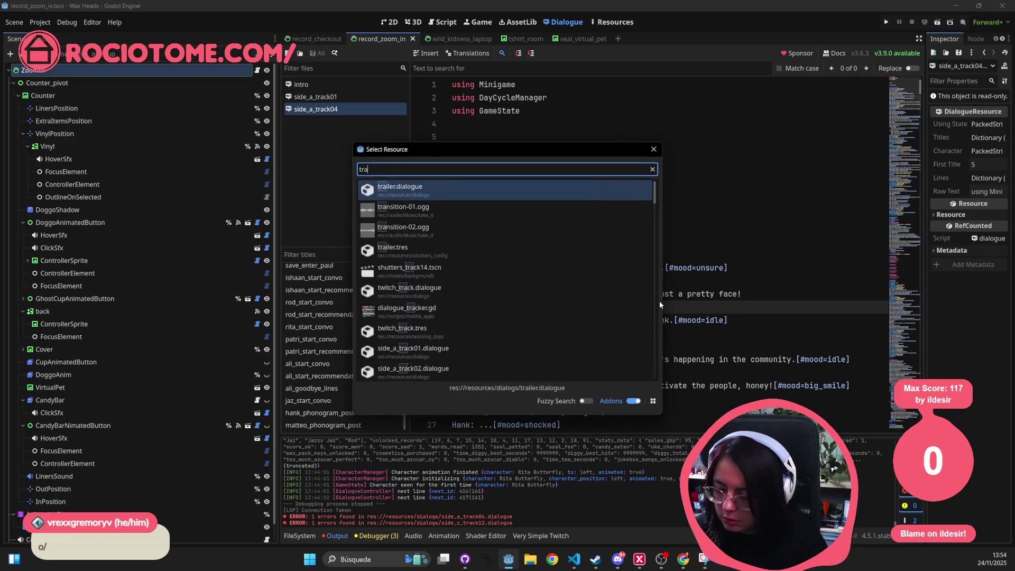
type("ck04")
key("Return")
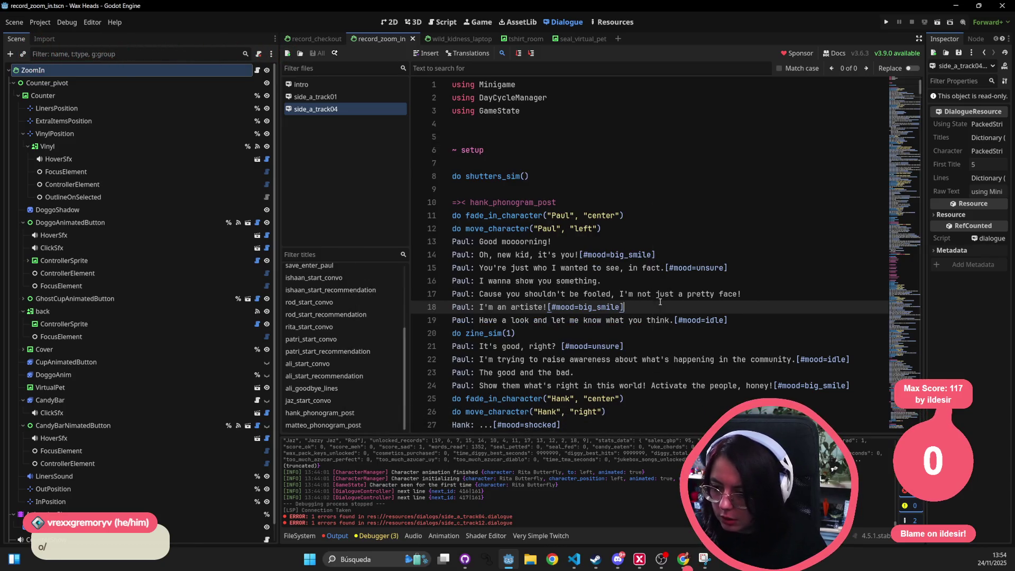
left_click(846, 267)
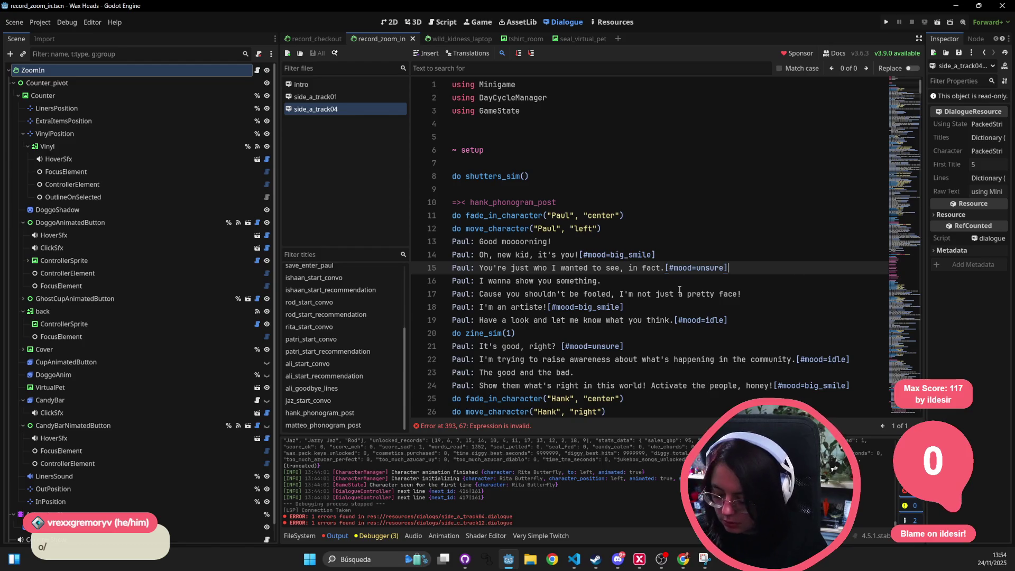
key("shift+alt+o")
type("track12")
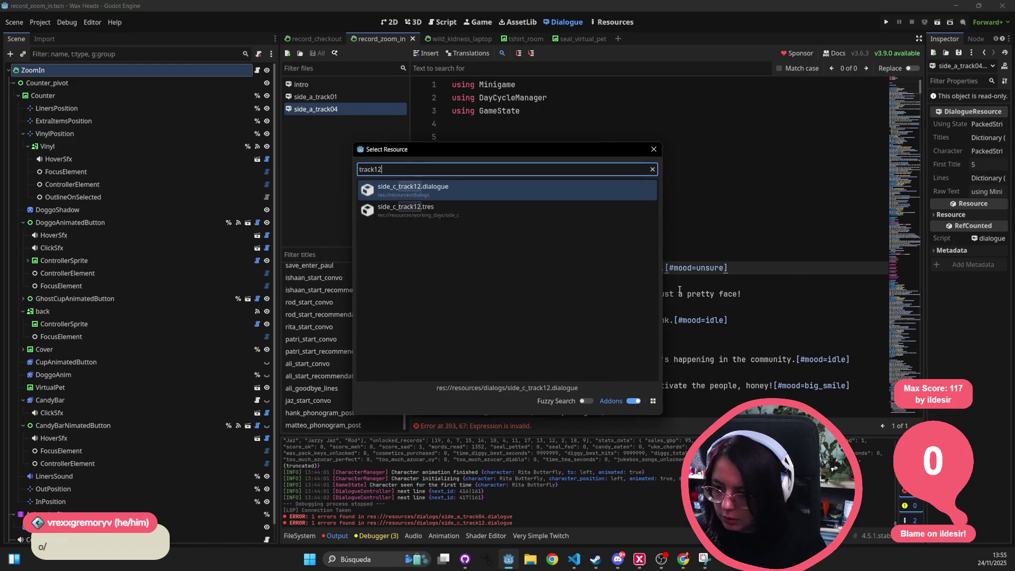
key("Return")
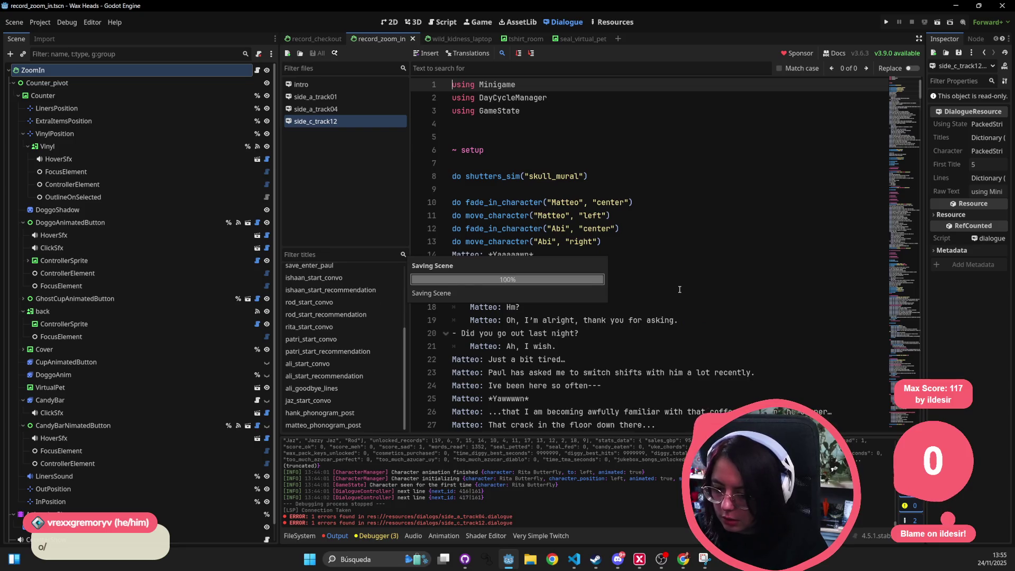
Step: Add the missing quote after the first "skull" on line 282, save, and try running the game
scroll(570, 254, "down", 3)
left_click(492, 428)
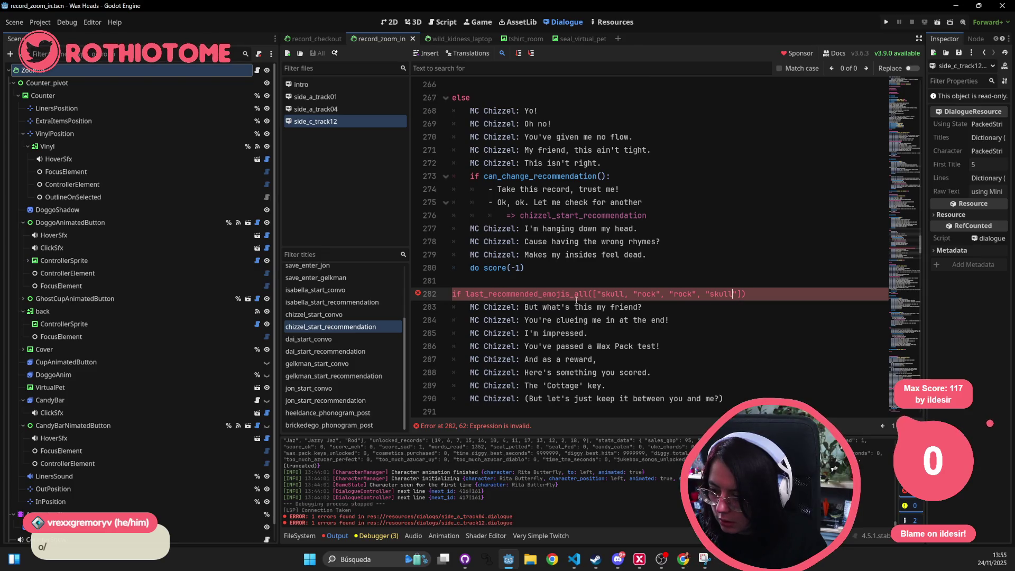
left_click(623, 293)
type("\"")
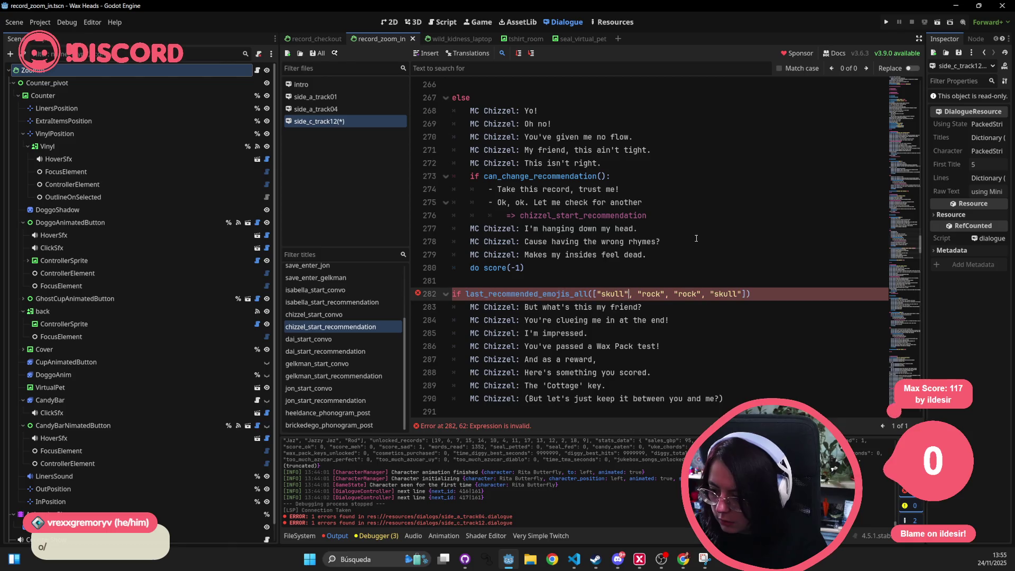
left_click(773, 230)
key("ctrl+s")
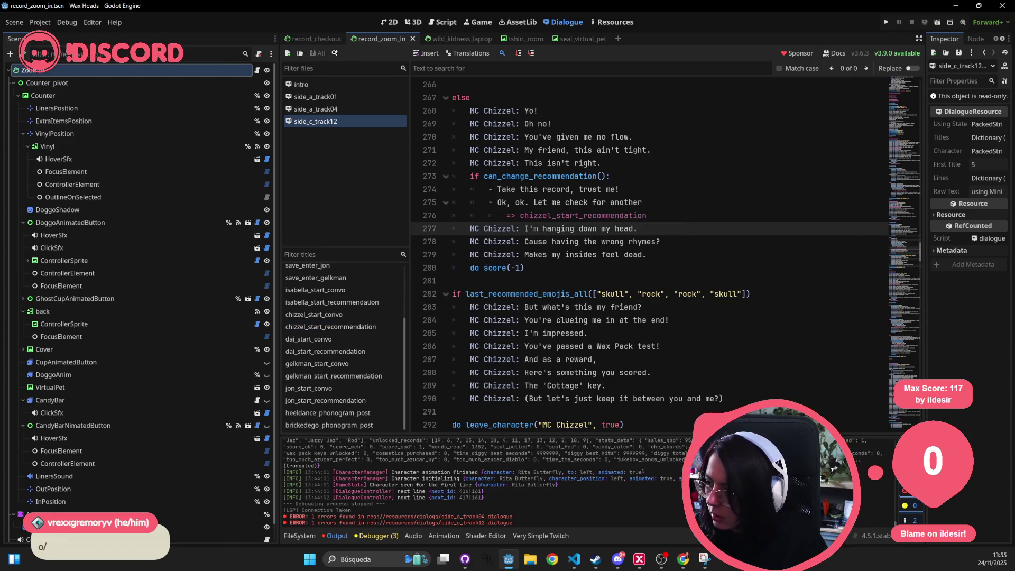
left_click(889, 20)
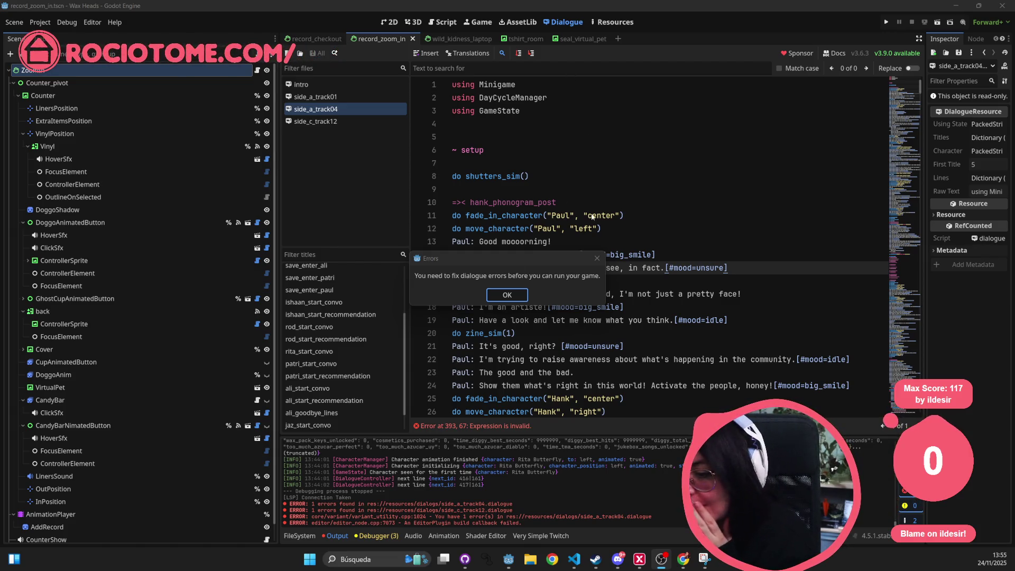
Step: Save and close side_a_track04, dismiss the errors, and close the record_zoom_in and wild_kidness_laptop scenes
left_click(508, 296)
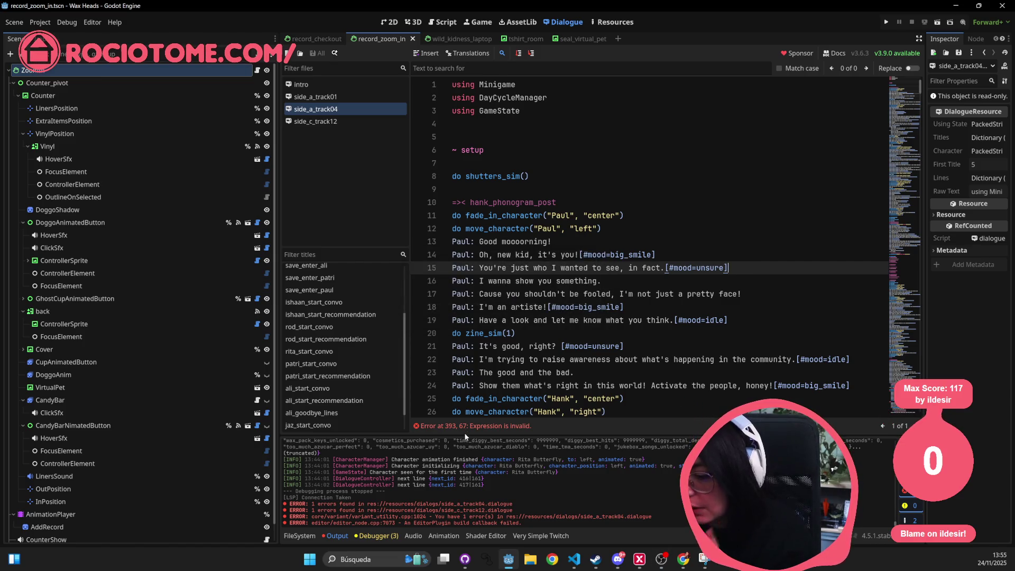
key("ctrl+w")
key("ctrl+s")
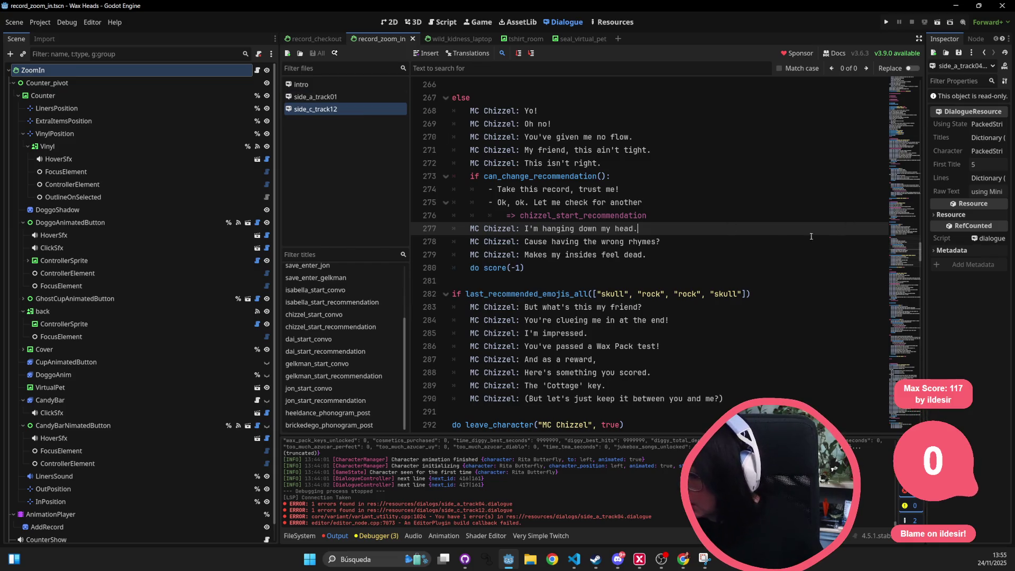
left_click(886, 22)
left_click(513, 298)
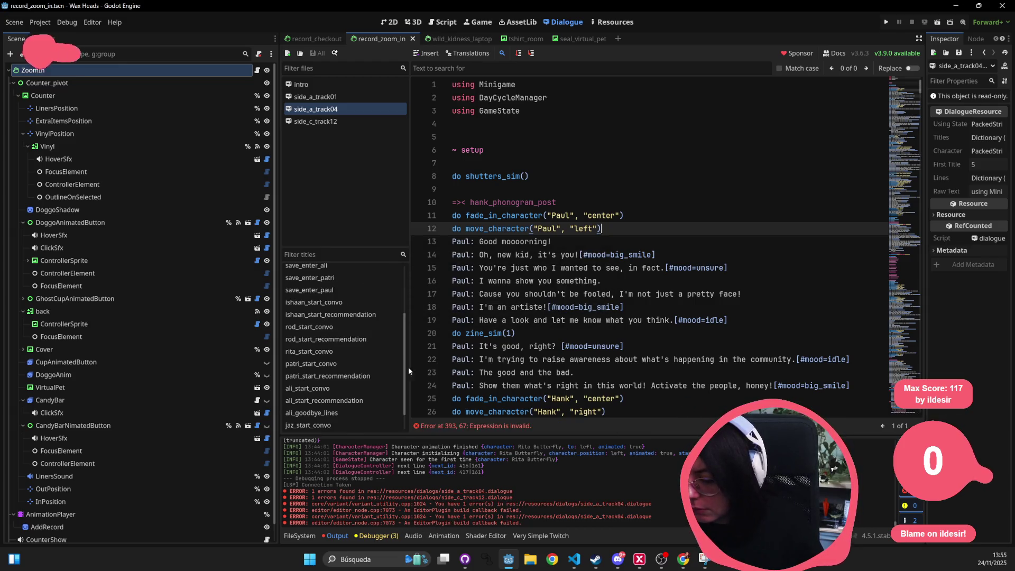
middle_click(394, 35)
middle_click(395, 36)
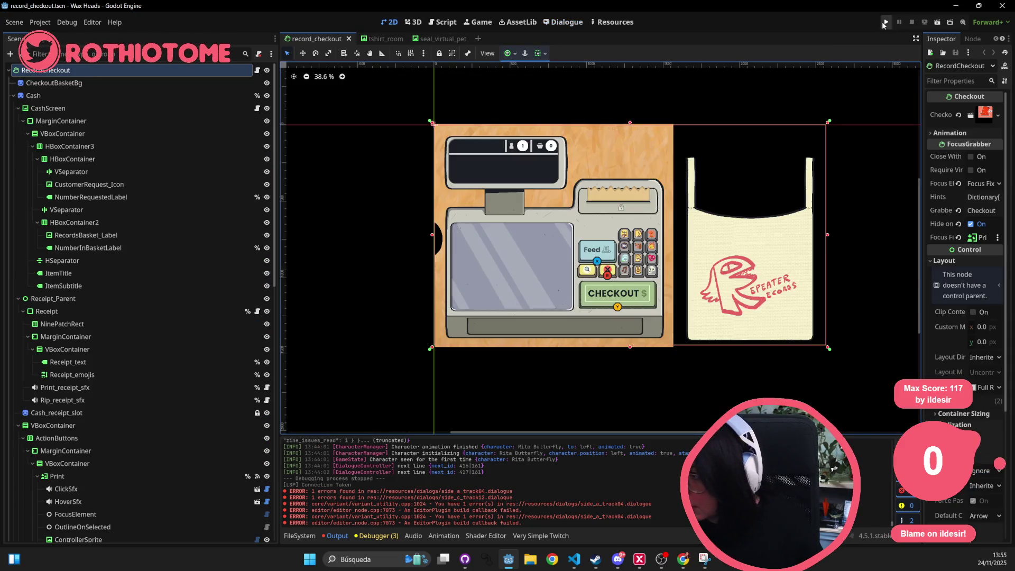
Step: Retry running the game, dismiss the errors warning, and locate the line 393 error in side_a_track04
left_click(885, 21)
left_click(508, 295)
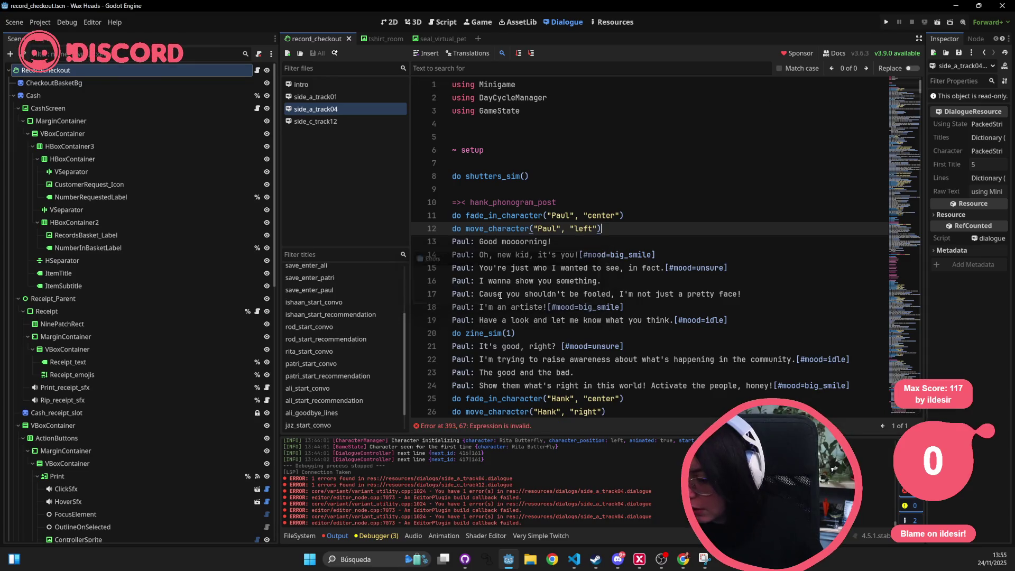
left_click(629, 306)
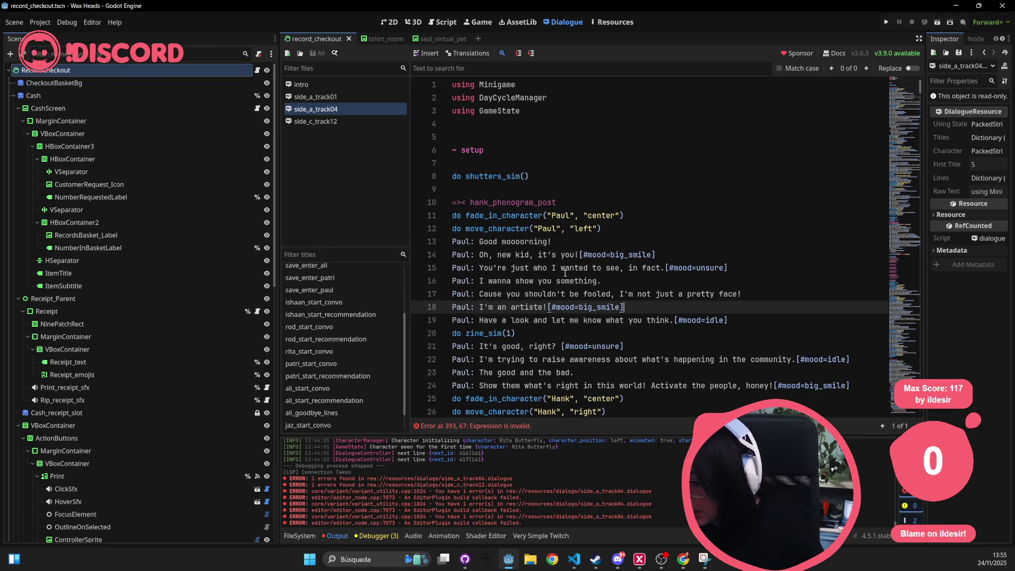
scroll(564, 273, "down", 20)
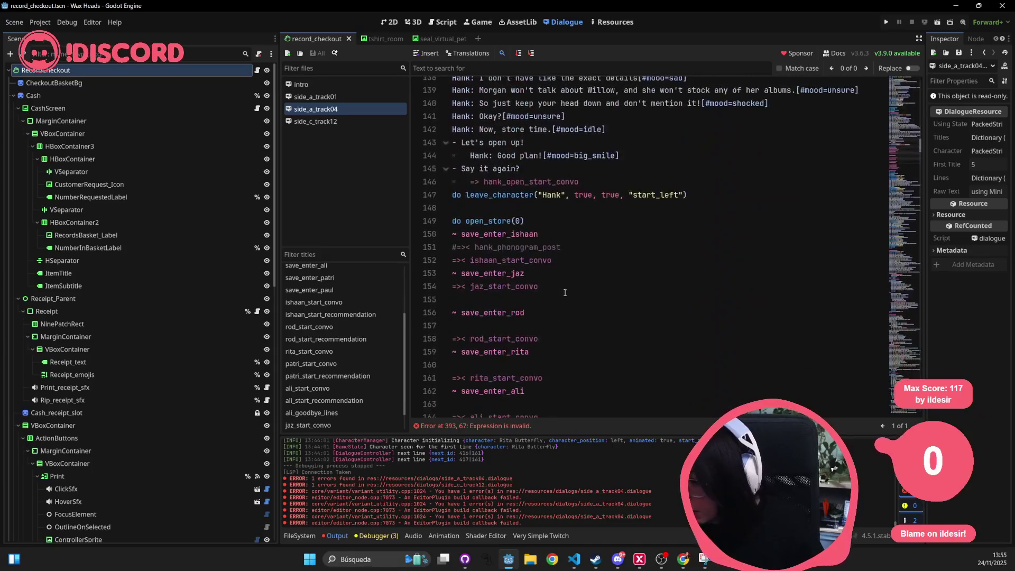
left_click_drag(918, 174, 918, 246)
left_click(607, 314)
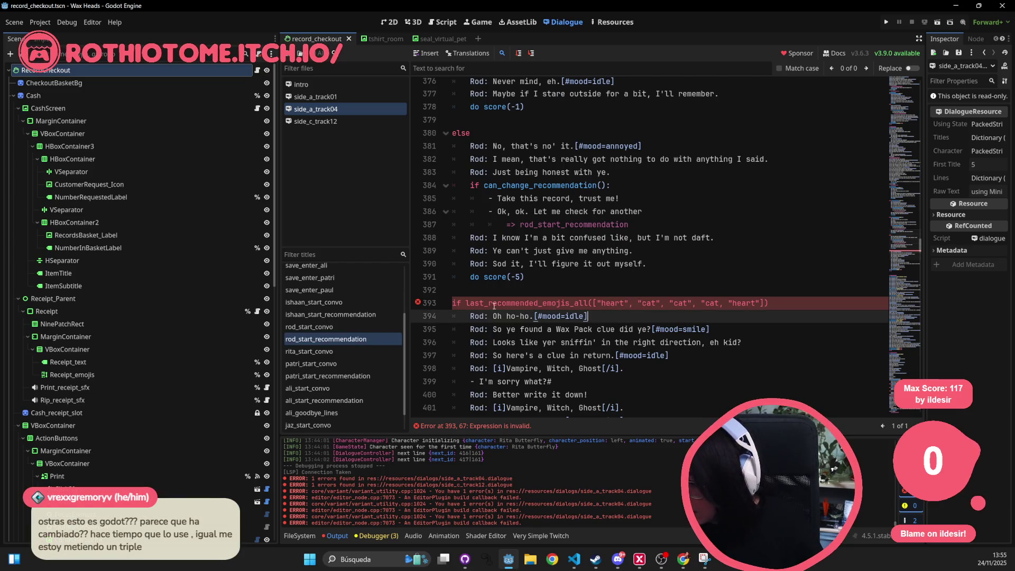
left_click(589, 303)
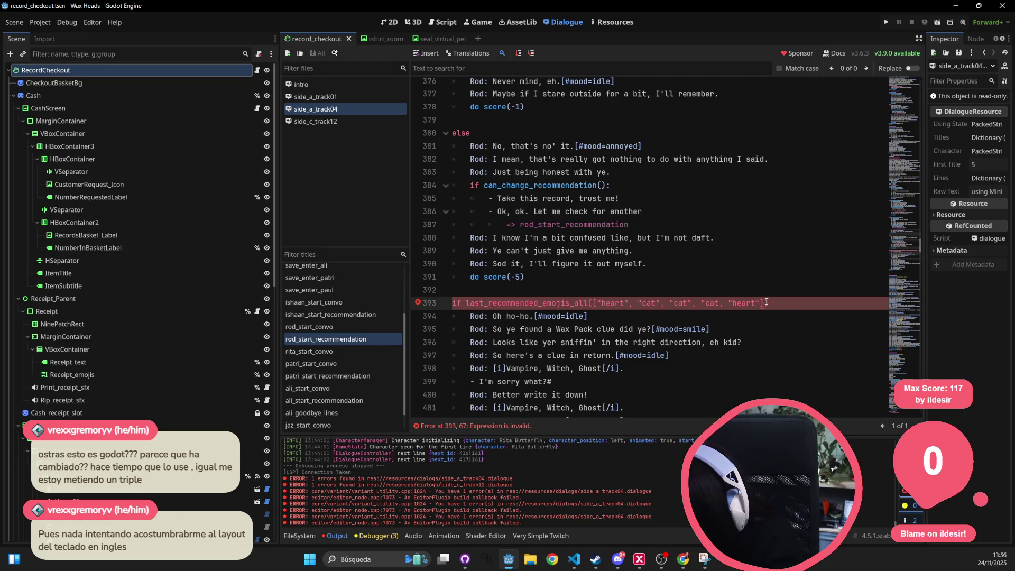
Step: After comparing with side_c_track12, close the "cat" string on line 393, save, and run the game
left_click(374, 120)
scroll(761, 195, "down", 20)
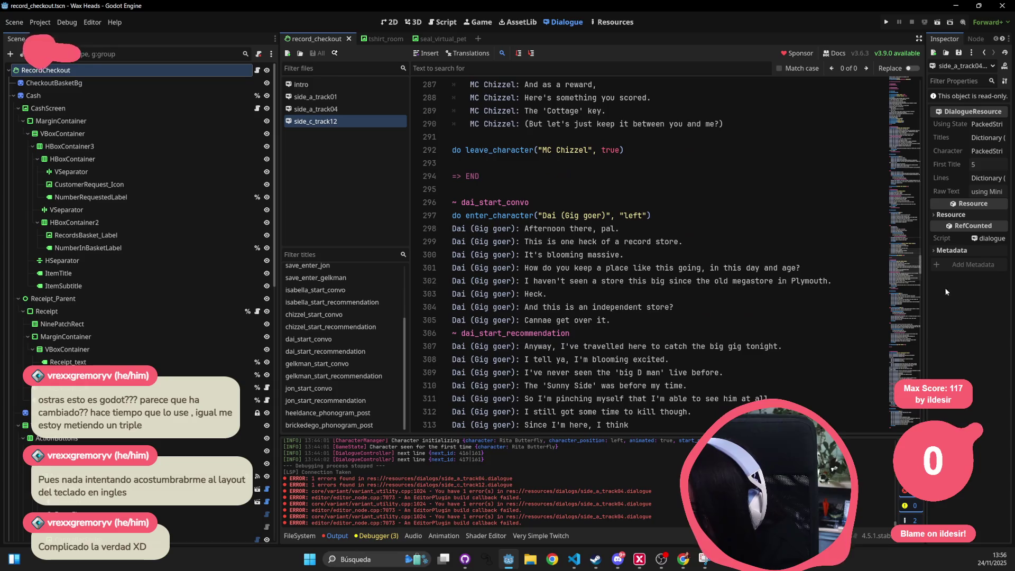
scroll(650, 254, "down", 18)
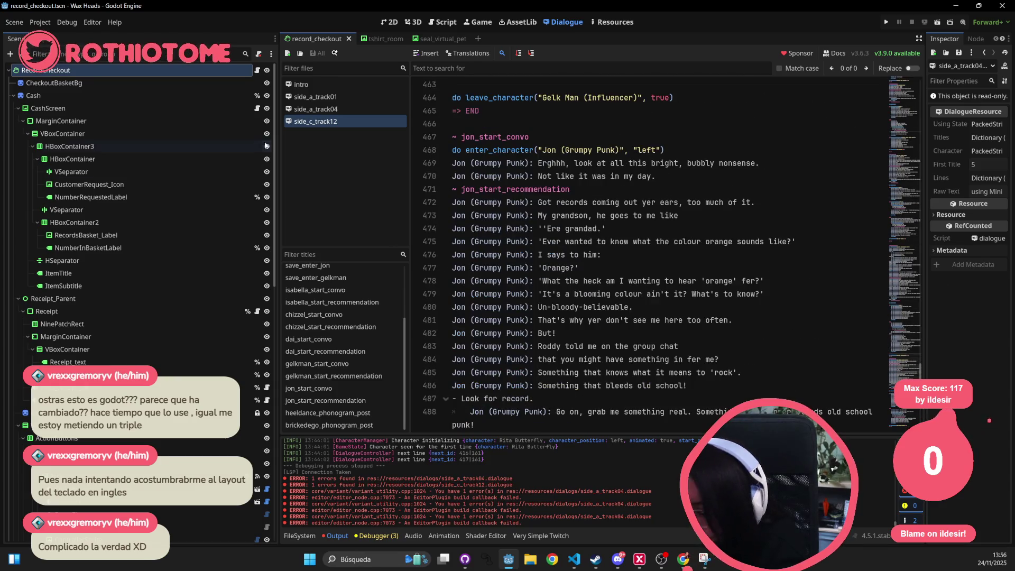
left_click(313, 108)
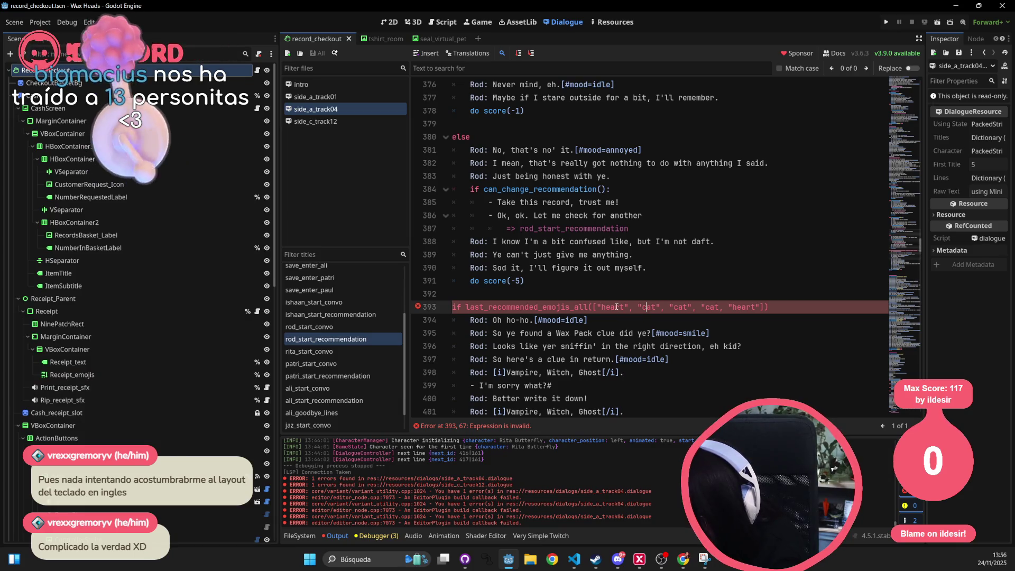
left_click(648, 307)
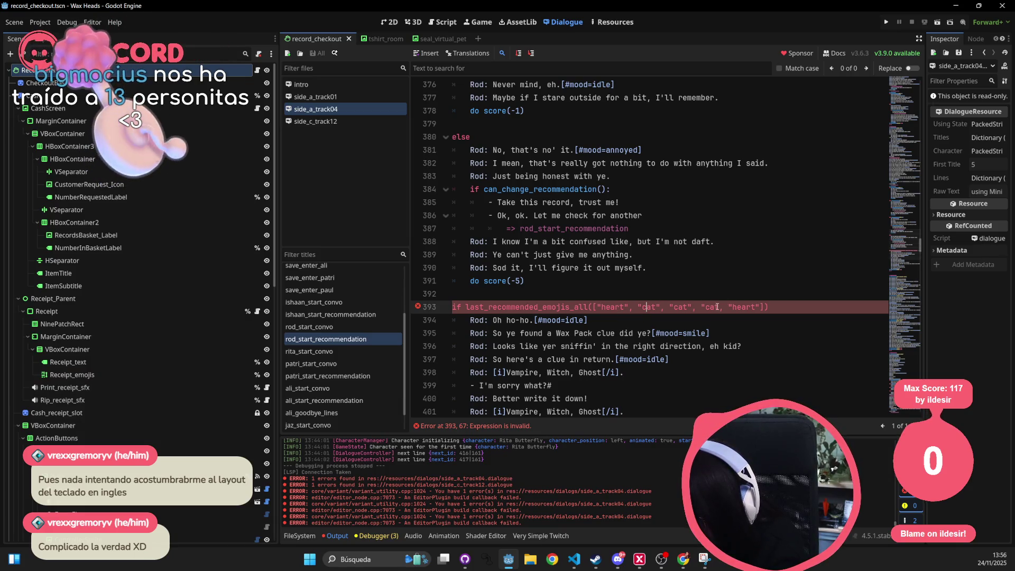
left_click(792, 220)
key("ctrl+s")
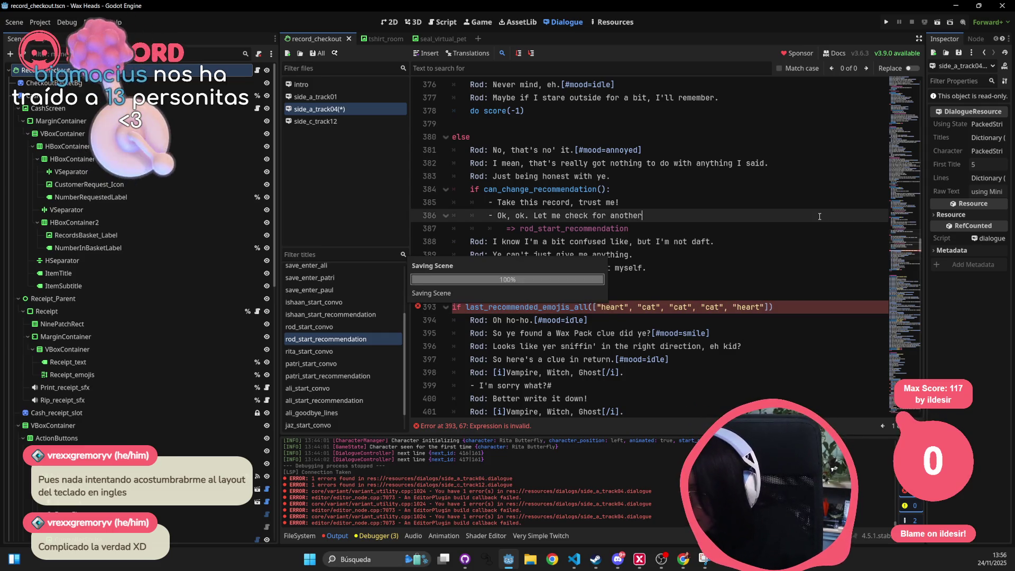
left_click(887, 22)
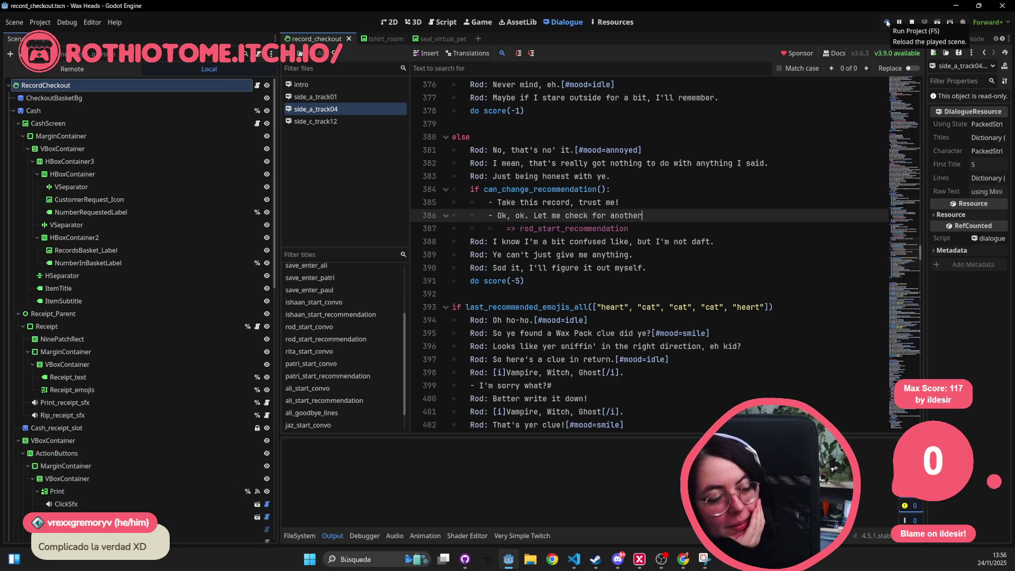
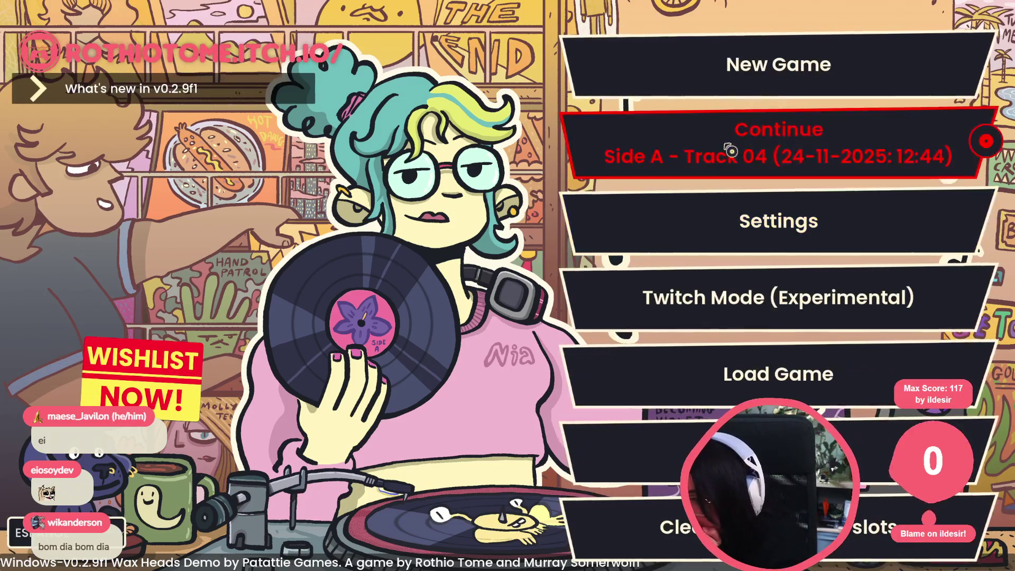
Step: Resume the saved game, advance Rita Butterfly's first line, and bring up the pause menu
left_click(728, 150)
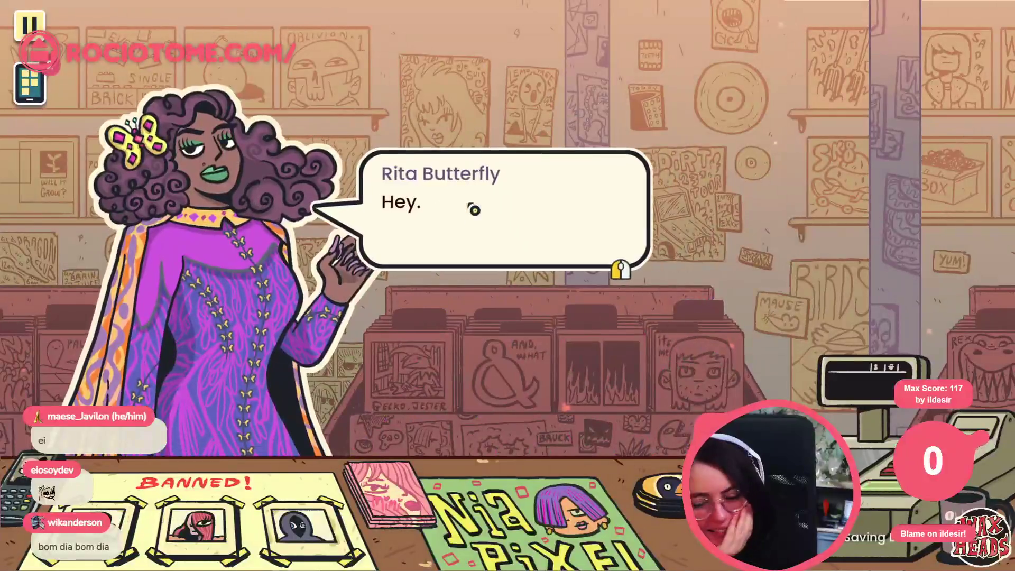
left_click(475, 210)
key("Escape")
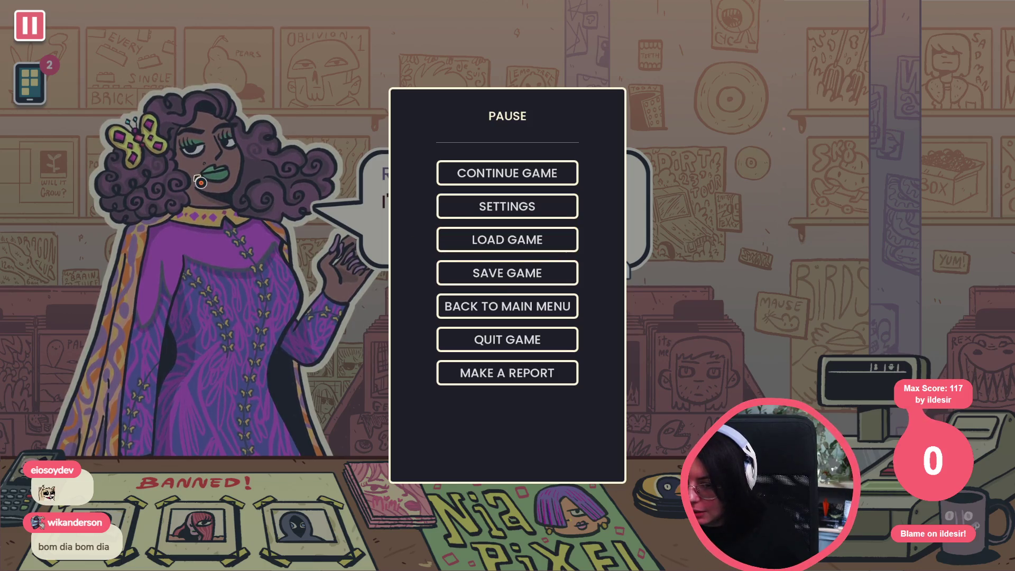
Step: Unpause and run go_to_day from the developer console to jump to Side A, Track 04
key("Escape")
key("grave")
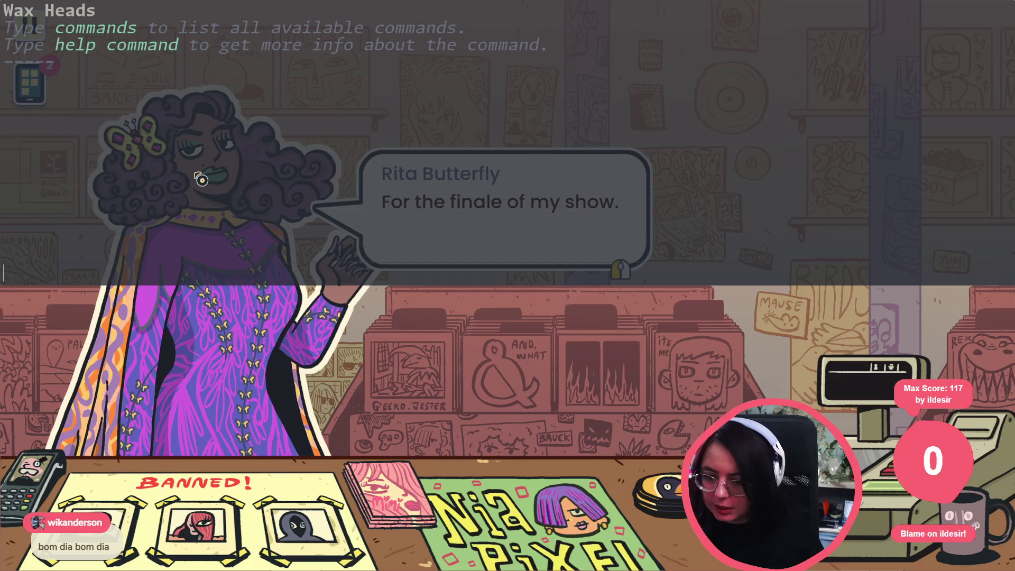
type("go")
key("Tab")
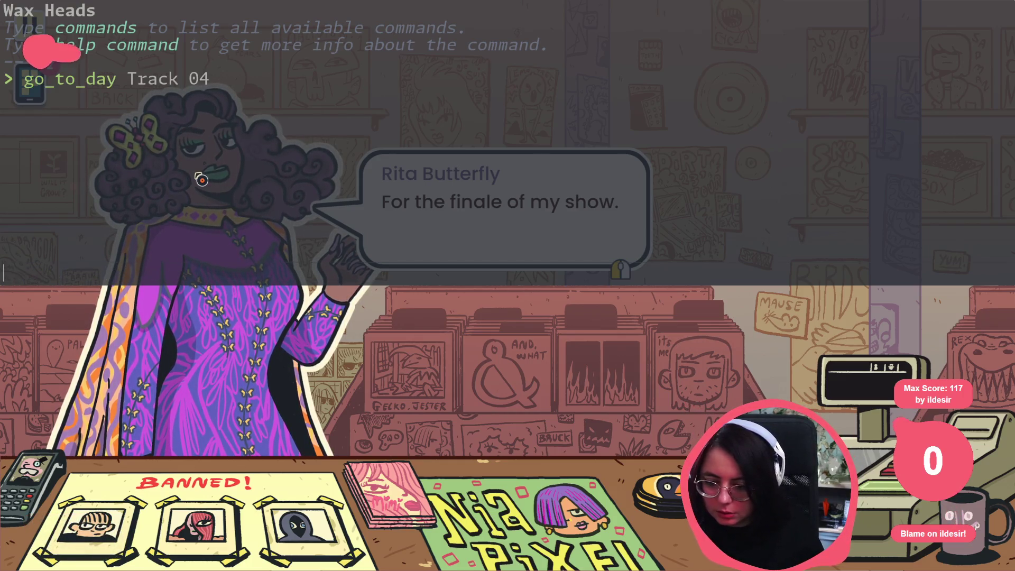
key("Return")
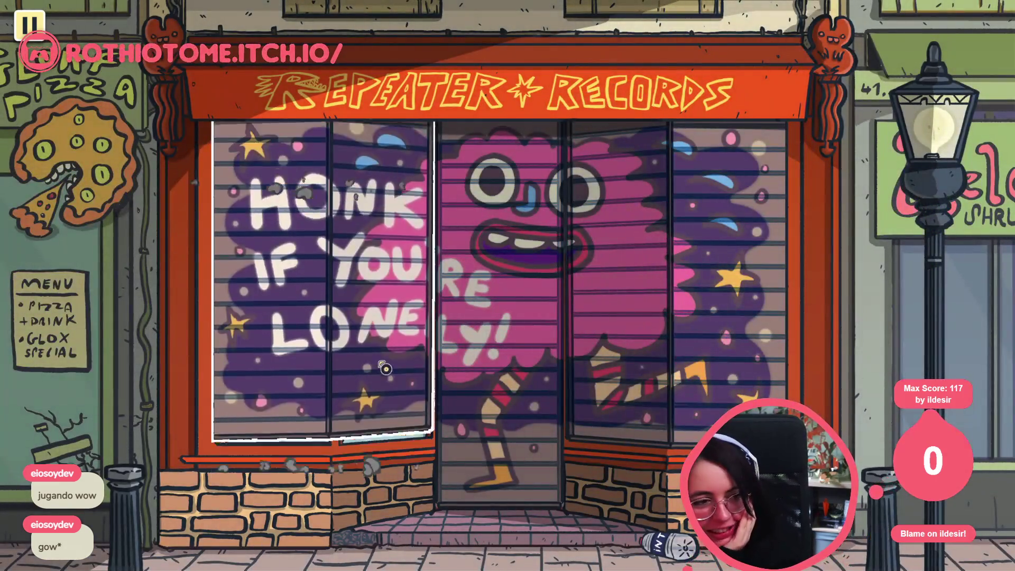
Step: Raise the shutters, page through Paul's Kiss Me Like U Mean It Zine #8, close it and continue
left_click(682, 427)
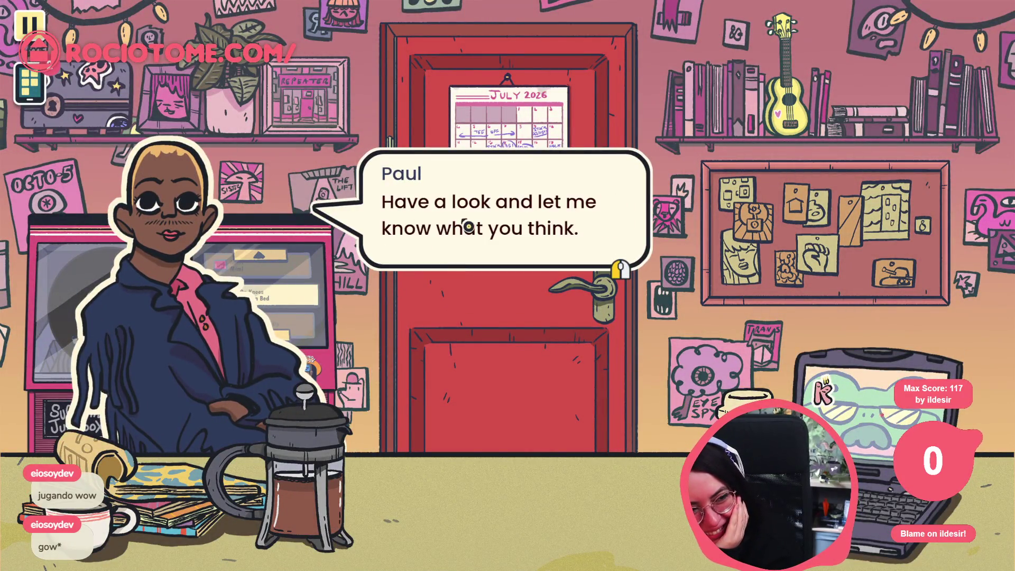
left_click(468, 226)
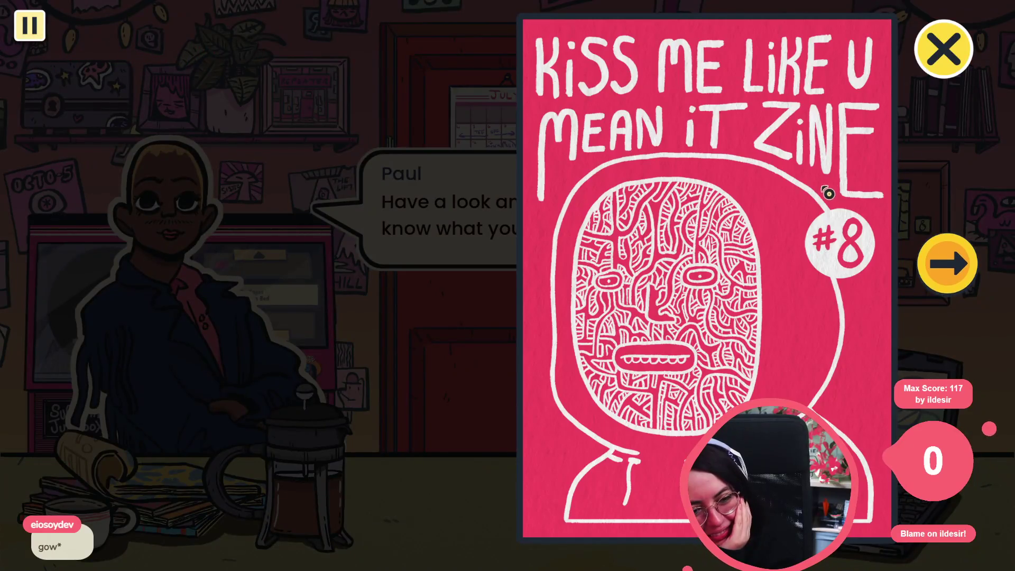
left_click(947, 263)
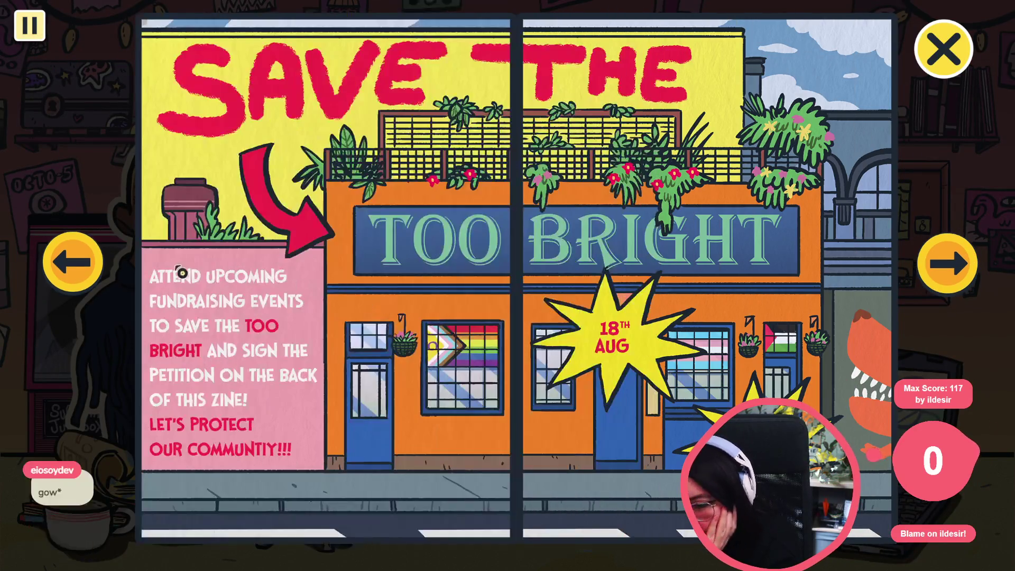
left_click(73, 256)
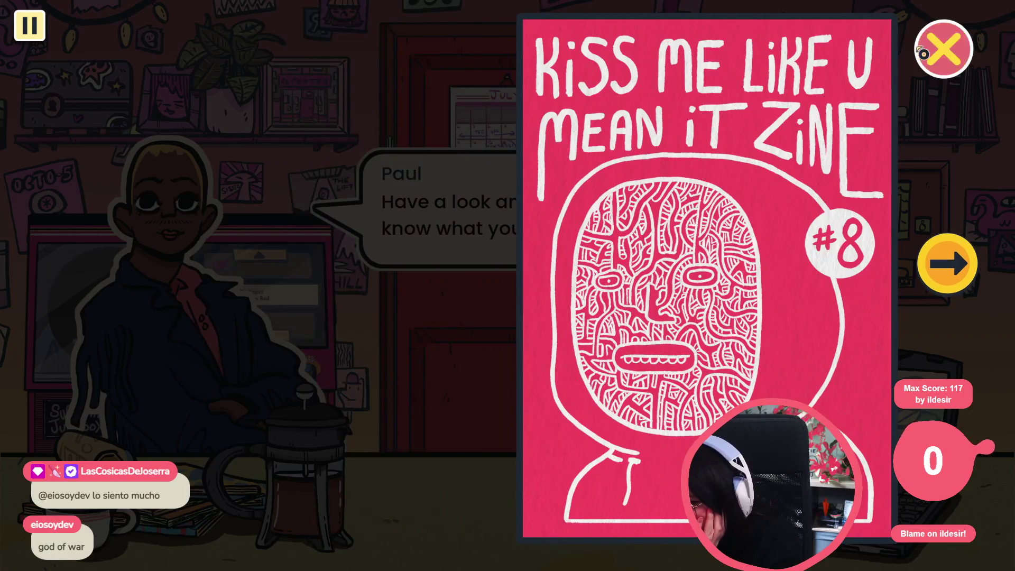
left_click(923, 53)
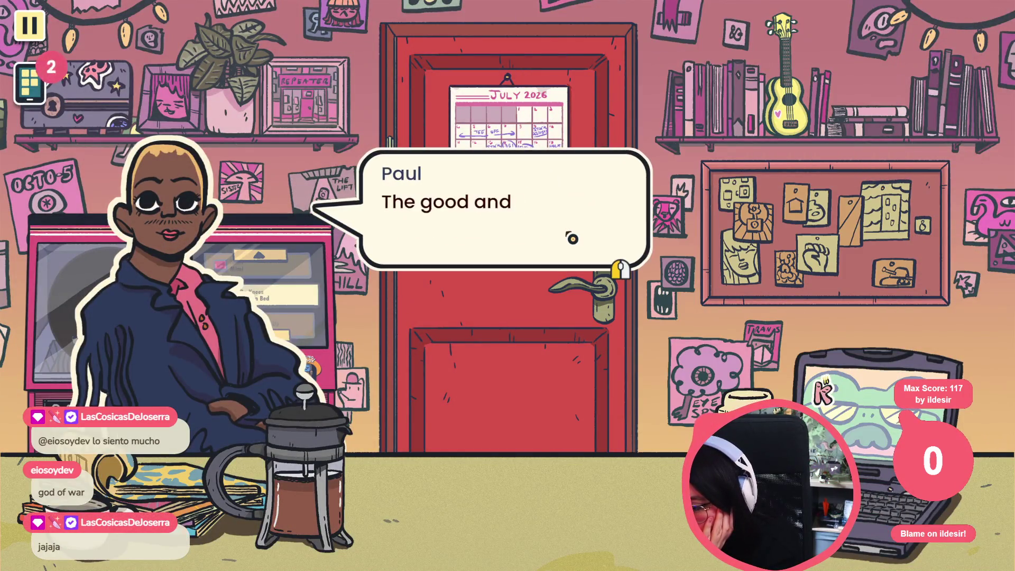
left_click(574, 238)
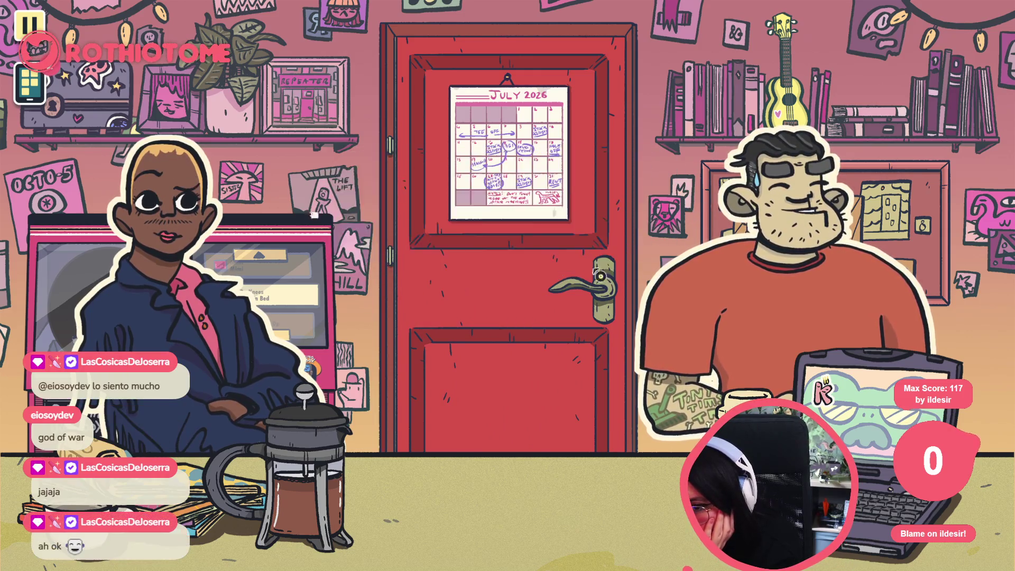
Step: Answer Hank with "You'll be fine." and advance the following lines
left_click(831, 231)
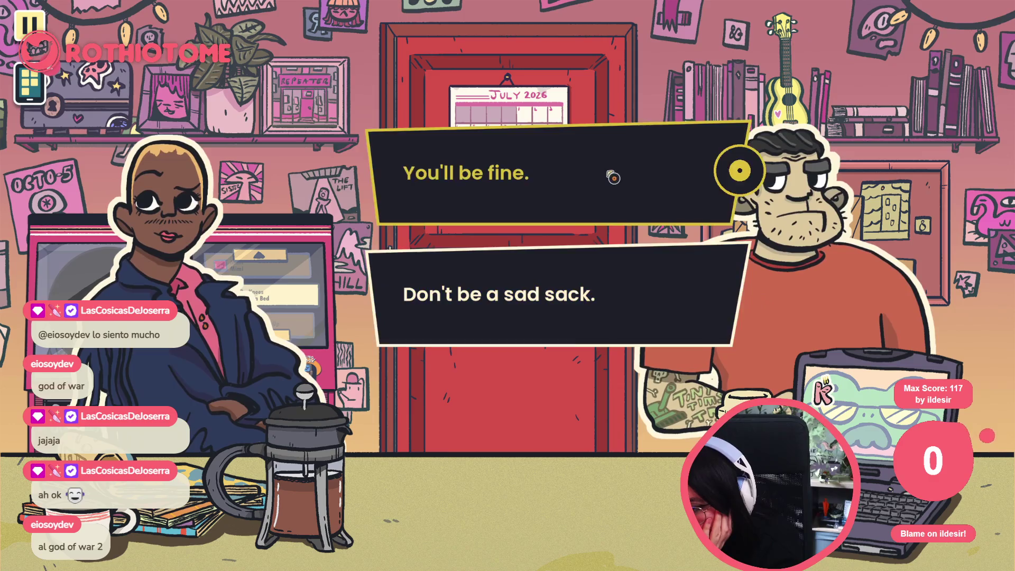
left_click(614, 178)
left_click(479, 258)
left_click(479, 258)
left_click(479, 258)
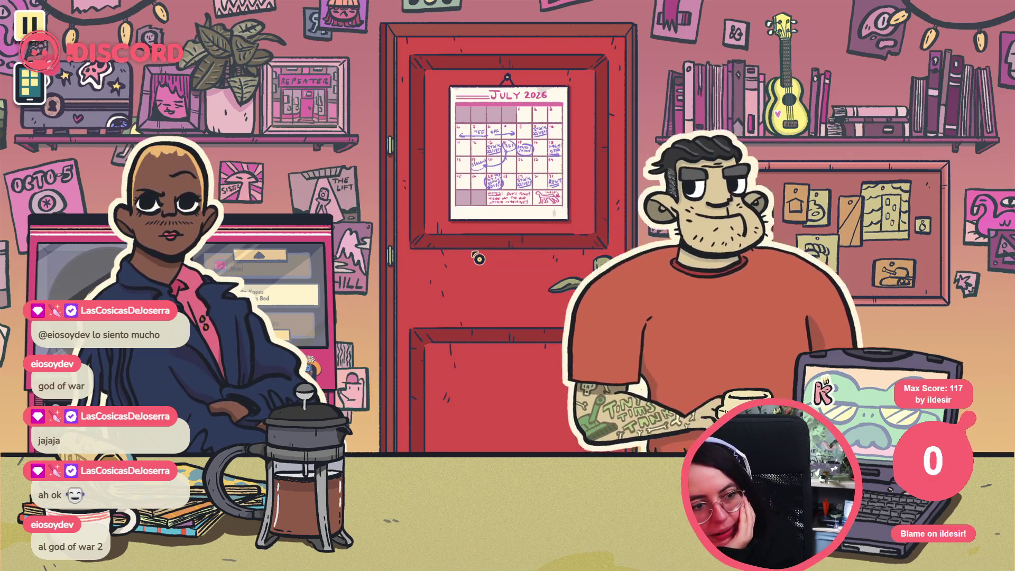
left_click(479, 259)
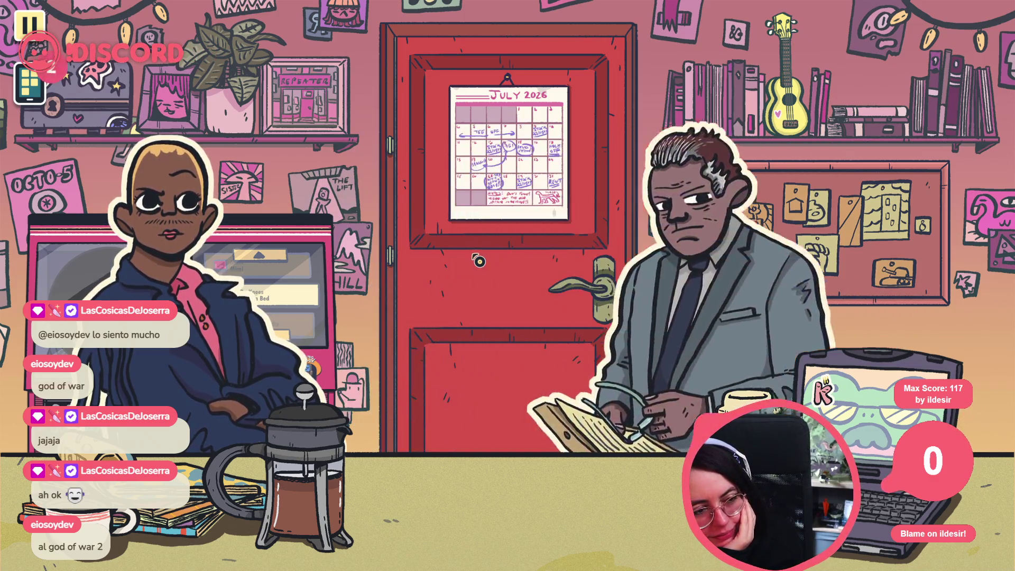
Step: Play through Thomas's conversation with Paul until Thomas leaves
left_click(478, 259)
left_click(478, 278)
left_click(478, 286)
left_click(478, 286)
left_click(478, 285)
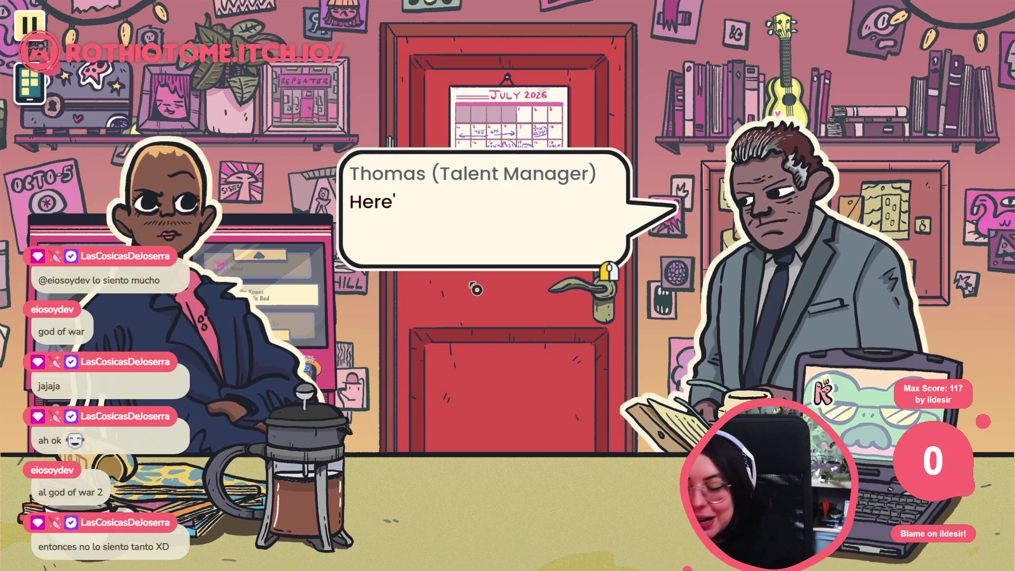
left_click(477, 289)
left_click(485, 247)
left_click(485, 247)
left_click(485, 247)
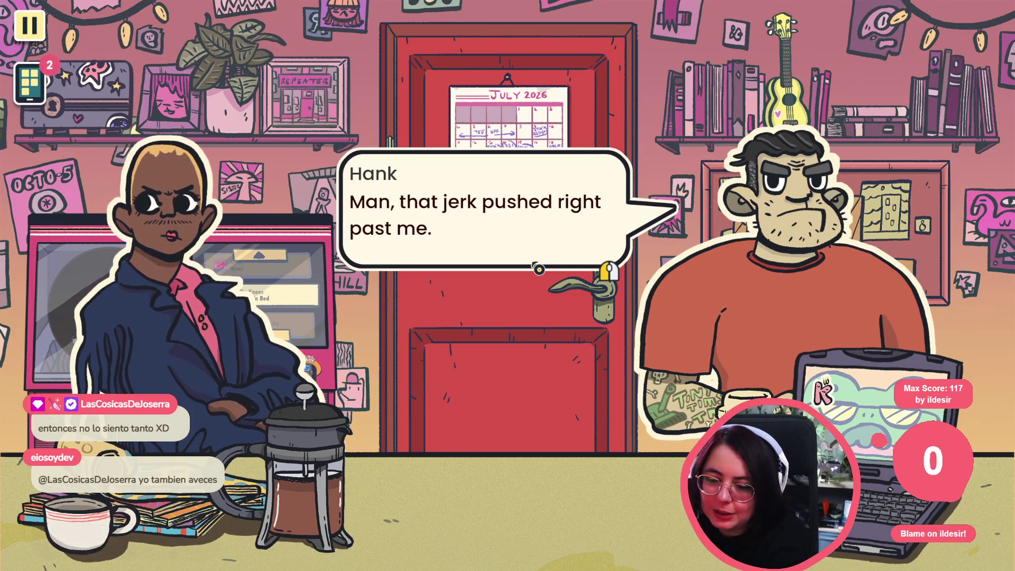
Step: Finish Hank and Paul's lines and leave the staff room, confirming YES
left_click(539, 269)
left_click(460, 227)
left_click(461, 227)
left_click(469, 248)
left_click(469, 248)
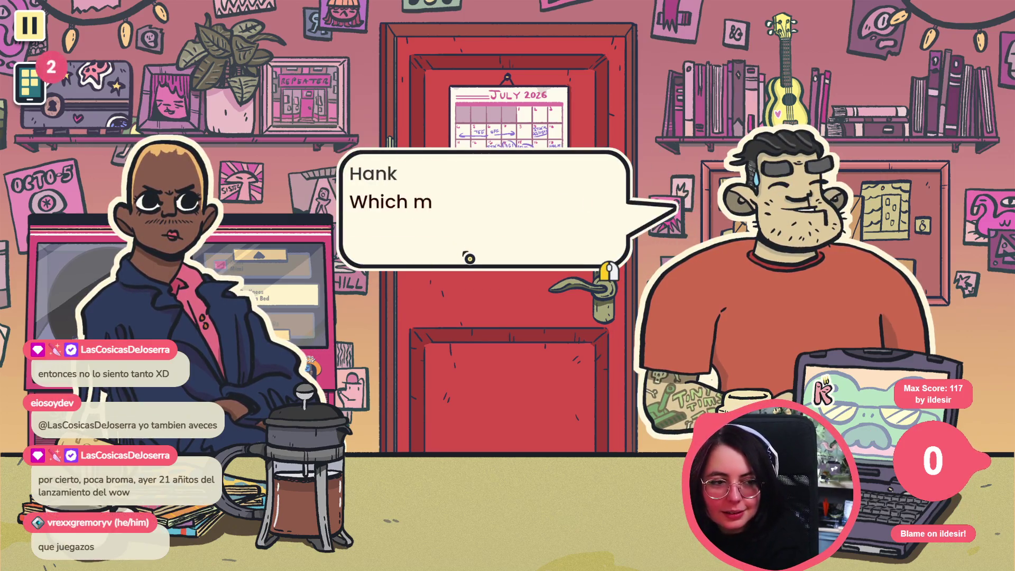
left_click(474, 250)
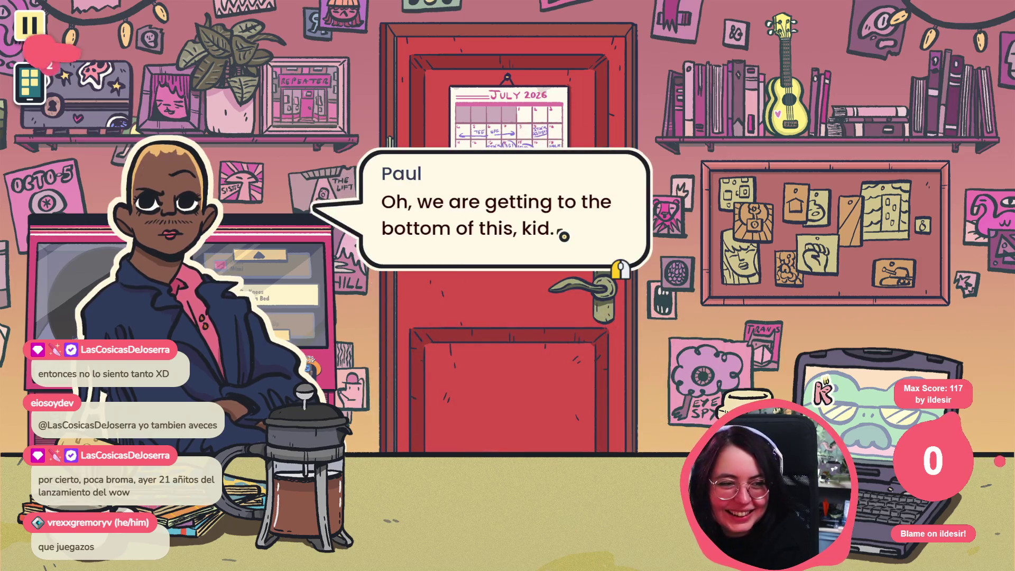
left_click(555, 229)
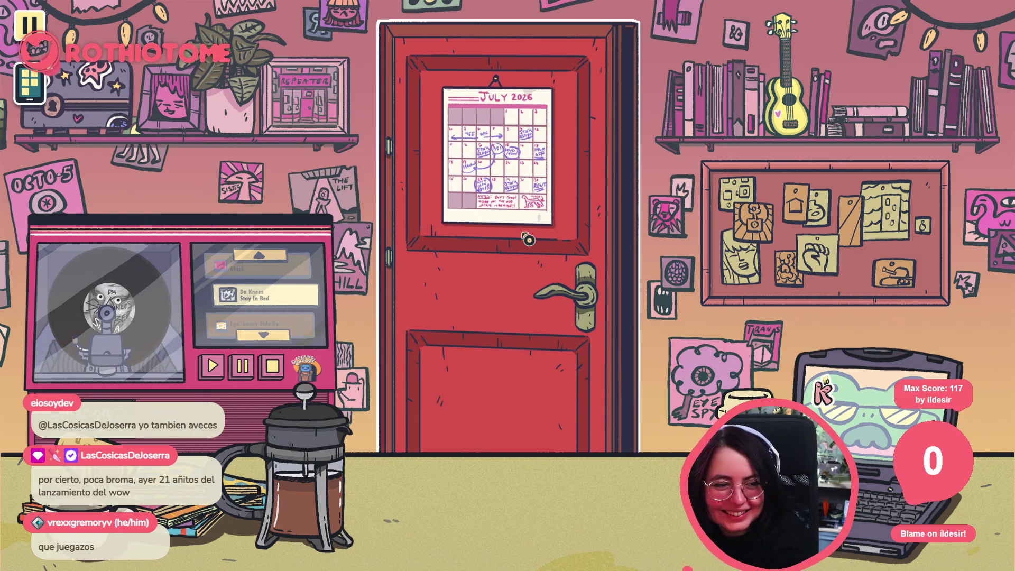
left_click(529, 243)
left_click(430, 311)
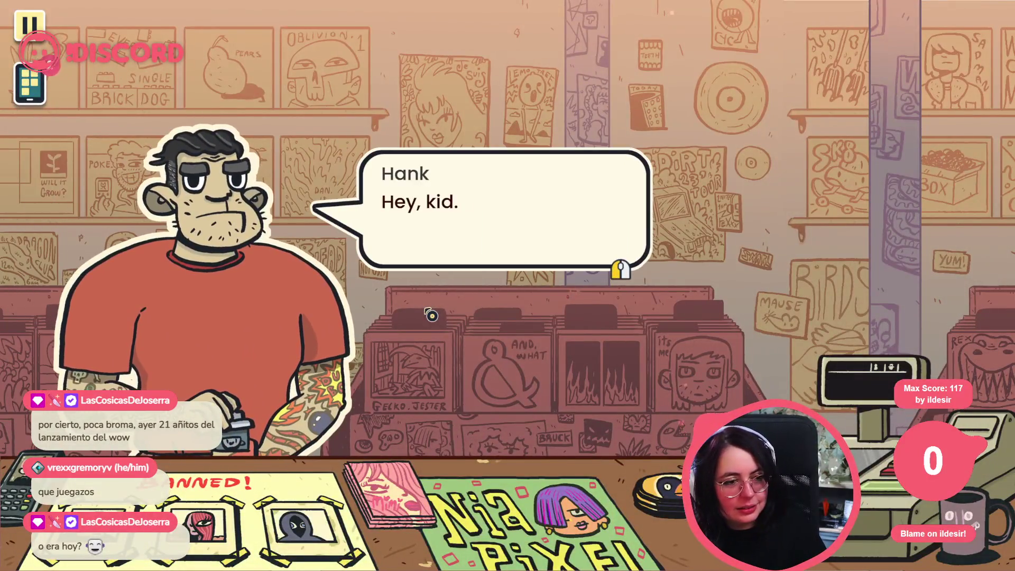
Step: Hear Hank out about Morgan and Willow and choose to open up the shop
left_click(592, 292)
left_click(586, 297)
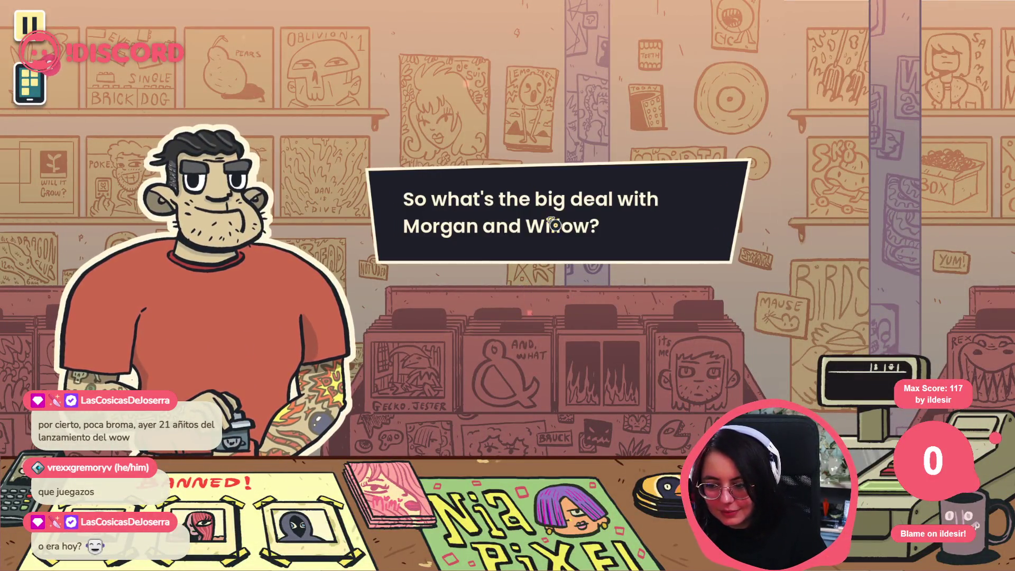
left_click(499, 317)
left_click(497, 340)
left_click(501, 344)
left_click(501, 344)
left_click(514, 320)
left_click(535, 281)
left_click(545, 263)
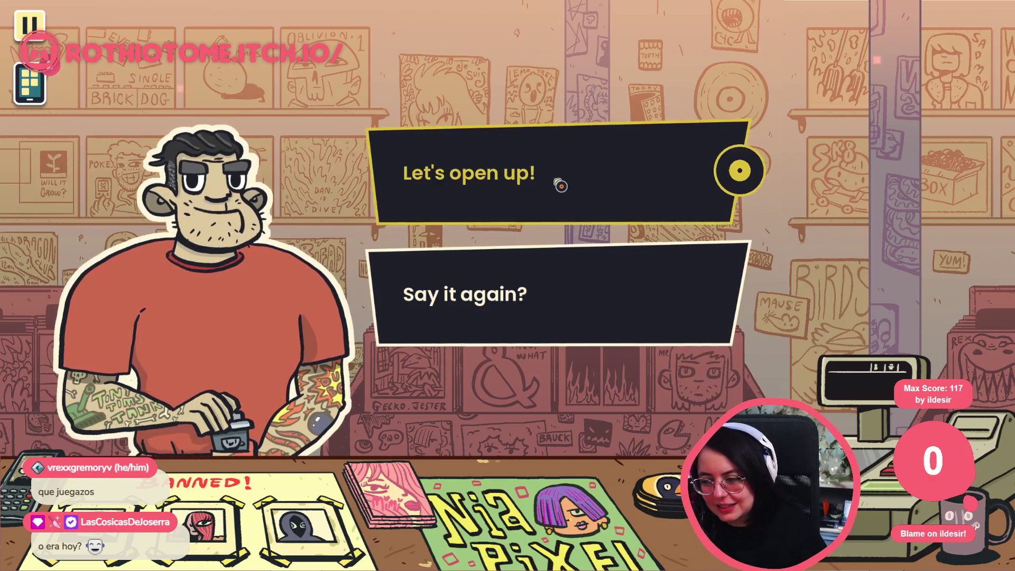
left_click(558, 182)
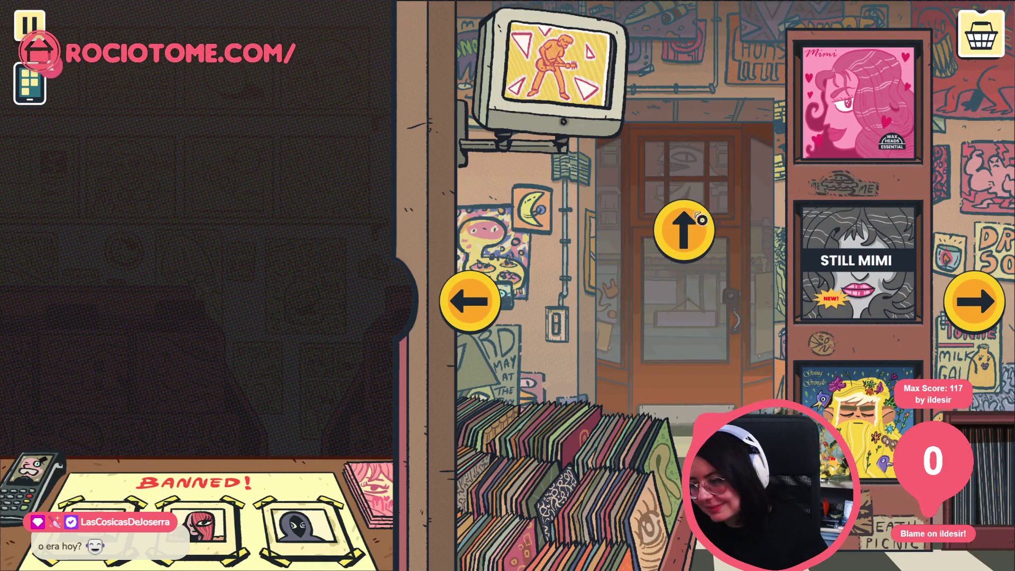
Step: Open the store at the front door and take Ishaan's record request, choosing to look for one
left_click(684, 230)
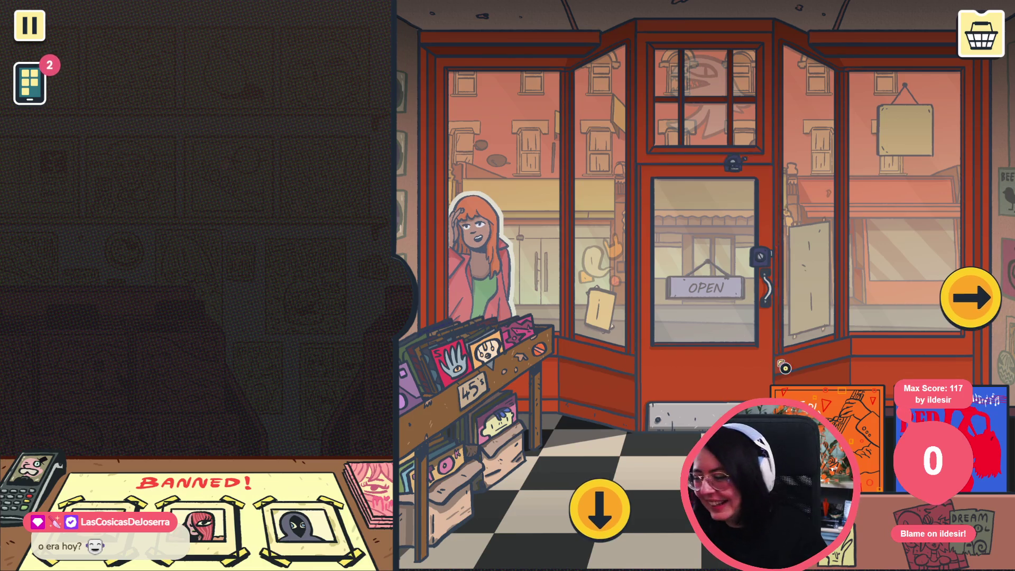
left_click(751, 382)
left_click(426, 309)
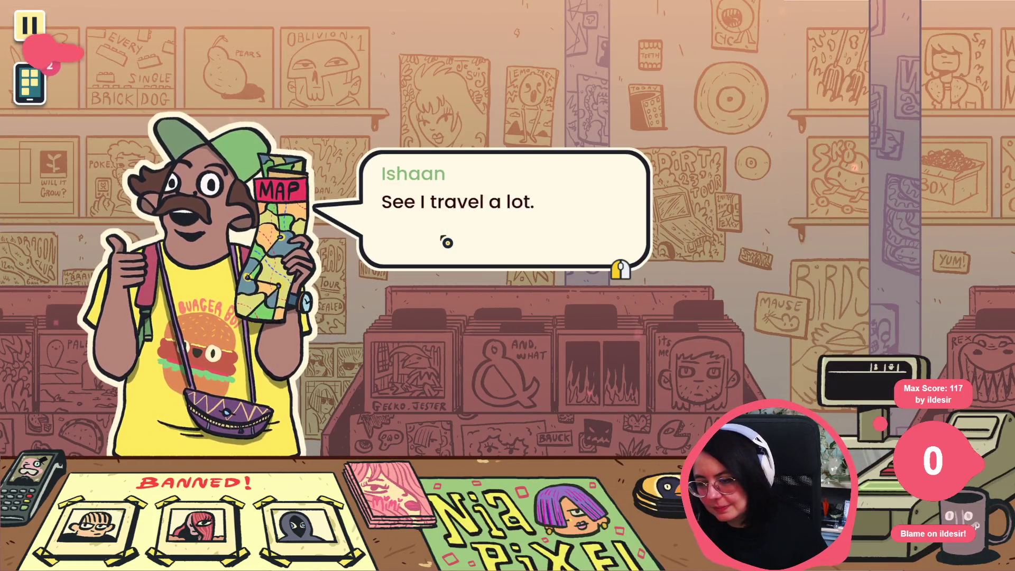
left_click(447, 242)
left_click(447, 243)
left_click(448, 242)
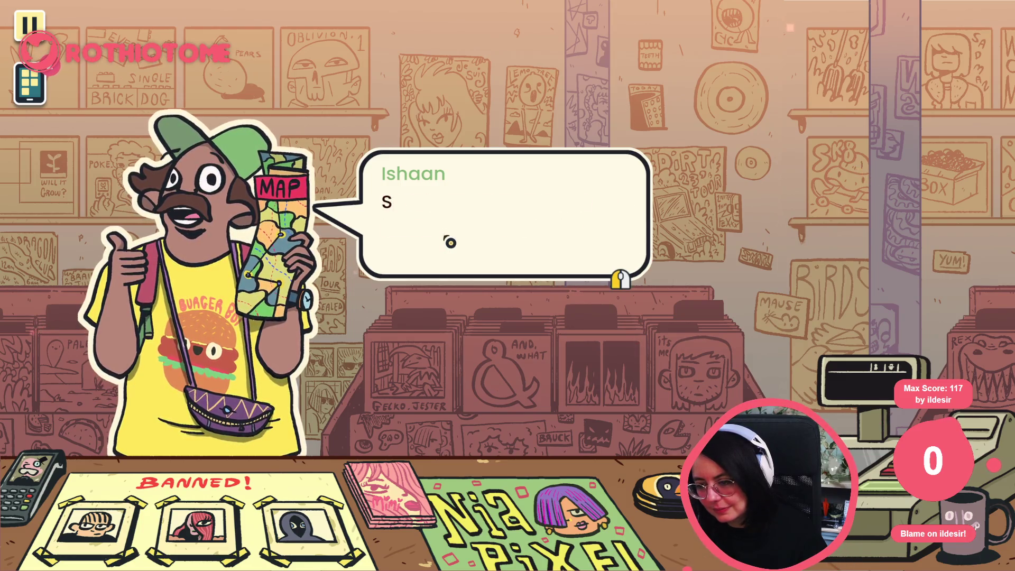
left_click(452, 212)
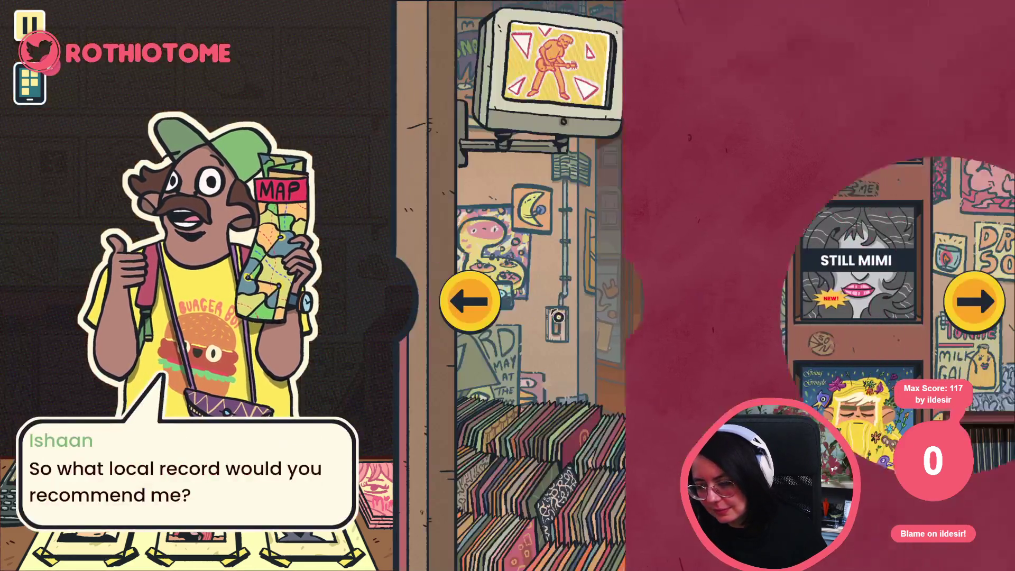
Step: Recommend Bad Toes, print its £15.00 receipt, and hand the bagged record to Ishaan
left_click(673, 229)
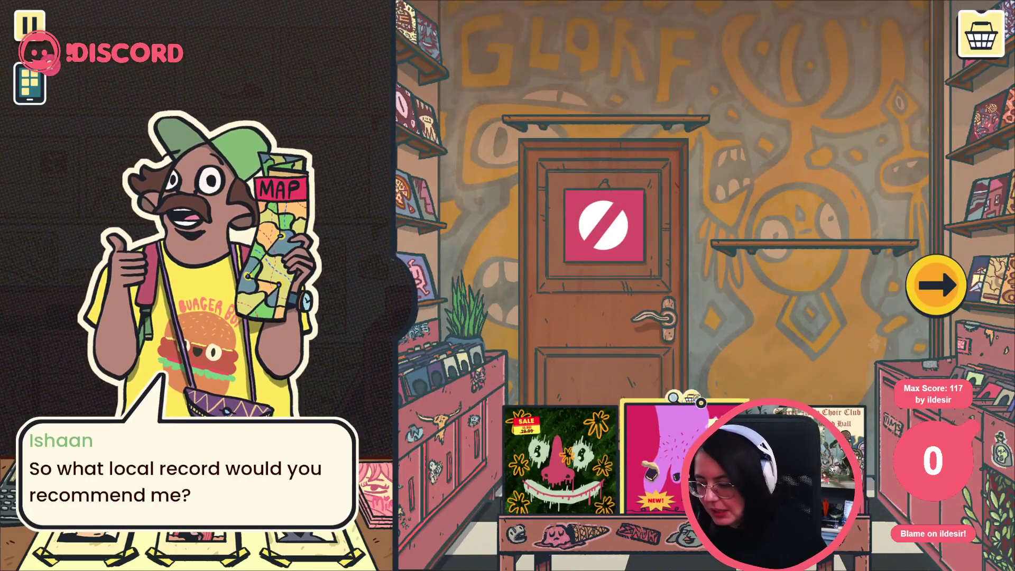
left_click(981, 34)
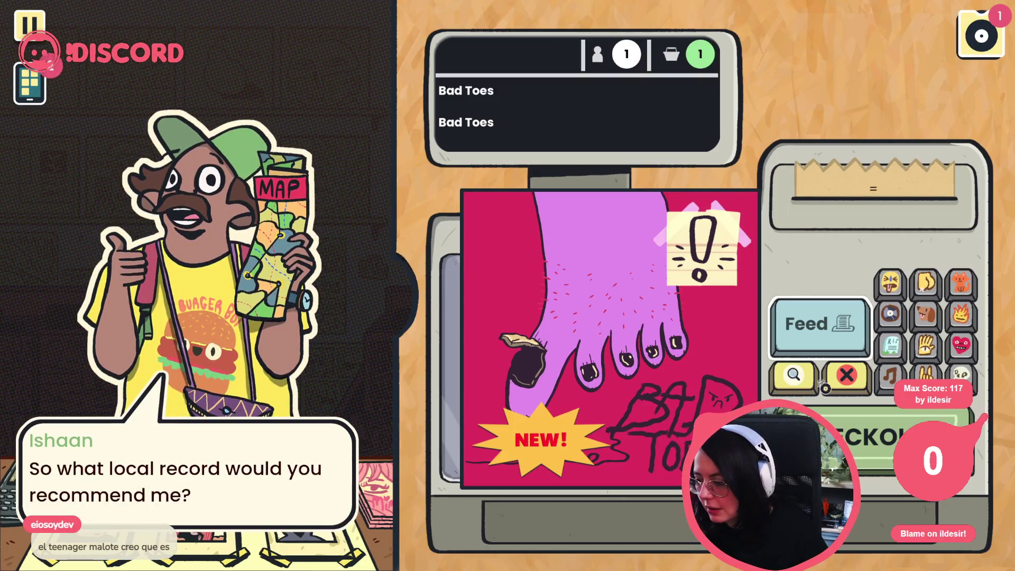
left_click(864, 434)
left_click(423, 301)
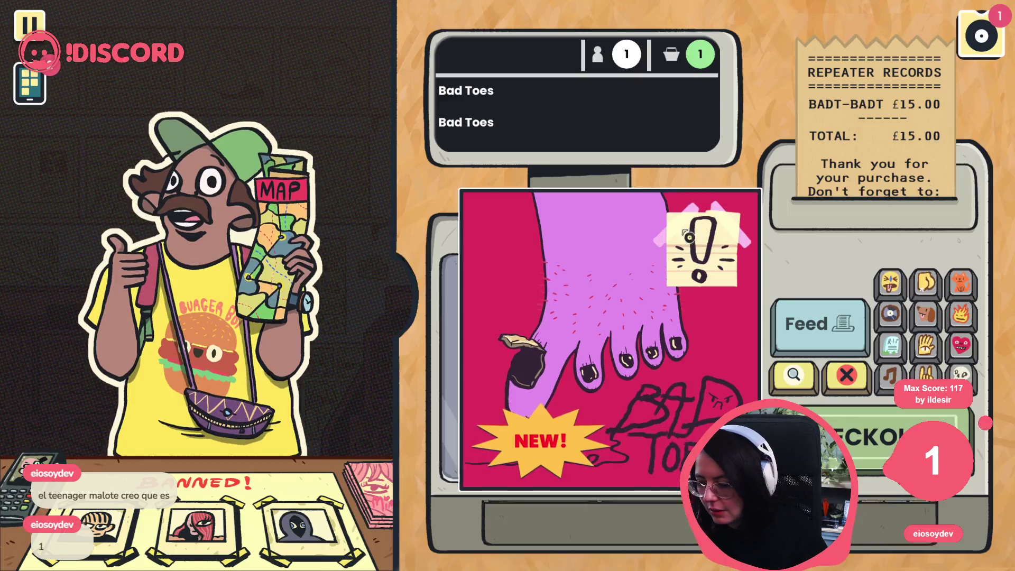
left_click_drag(456, 249, 179, 146)
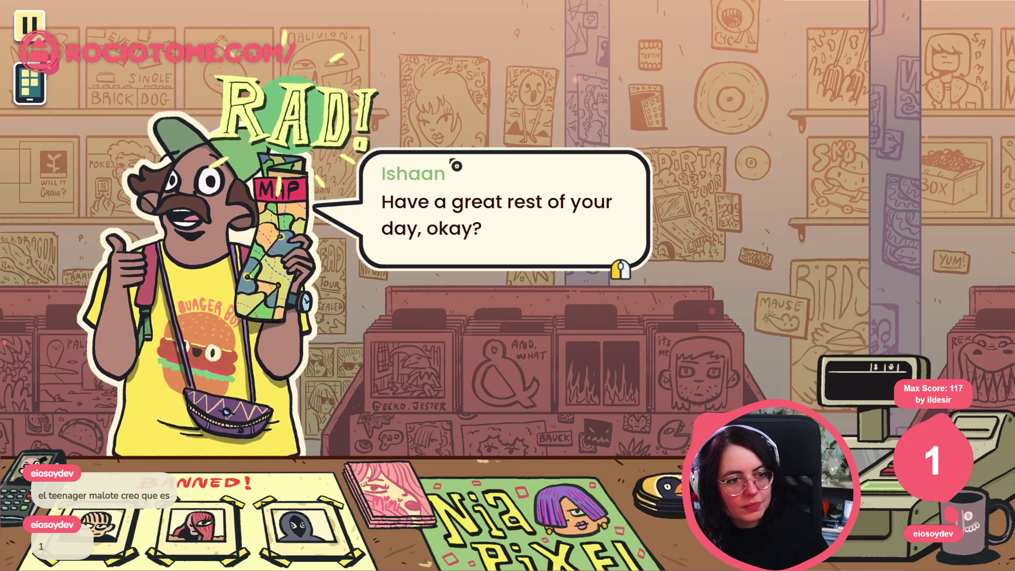
Step: See Ishaan off and talk with Jaz, picking a reply to her
left_click(456, 166)
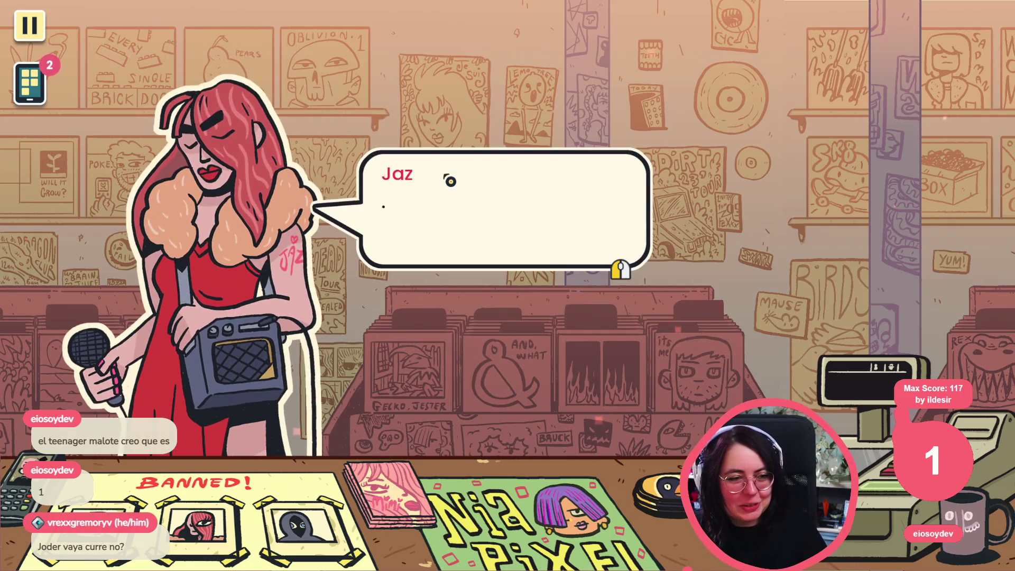
left_click(441, 189)
left_click(445, 254)
left_click(447, 283)
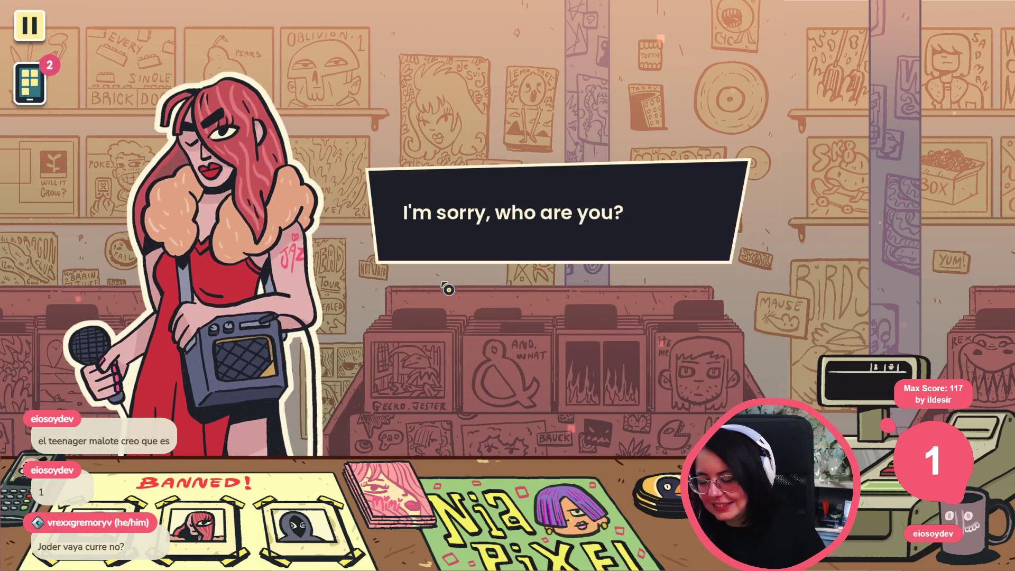
left_click(465, 234)
left_click(447, 272)
left_click(446, 281)
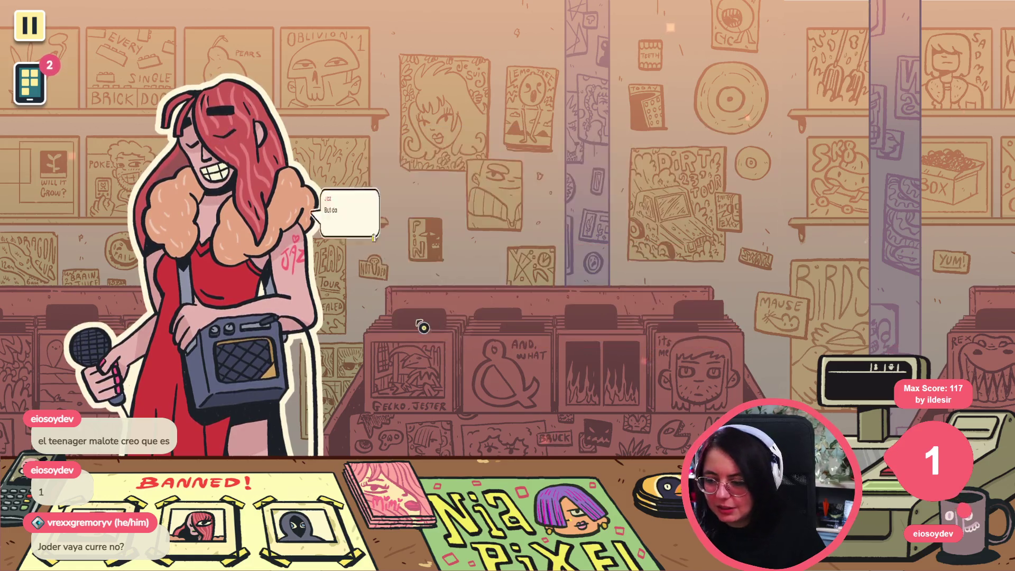
left_click(408, 328)
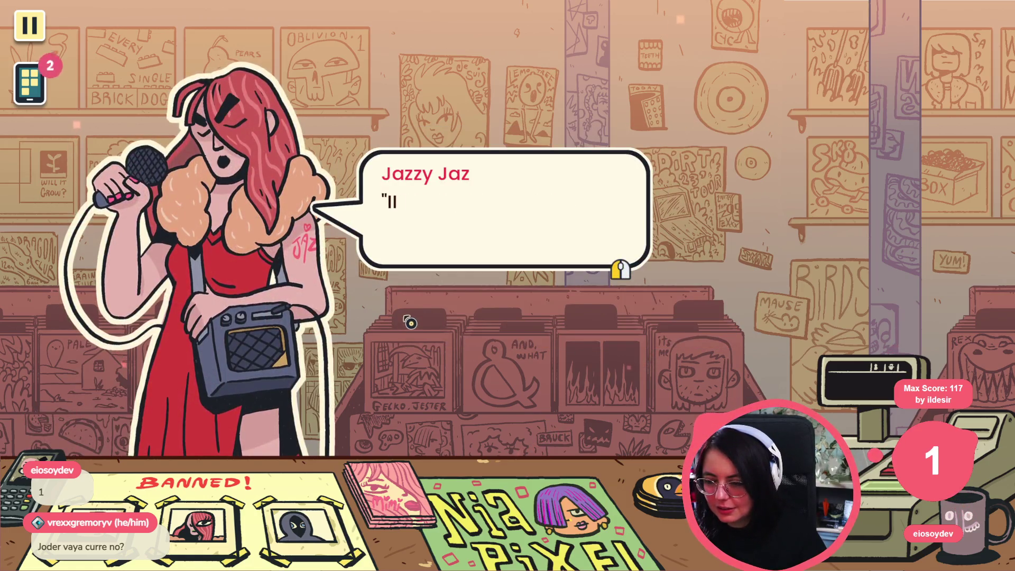
left_click(418, 305)
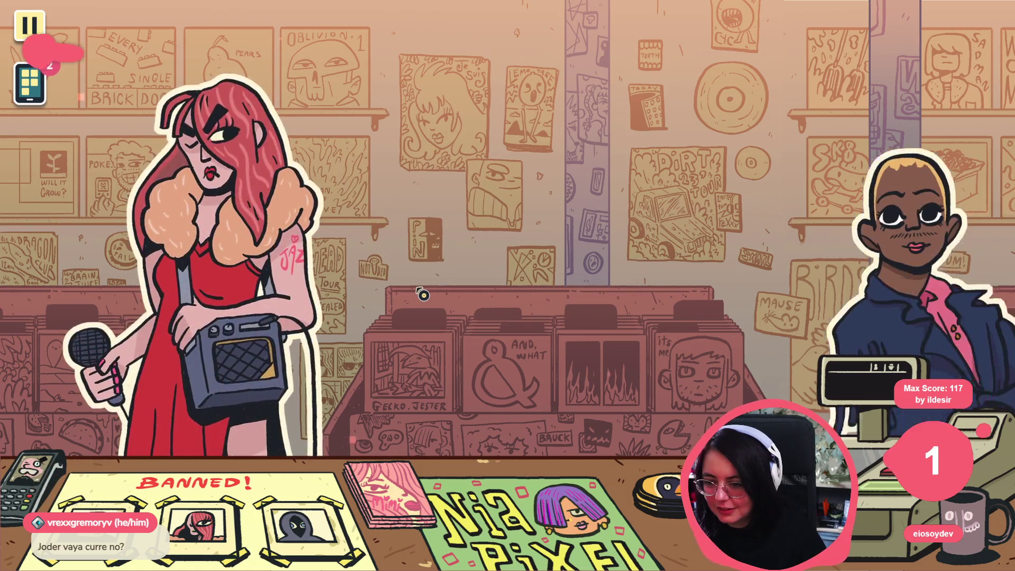
Step: Continue as Paul and Hank join until Jaz leaves, replying "Wow, people actually get banned?"
left_click(423, 295)
left_click(423, 294)
left_click(423, 294)
left_click(423, 295)
left_click(423, 295)
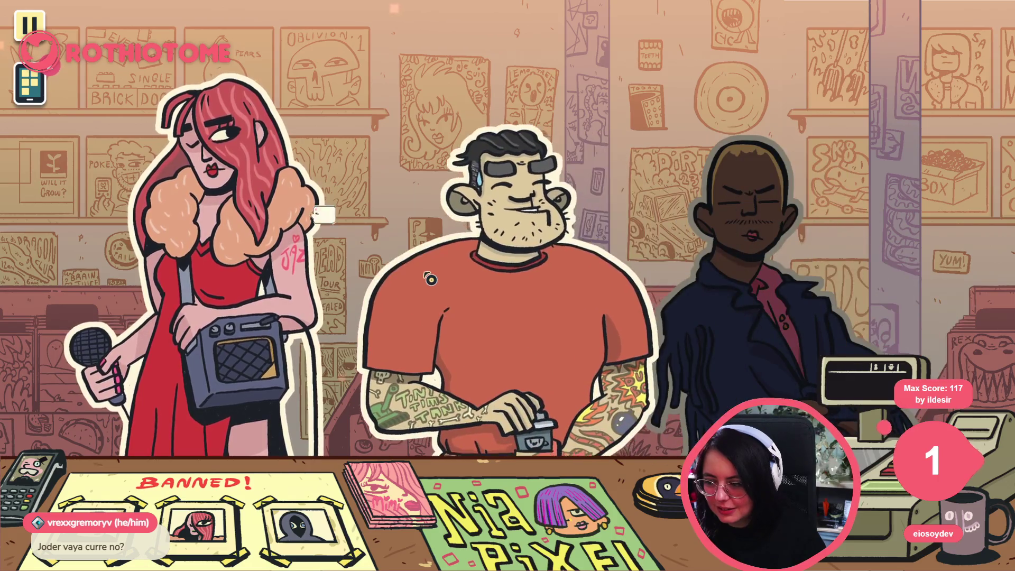
left_click(431, 276)
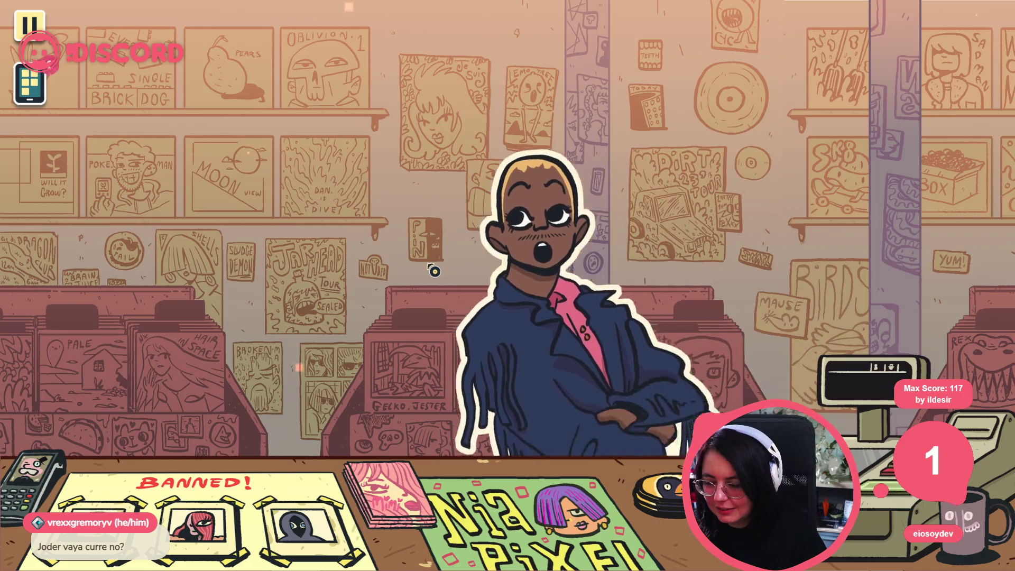
left_click(435, 271)
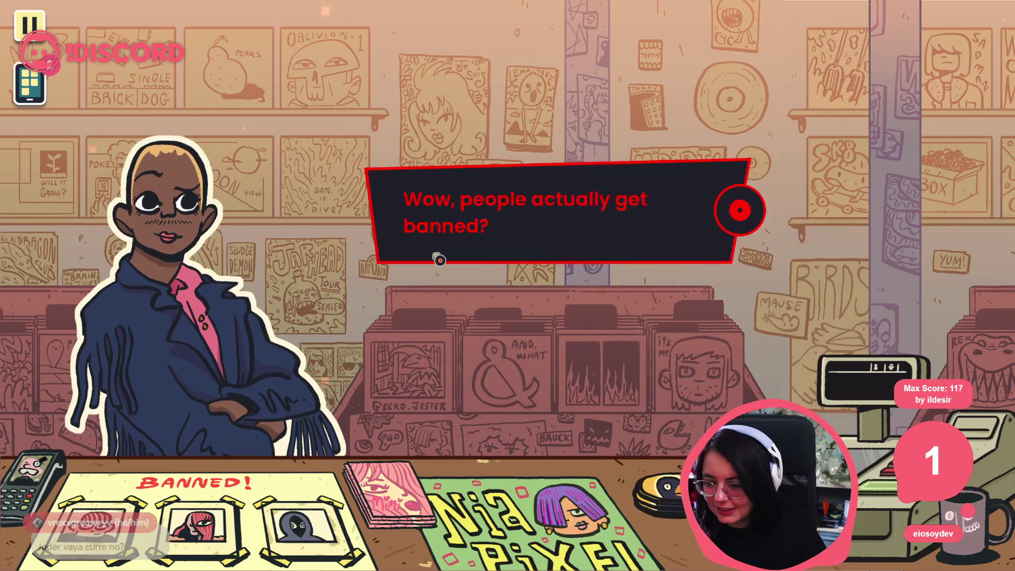
left_click(439, 258)
left_click(440, 255)
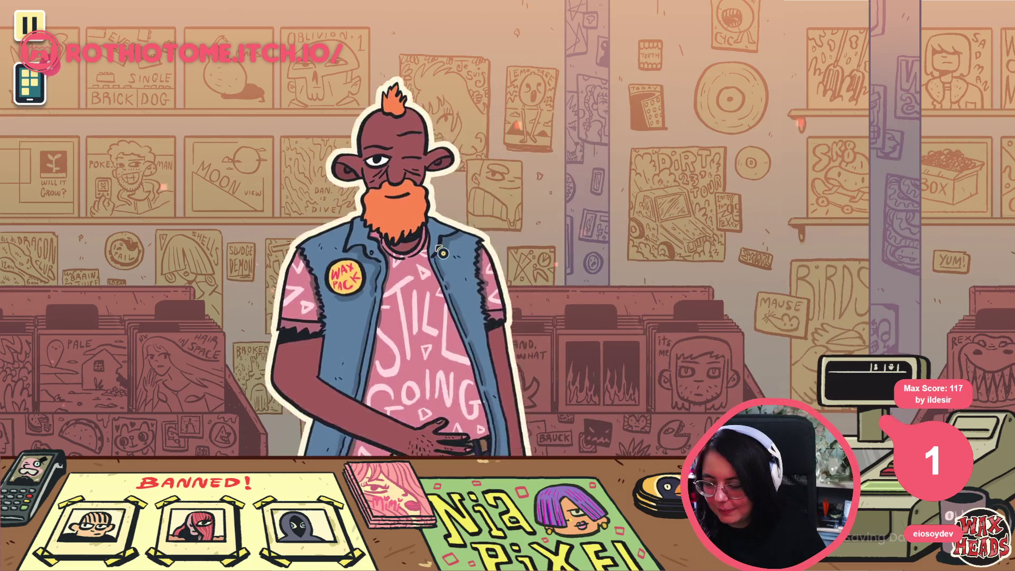
Step: Greet the new customer Rod and answer him with "Really?"
left_click(442, 253)
left_click(465, 220)
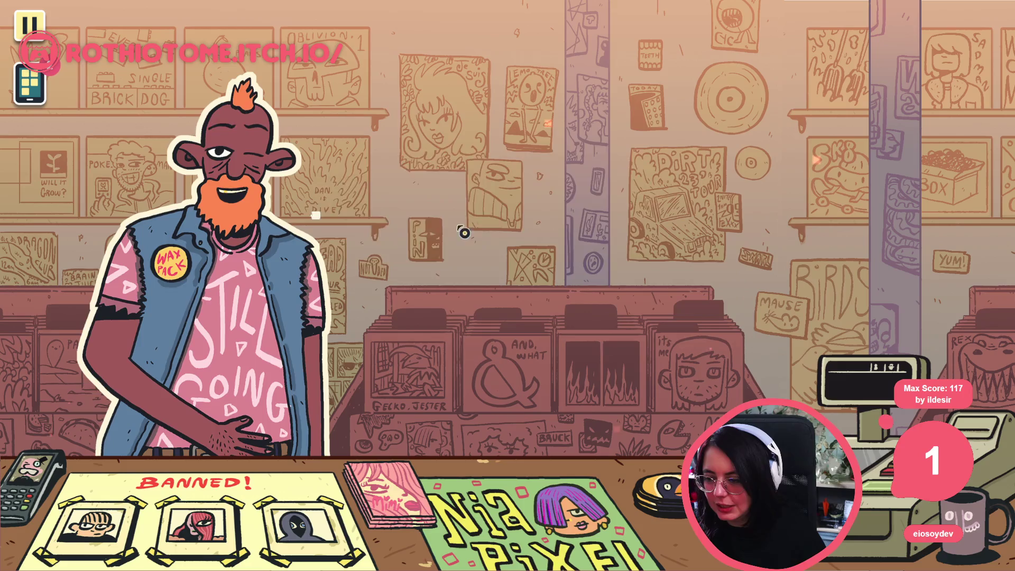
left_click(455, 238)
left_click(457, 243)
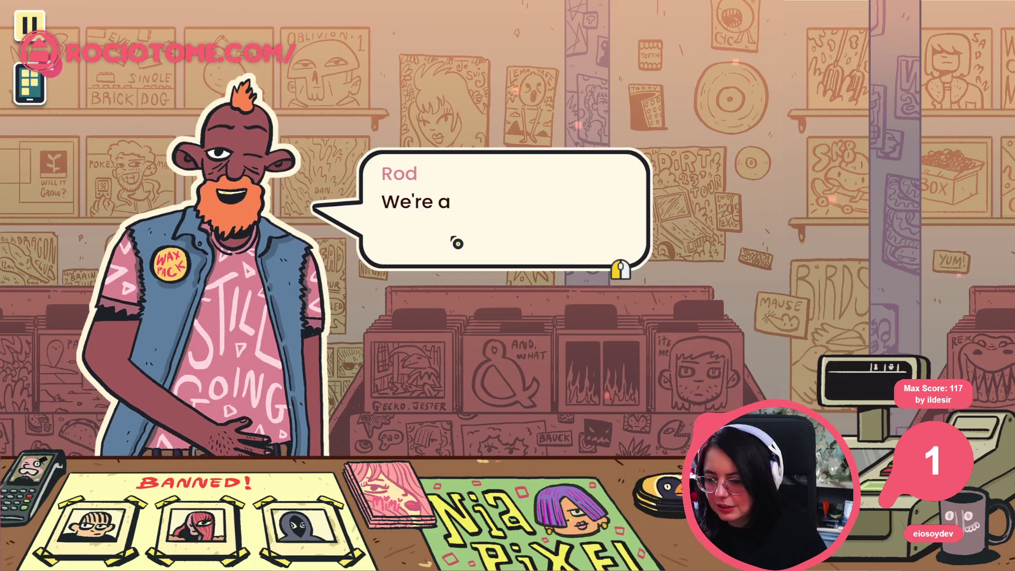
left_click(579, 211)
left_click(547, 267)
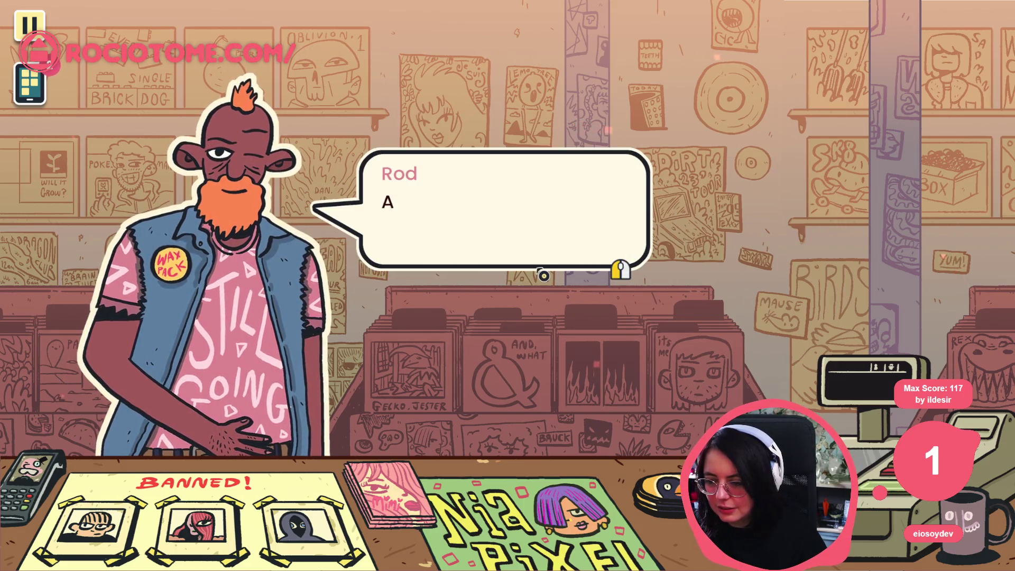
Step: Hear Rod's request for a supergroup member's first-band record and choose 'Look for record.'
left_click(552, 255)
left_click(551, 252)
left_click(550, 247)
left_click(553, 249)
left_click(552, 246)
left_click(551, 243)
left_click(571, 199)
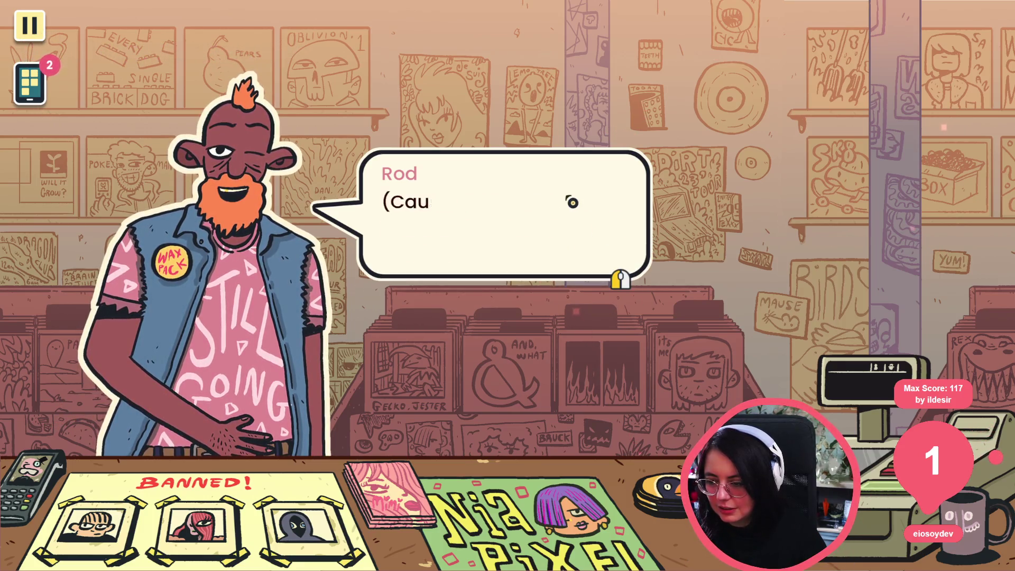
left_click(579, 186)
left_click(579, 186)
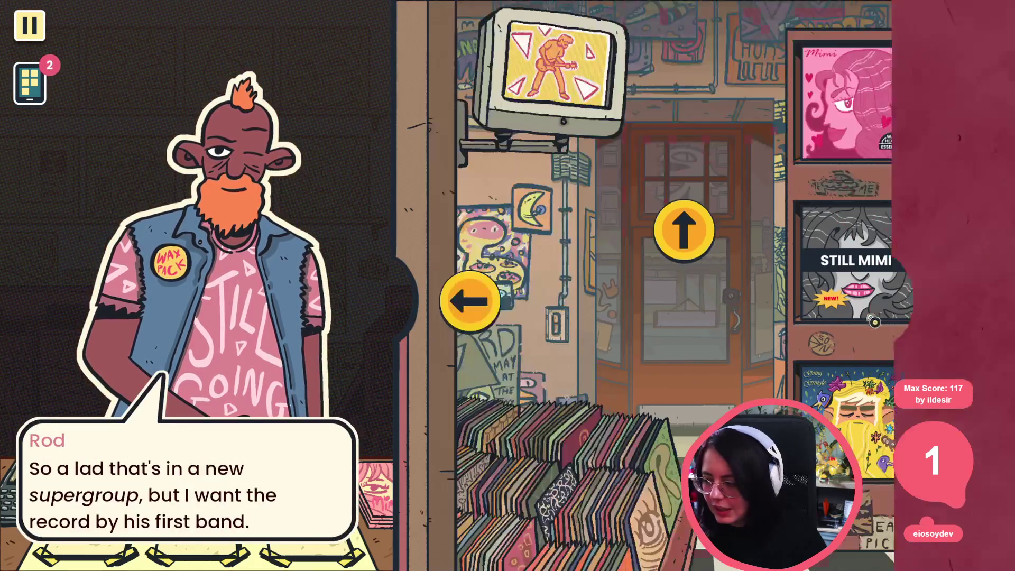
Step: Browse to the arcade room, ring up Ego, Sunny Side Up and print its £25.99 receipt
left_click(949, 288)
left_click(966, 296)
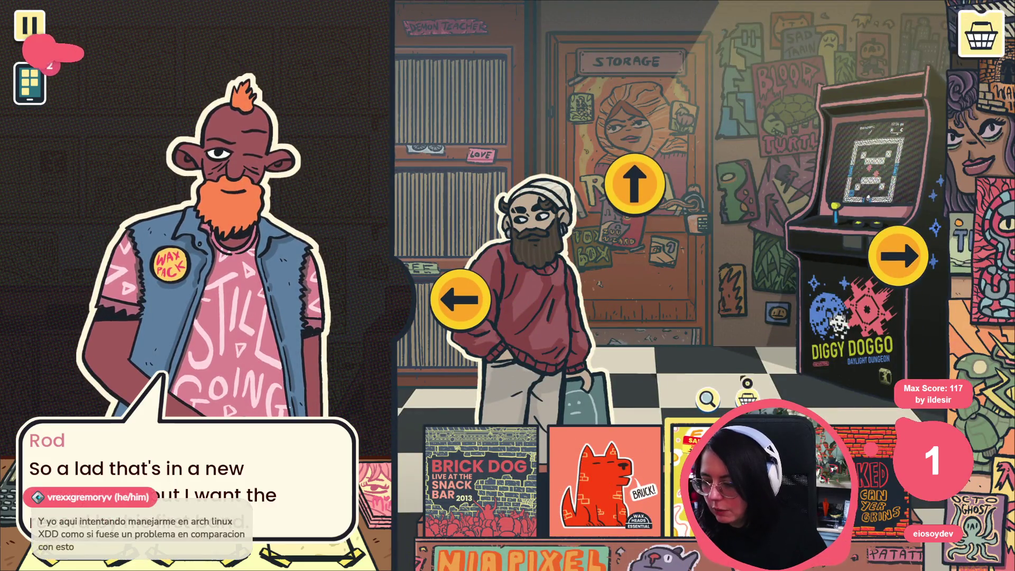
left_click(748, 397)
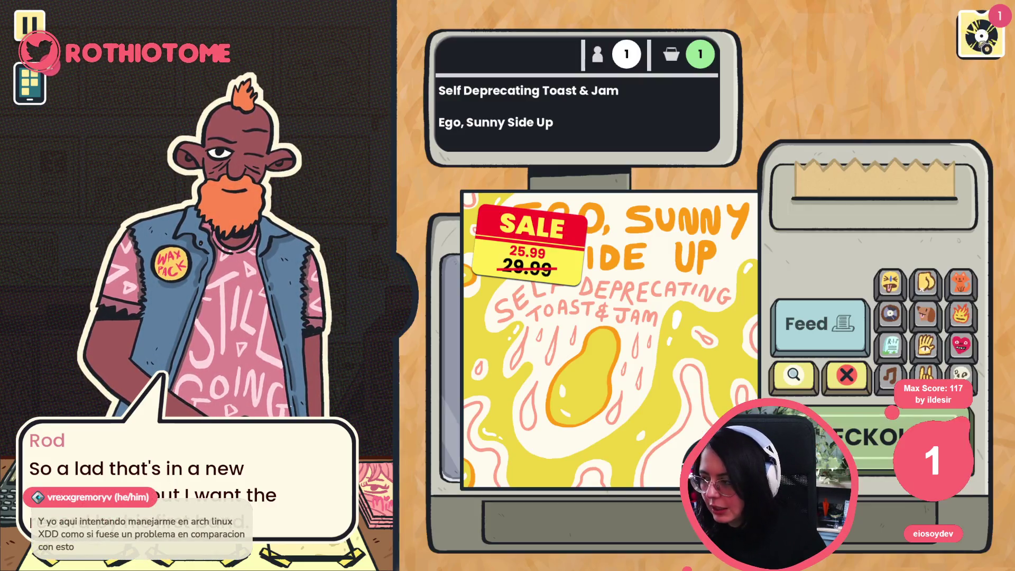
left_click(820, 324)
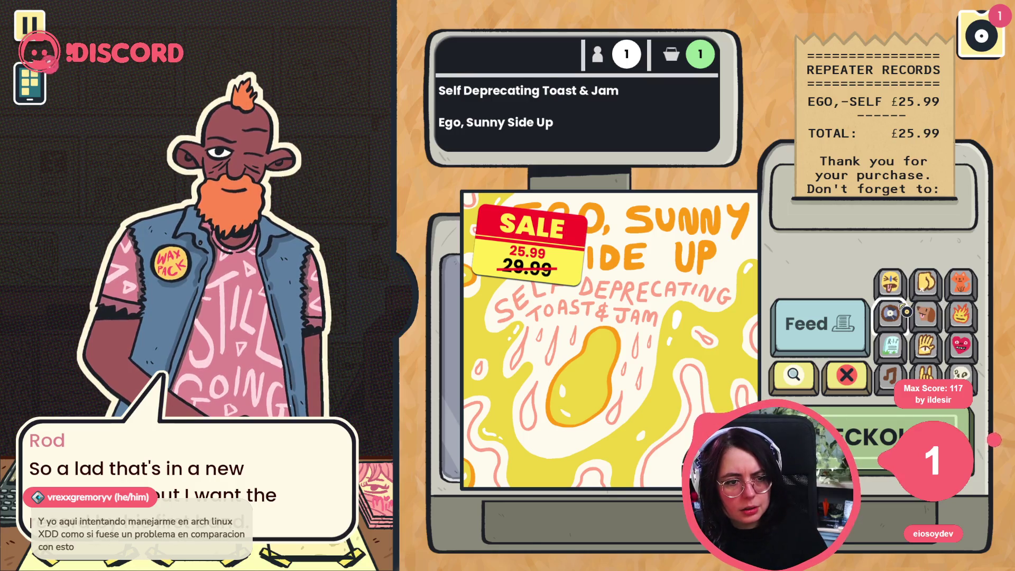
key("alt+Tab")
Step: Scroll side_a_track04 in the Dialogue editor to the rod_start_convo section
left_click(592, 228)
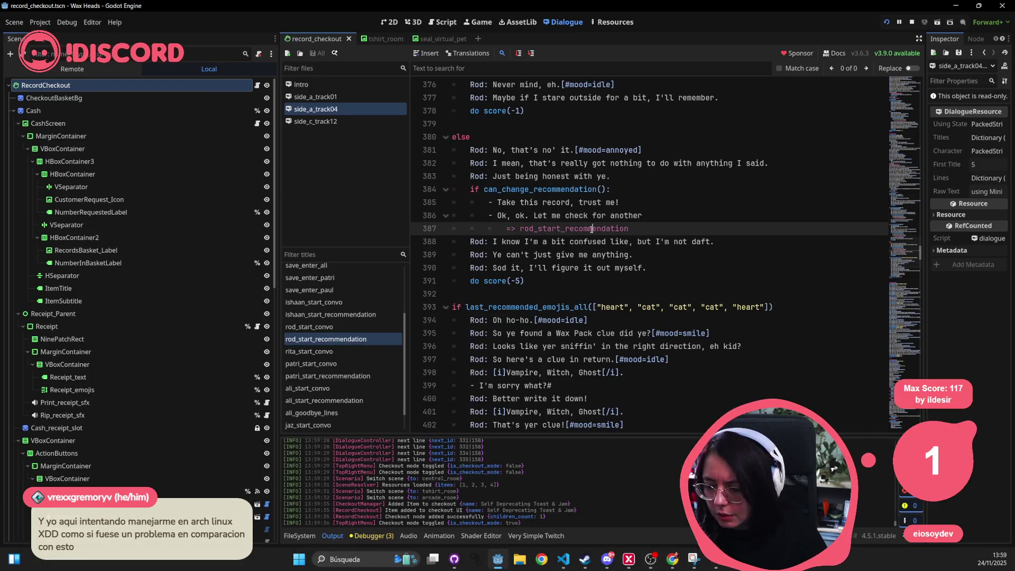
scroll(598, 235, "down", 17)
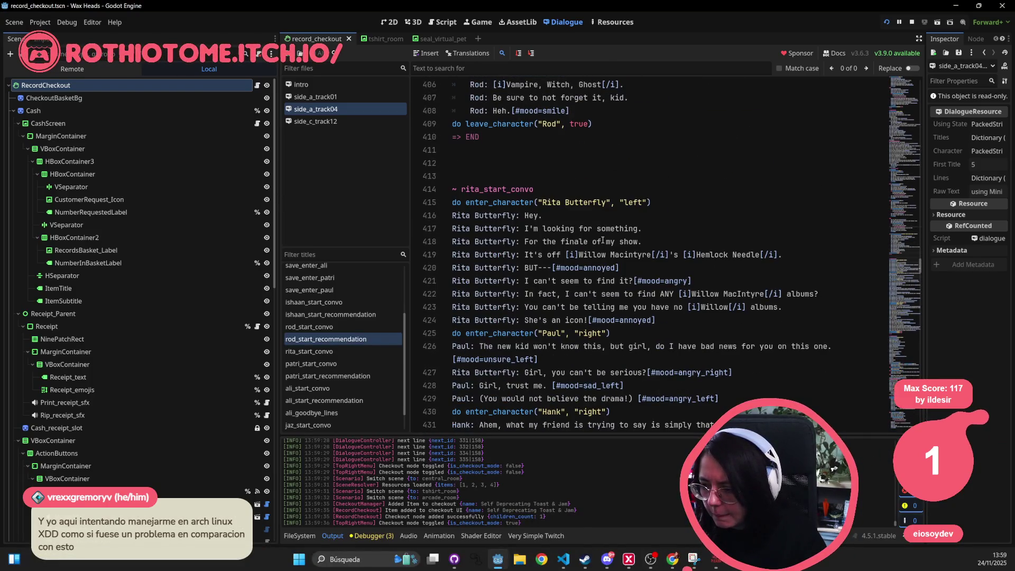
scroll(603, 241, "down", 18)
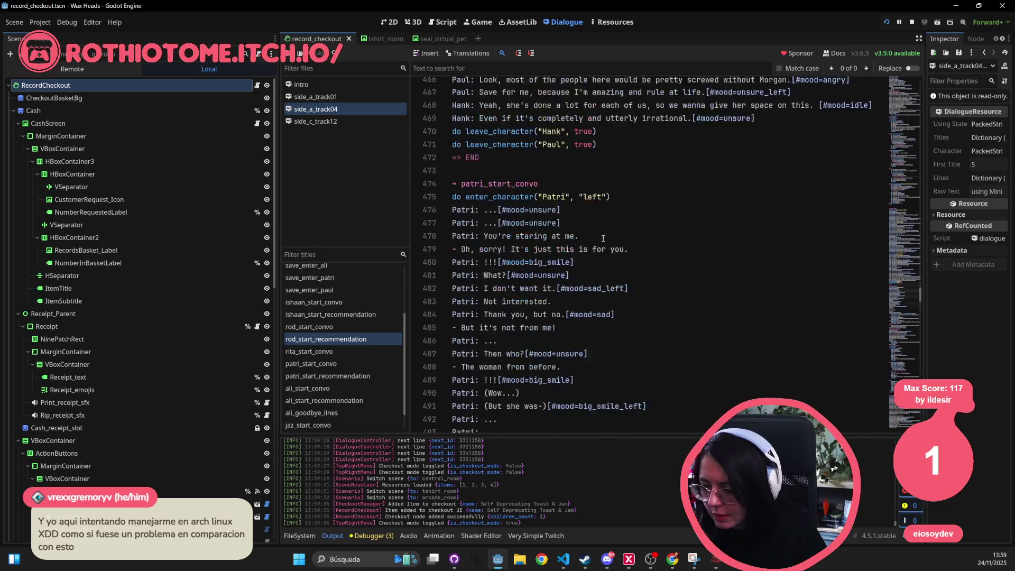
scroll(603, 240, "down", 12)
scroll(610, 231, "up", 6)
left_click(318, 327)
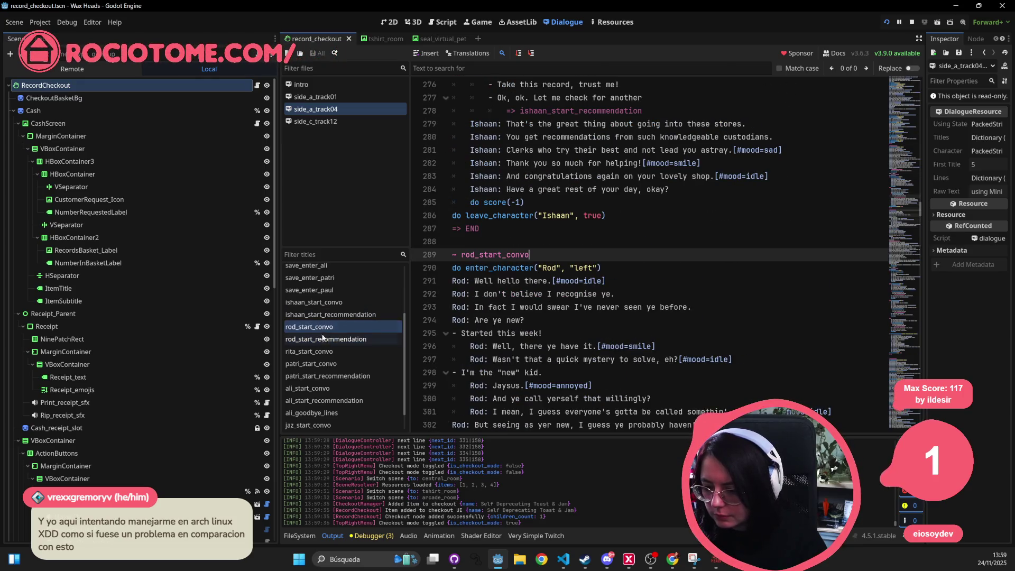
scroll(569, 283, "down", 15)
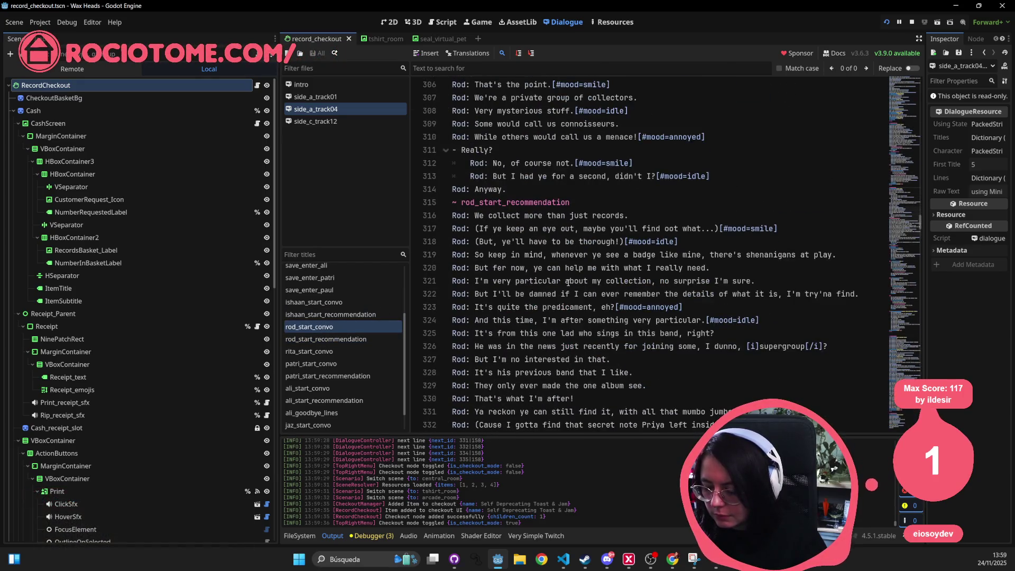
scroll(569, 283, "down", 4)
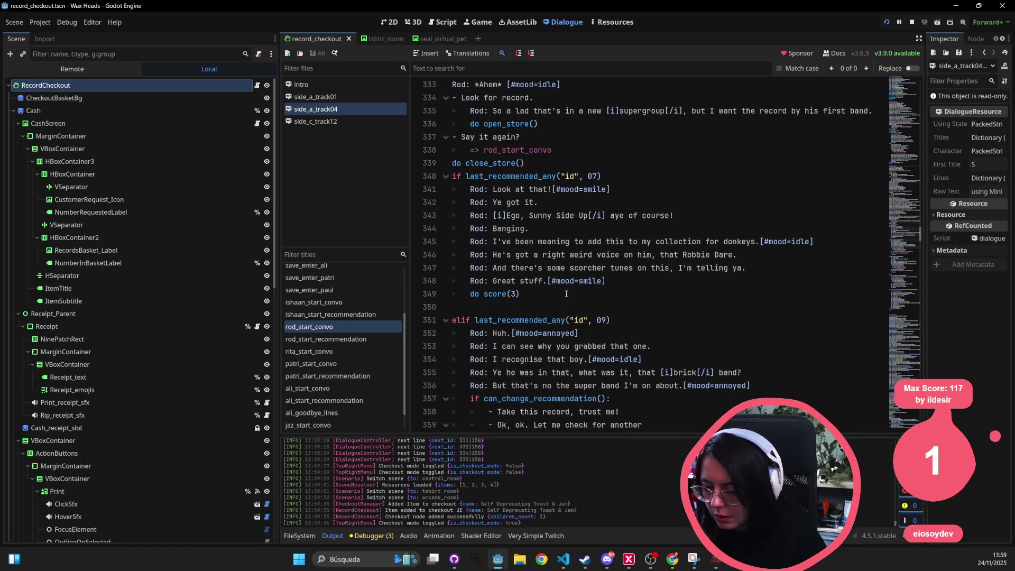
scroll(566, 294, "down", 18)
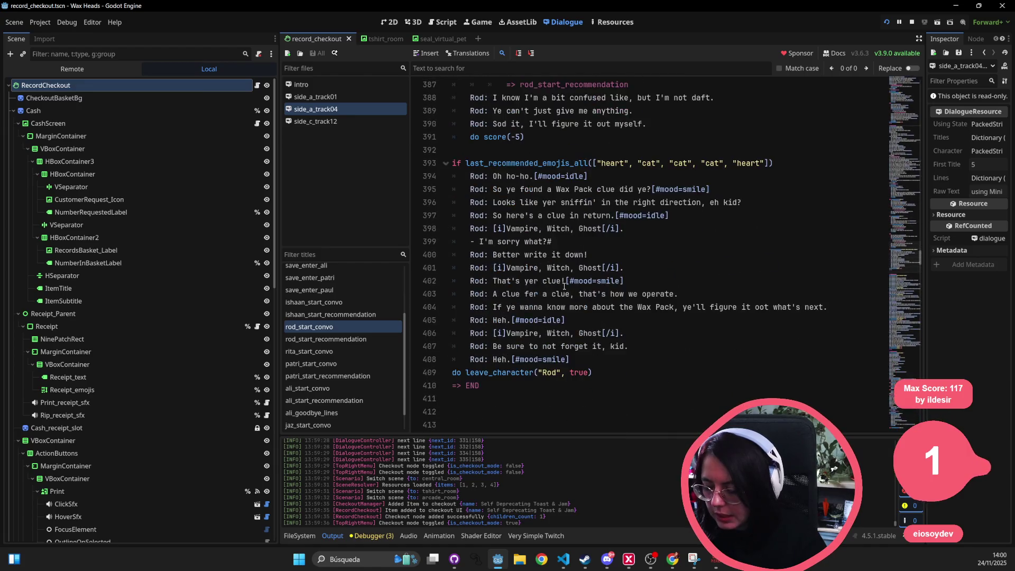
scroll(565, 287, "down", 4)
scroll(565, 285, "up", 4)
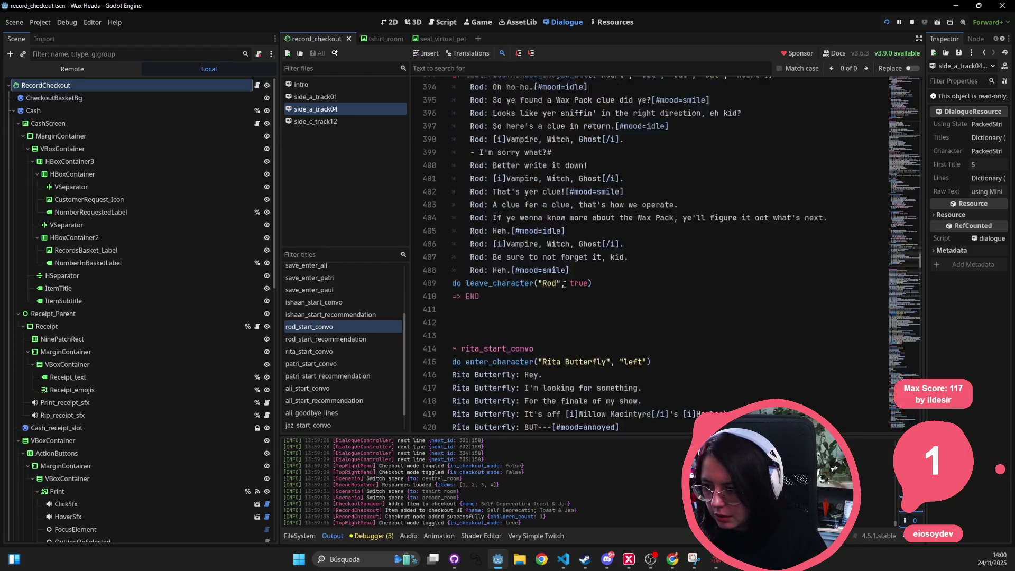
scroll(565, 284, "up", 1)
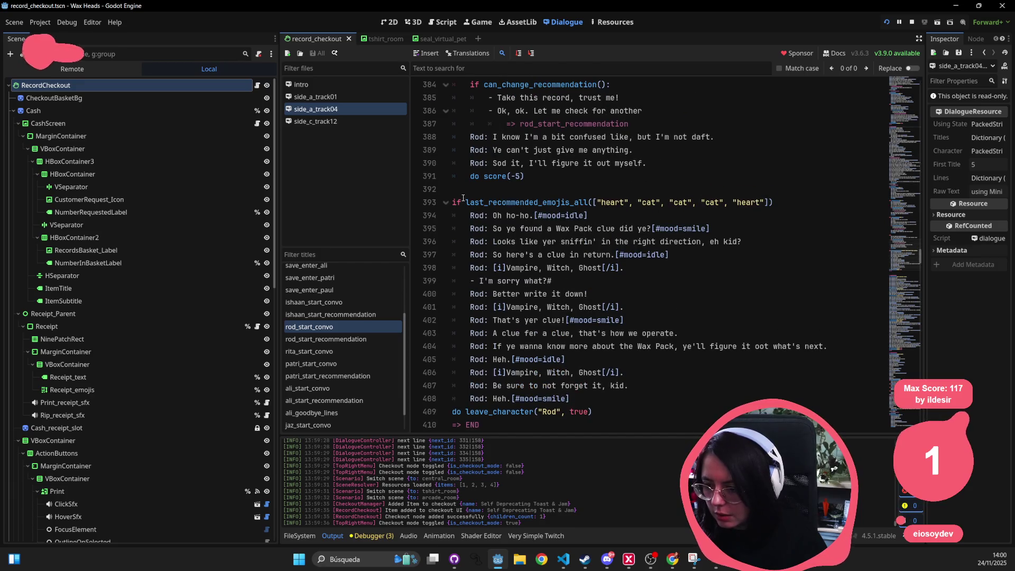
Step: Inspect the last_recommended_emojis_all heart-and-cat check on line 393, then return to the game
left_click(581, 192)
double_click(589, 202)
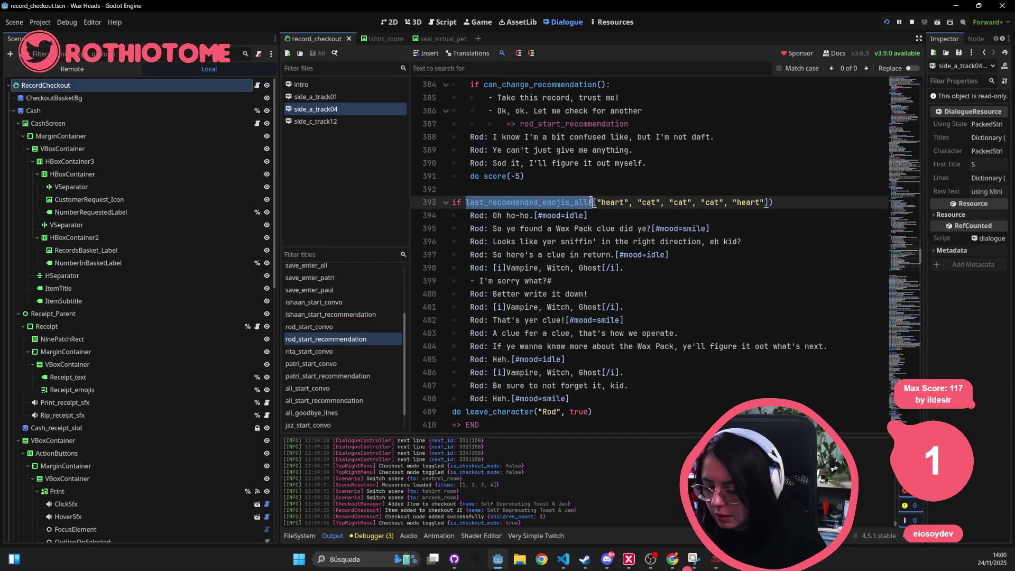
left_click(589, 202)
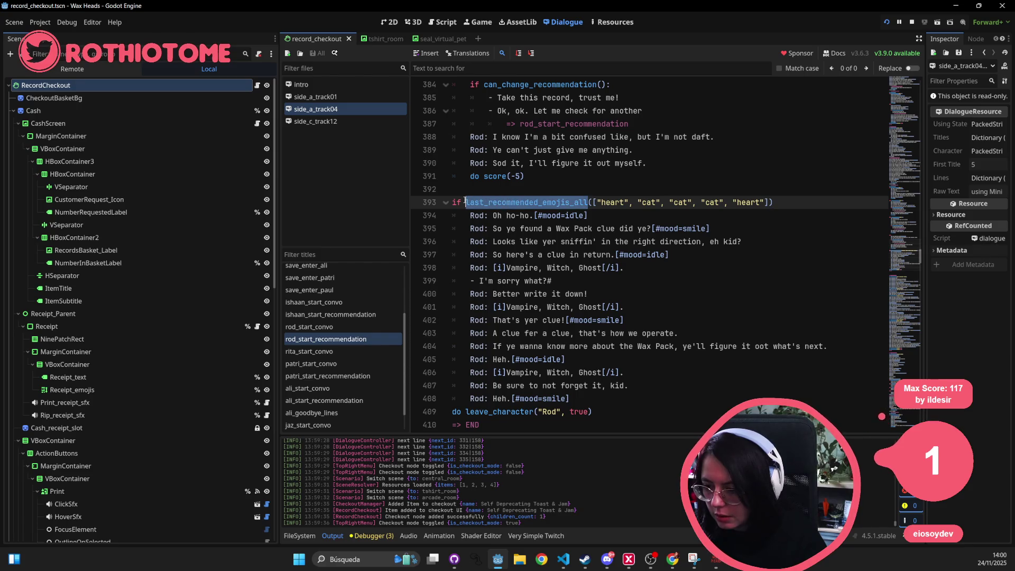
left_click(524, 203)
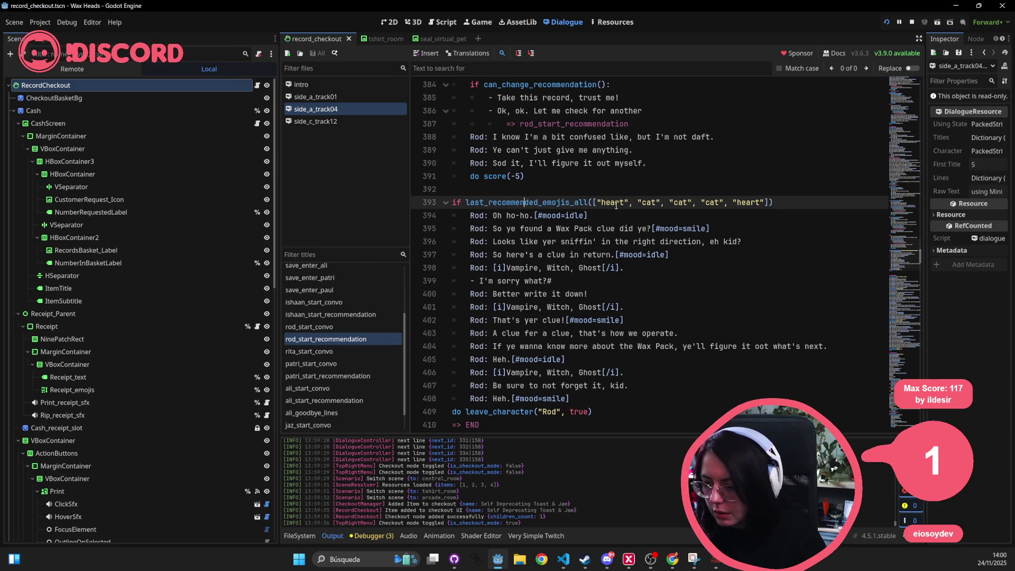
key("alt+Tab")
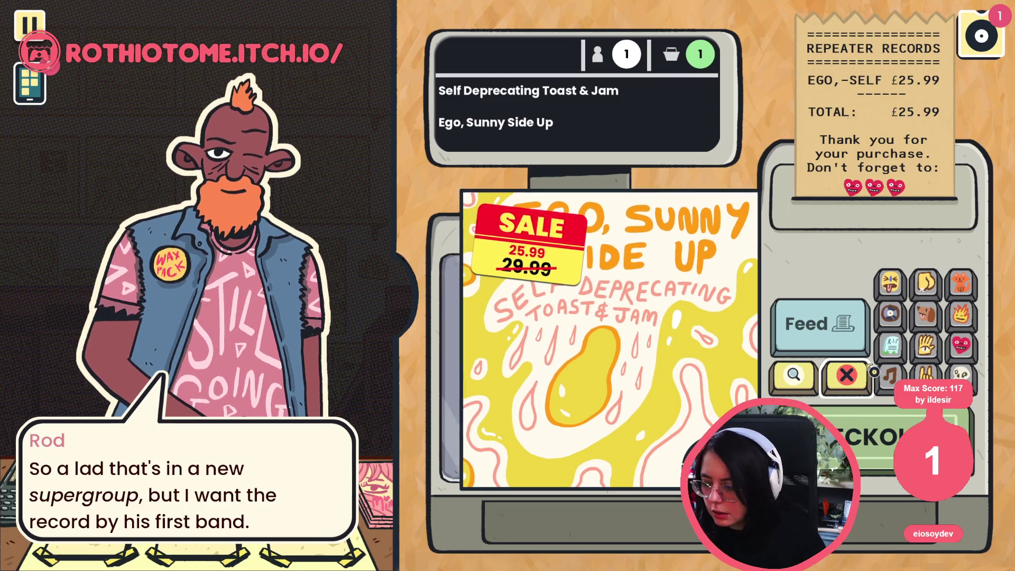
Step: Clear the register and ring up Ego, Sunny Side Up again with a fresh receipt
left_click(962, 285)
left_click(962, 288)
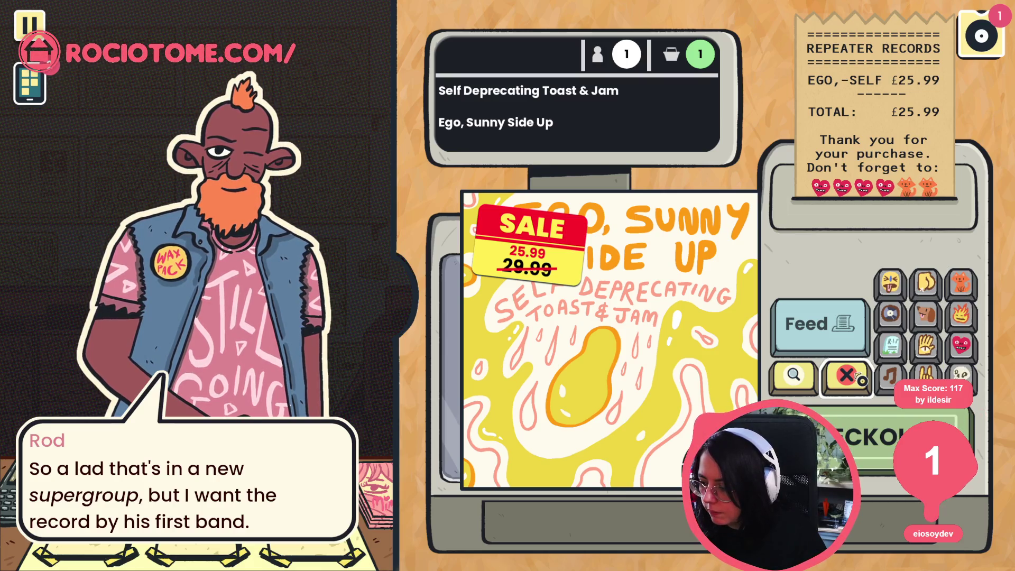
left_click(687, 405)
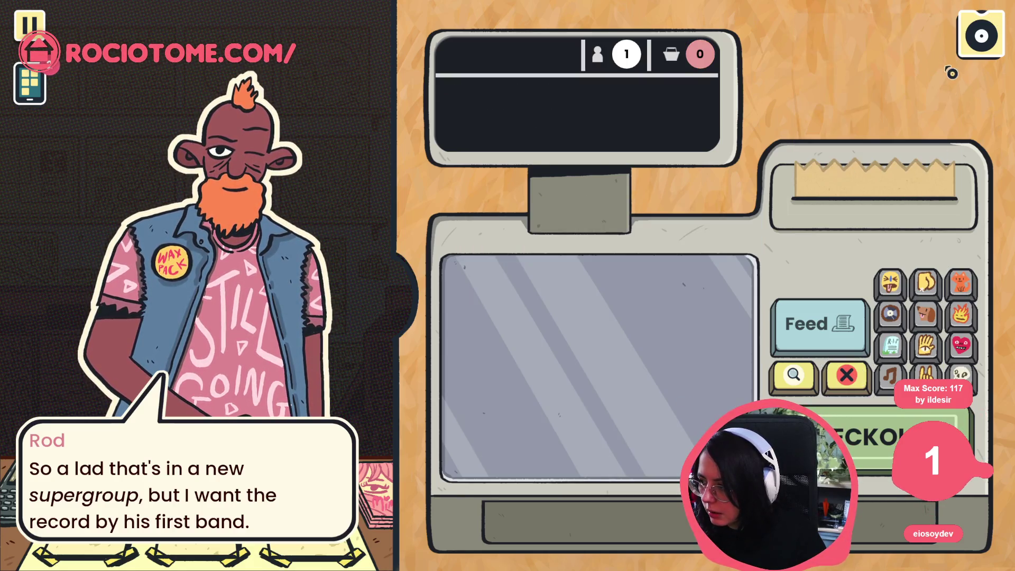
left_click(975, 59)
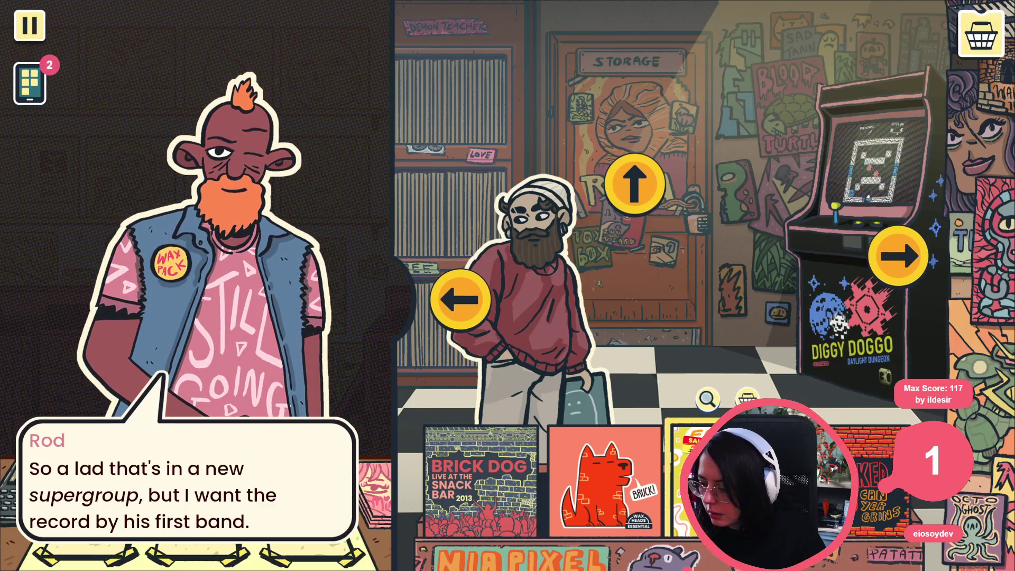
left_click(748, 399)
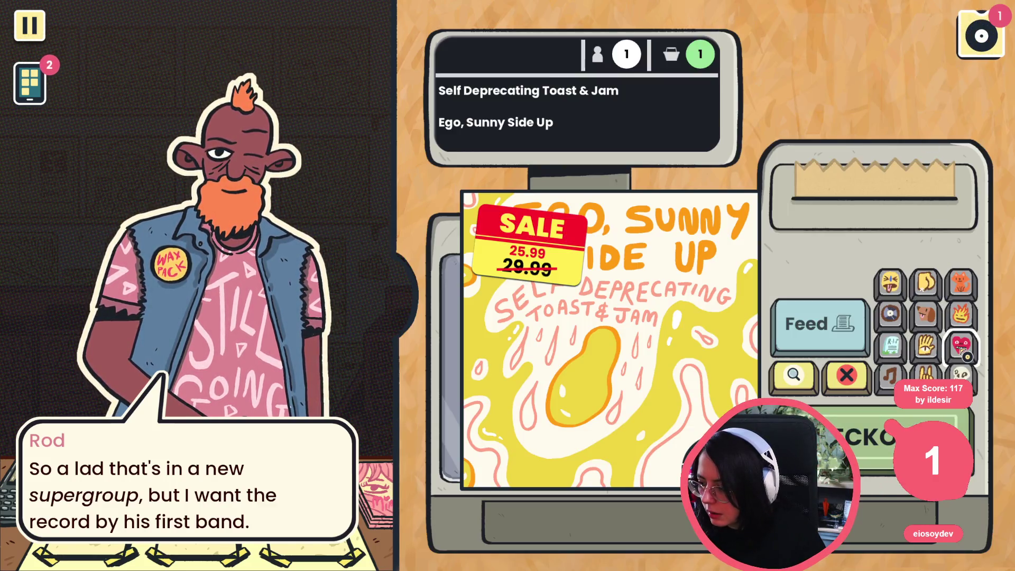
left_click(819, 324)
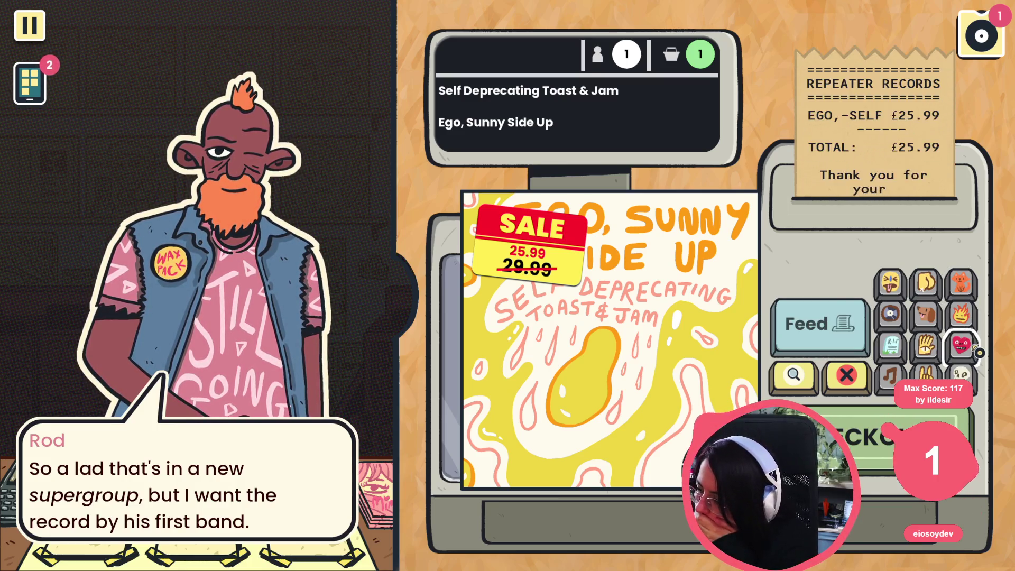
Step: Stamp heart, cat, cat, cat, heart on the receipt and recommend the record to Rod
left_click(962, 347)
left_click(962, 283)
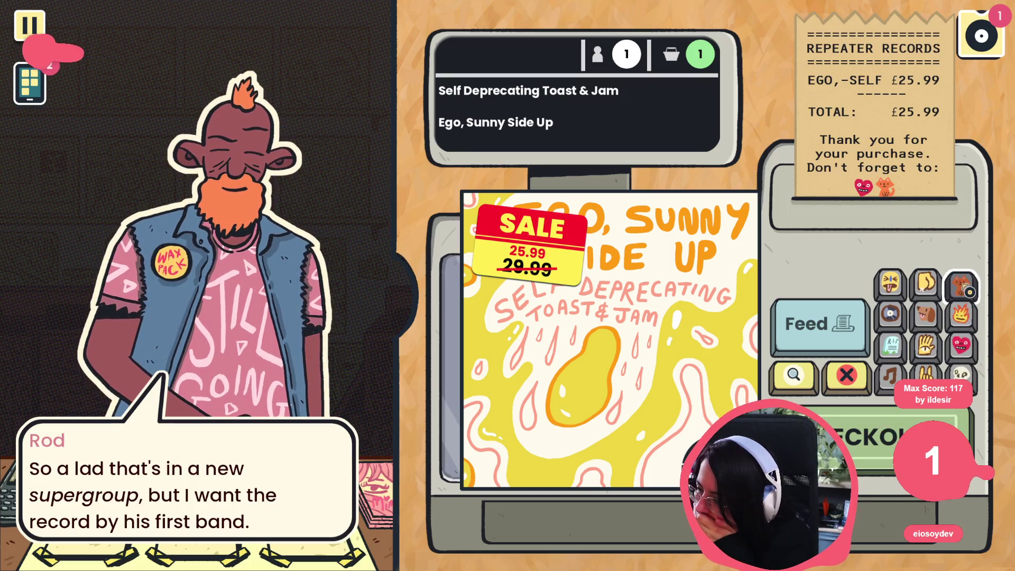
left_click(961, 283)
left_click(961, 283)
left_click(962, 348)
left_click(955, 447)
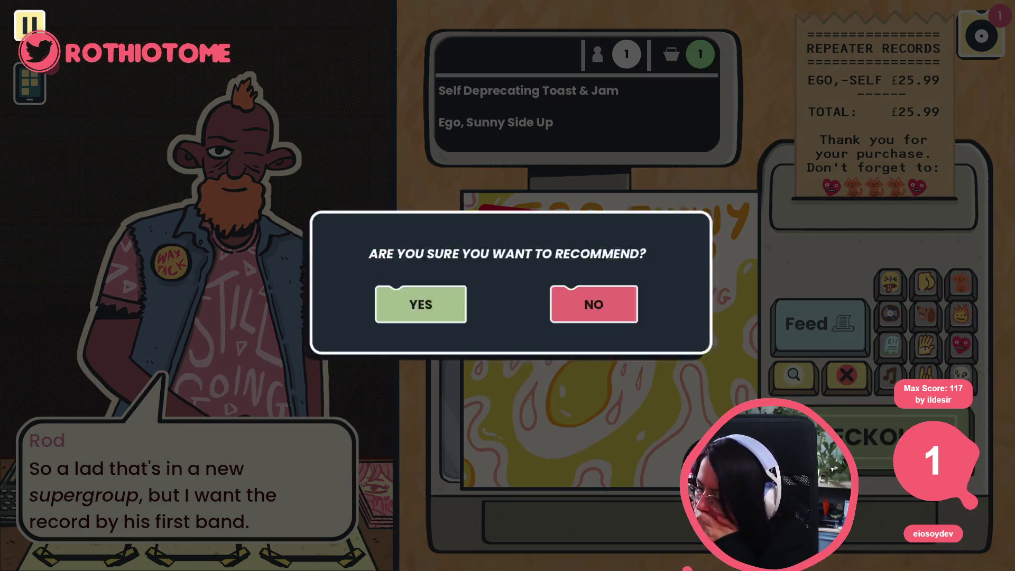
left_click(436, 317)
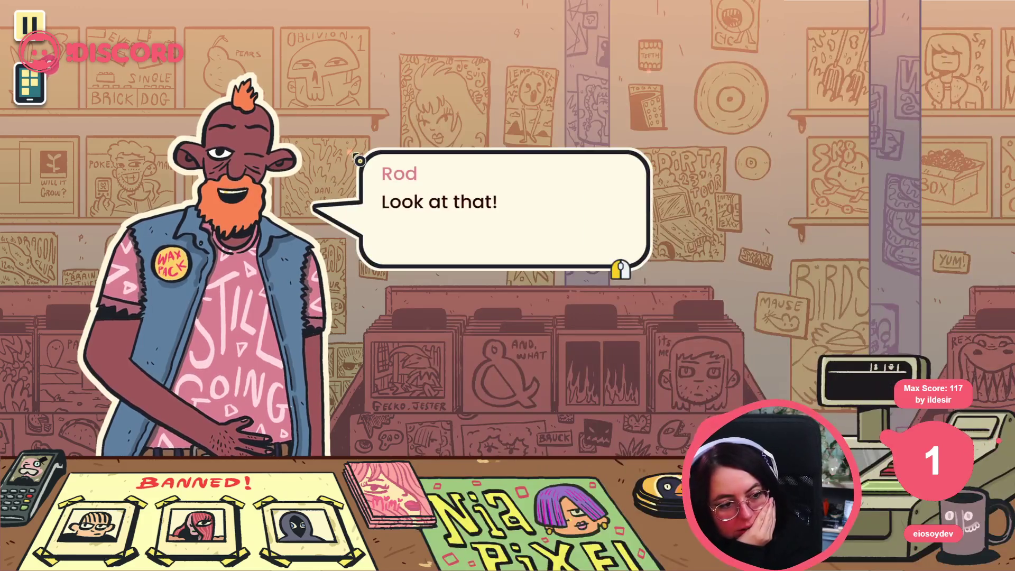
Step: Play through Rod's RAD! reaction until he leaves, then stop the game
left_click(354, 163)
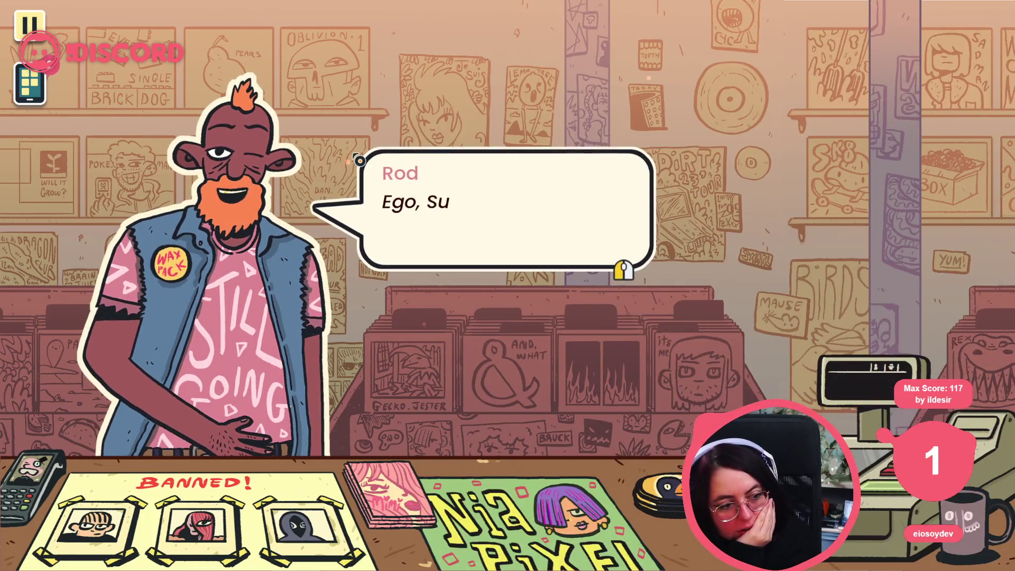
left_click(359, 160)
left_click(358, 160)
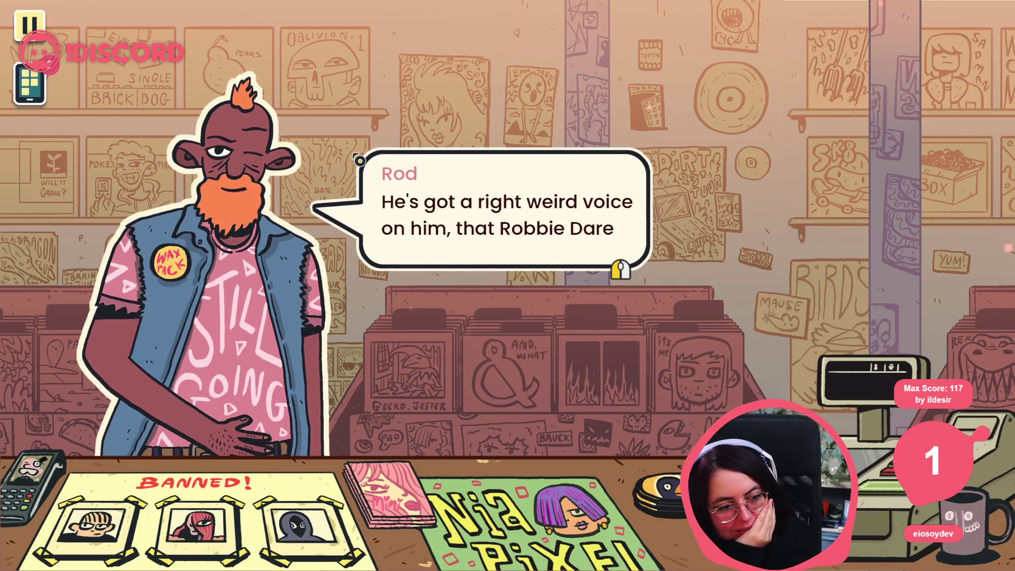
left_click(359, 159)
left_click(359, 160)
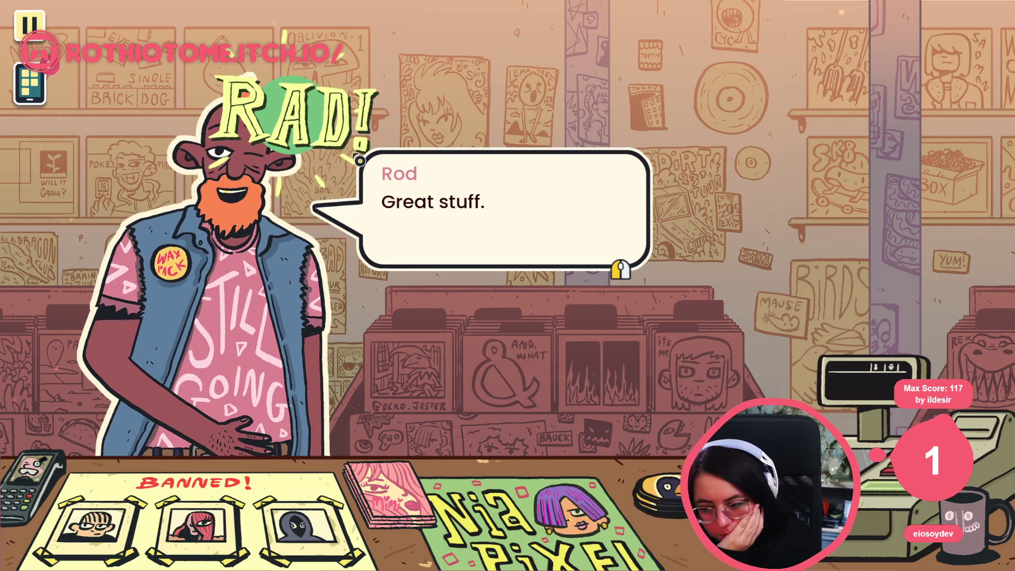
left_click(358, 159)
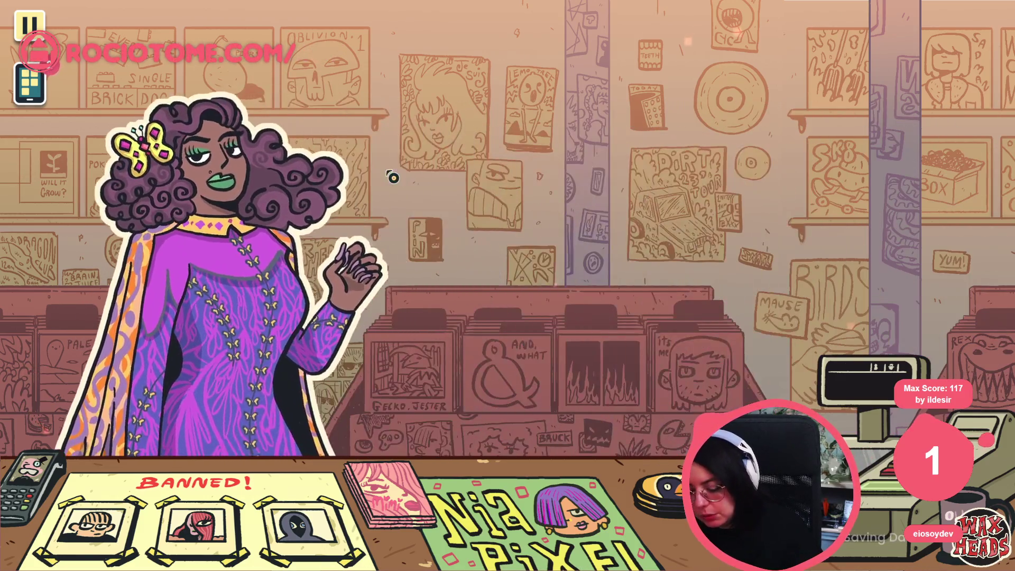
key("alt+F4")
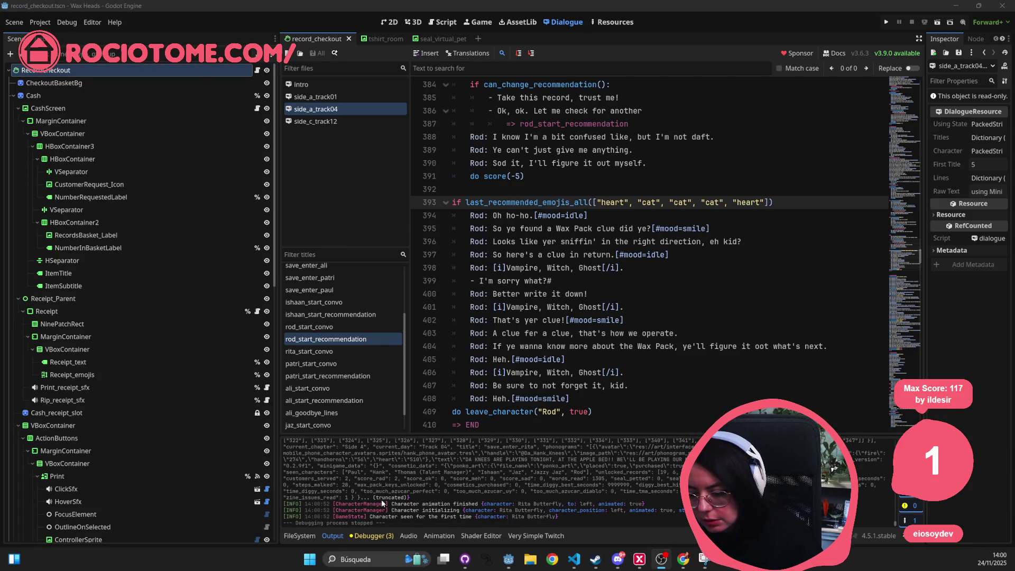
Step: Add an else branch after line 408 where Rod says "You didn't find the code"
left_click(532, 229)
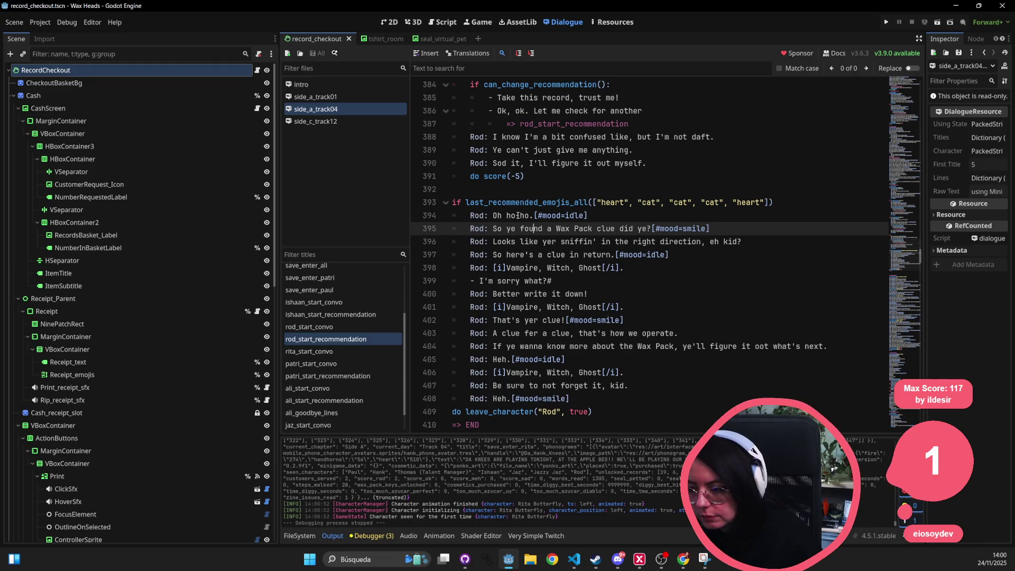
left_click(518, 216)
double_click(521, 203)
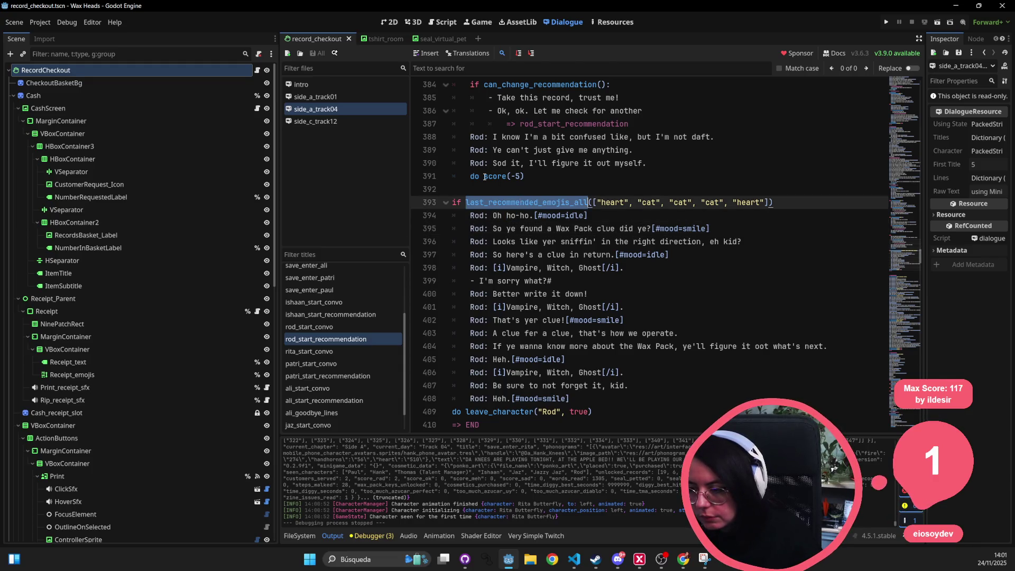
left_click(741, 201)
left_click(659, 398)
key("Return")
type("els")
key("Return")
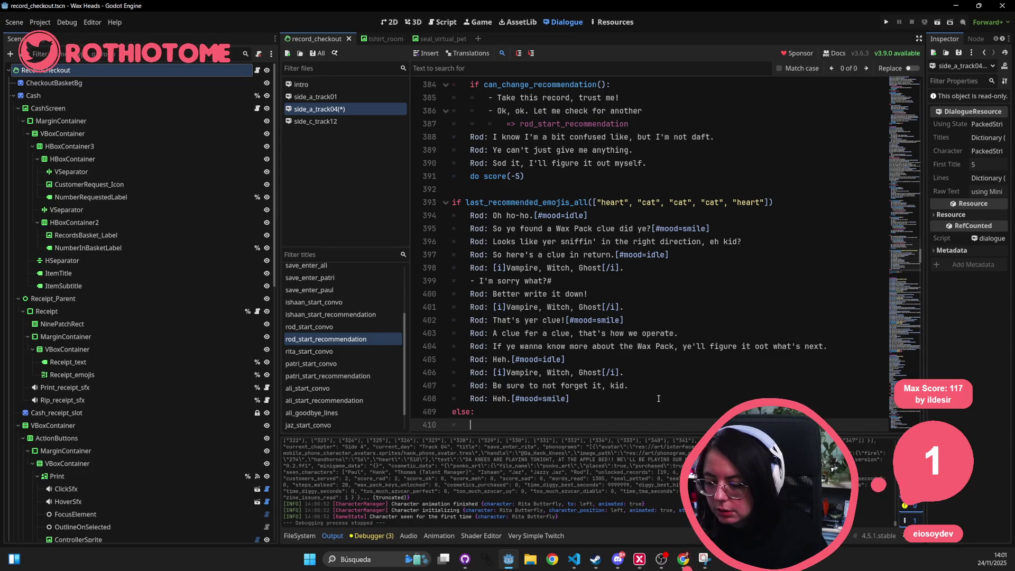
type("Rod: ")
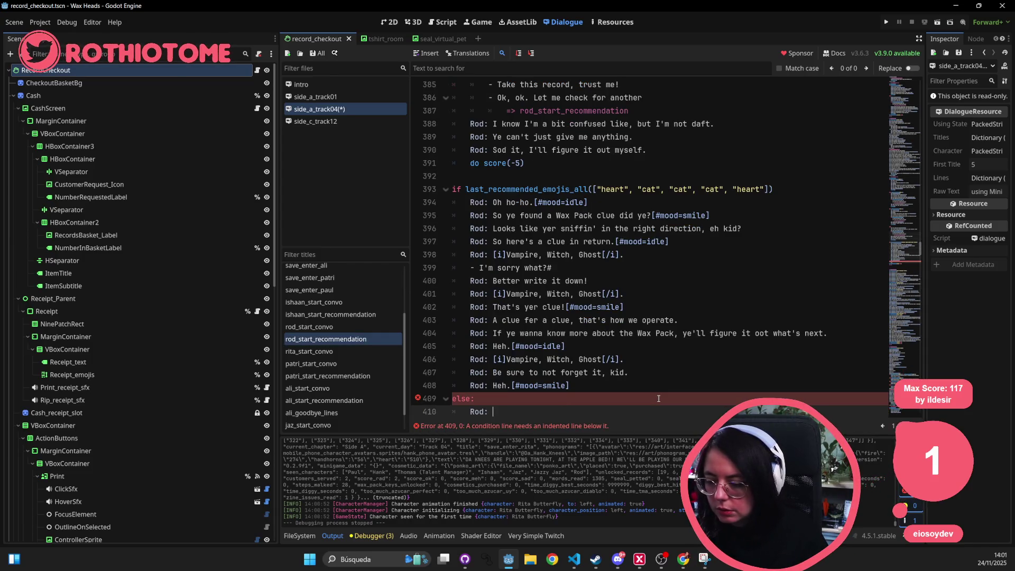
type("You didn't find the code")
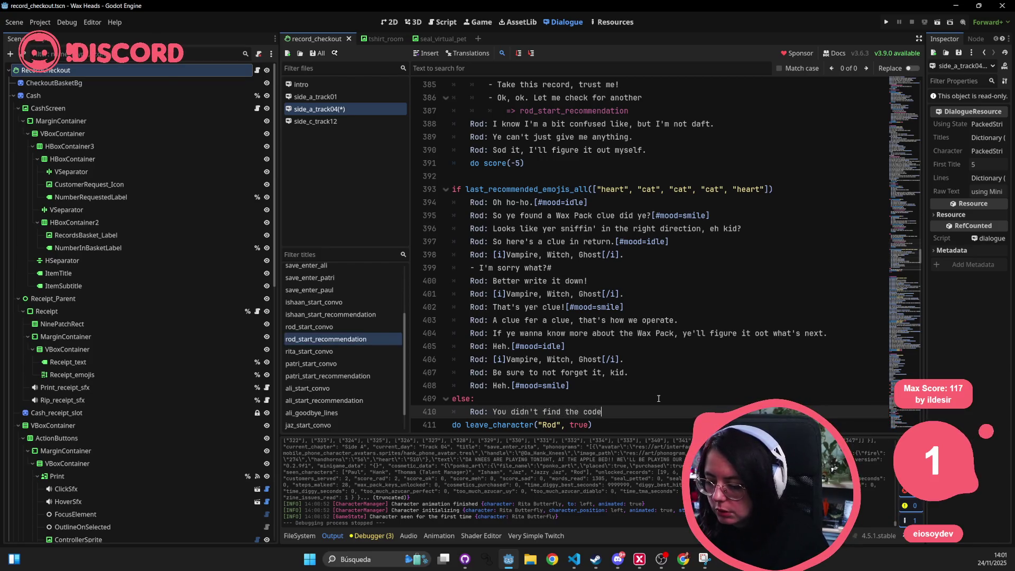
Step: Save the edited dialogue script and relaunch the Wax Heads demo
key("Up")
key("Up")
key("ctrl+s")
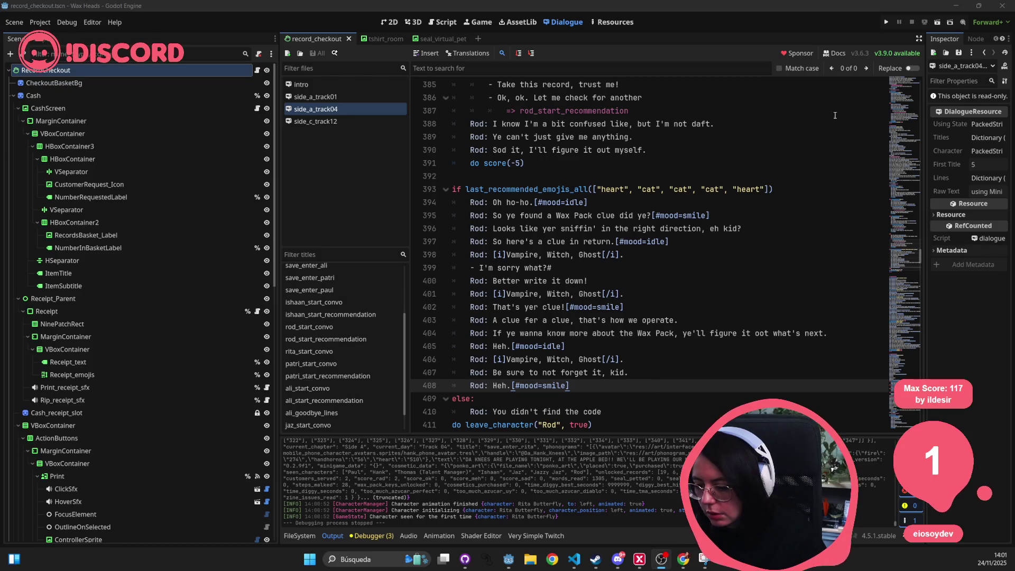
left_click(887, 23)
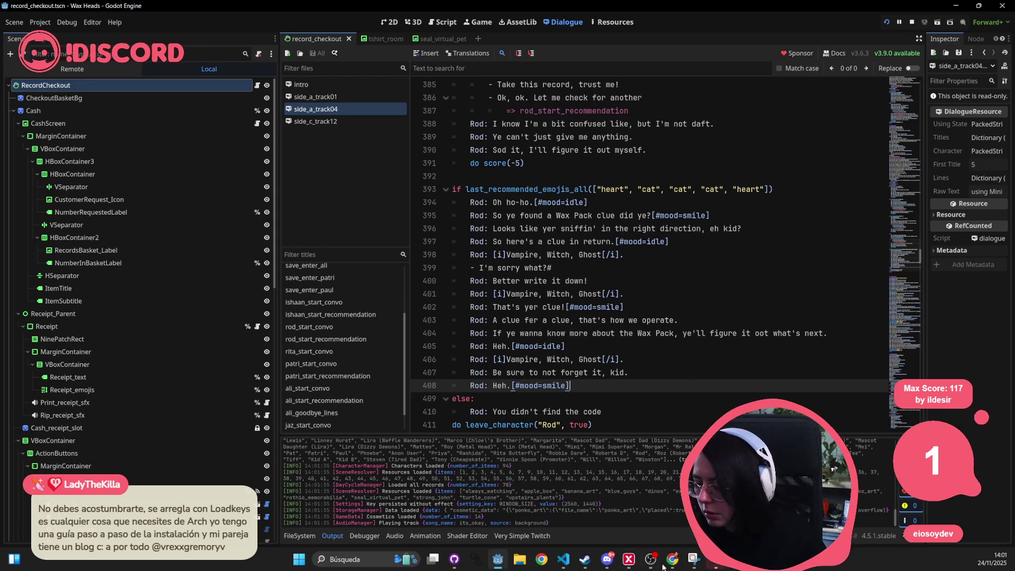
key("F5")
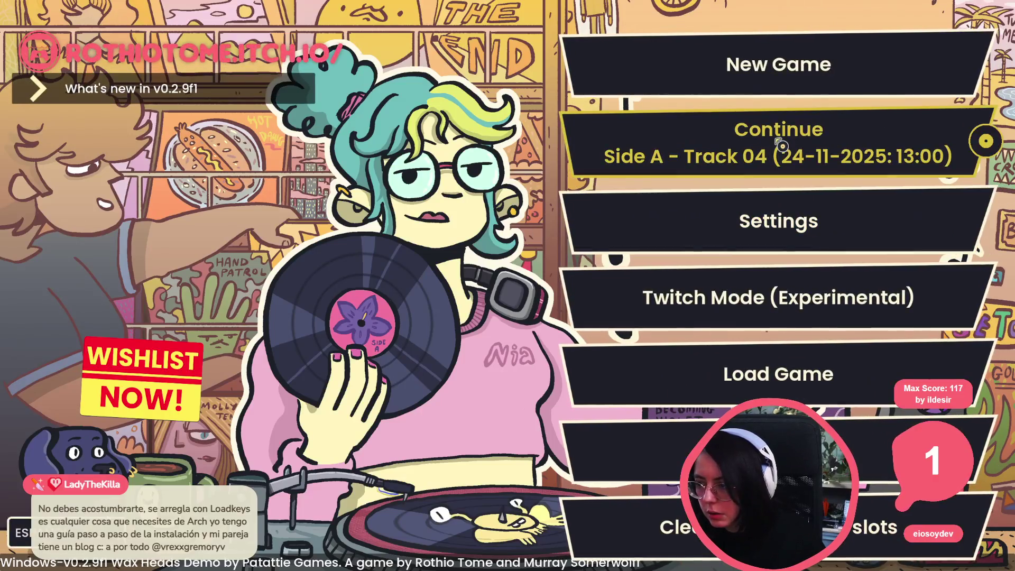
Step: Continue the saved game and run go_to_day Track 04 from the developer console
left_click(781, 145)
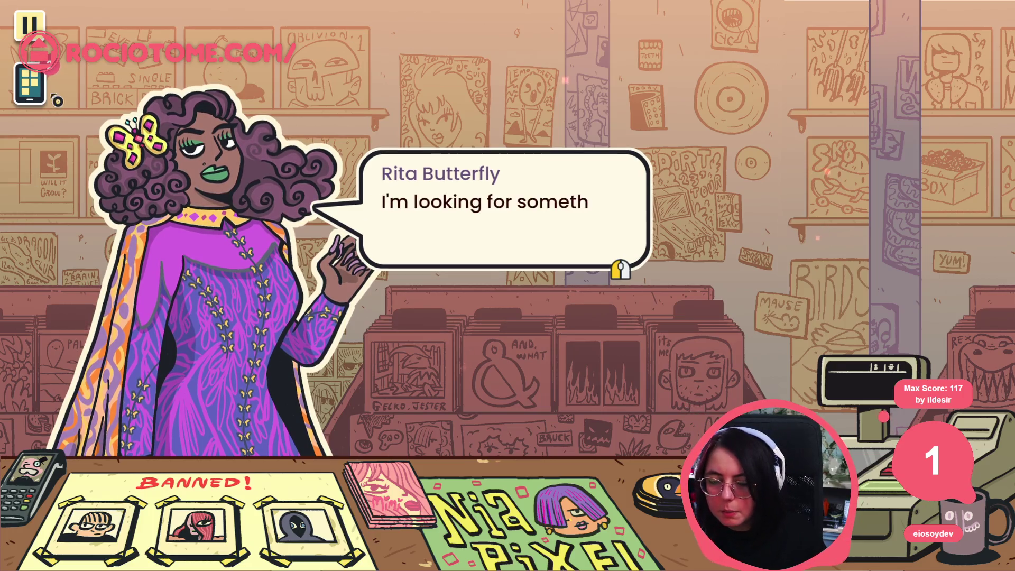
key("grave")
key("Up")
key("Return")
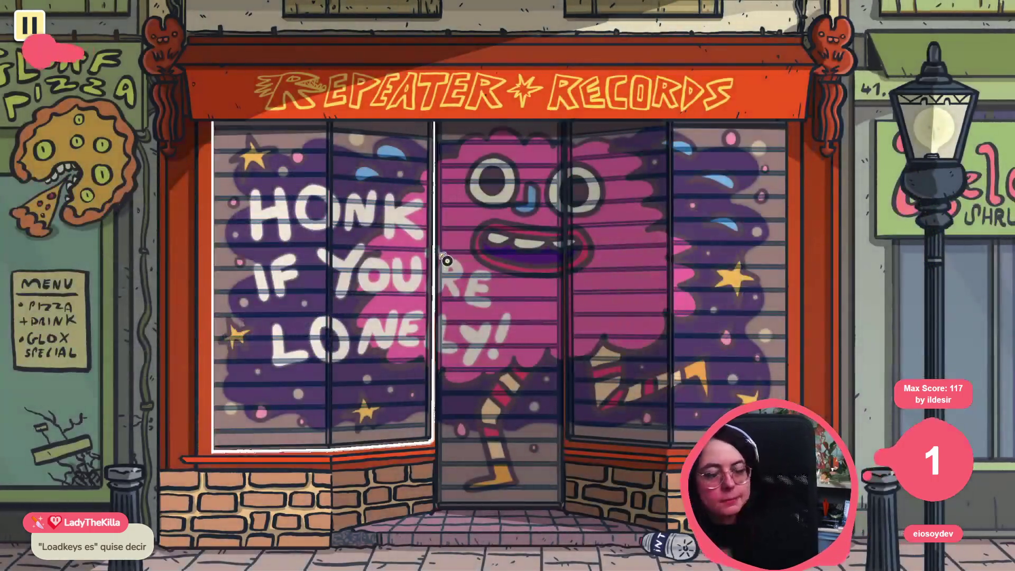
Step: Roll up the record shop's shutters to begin the Track 04 day
left_click(432, 405)
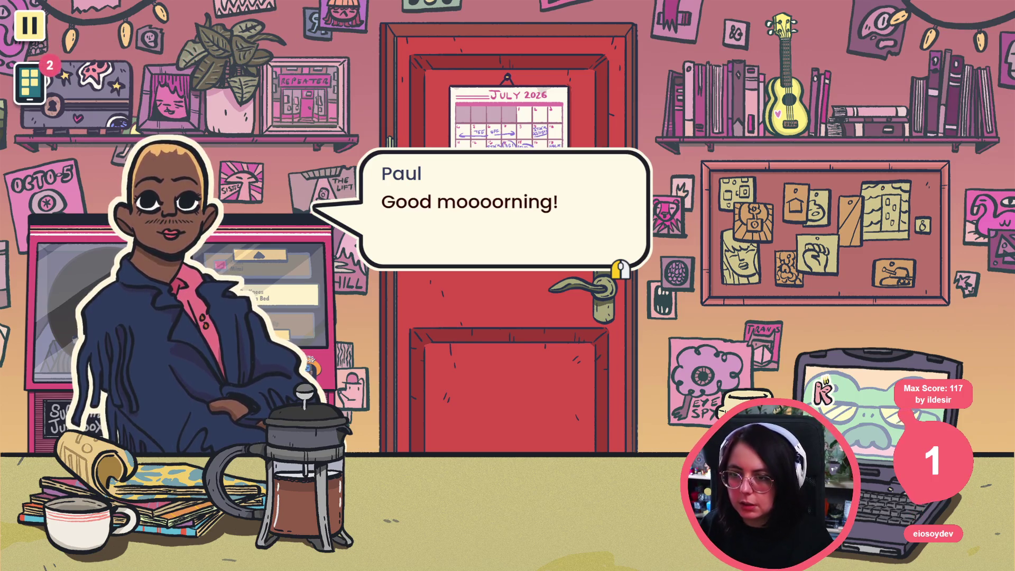
Step: Get through Paul's greeting, viewing and then closing the zine he shares
left_click(476, 206)
left_click(477, 202)
left_click(478, 202)
left_click(477, 143)
left_click(473, 214)
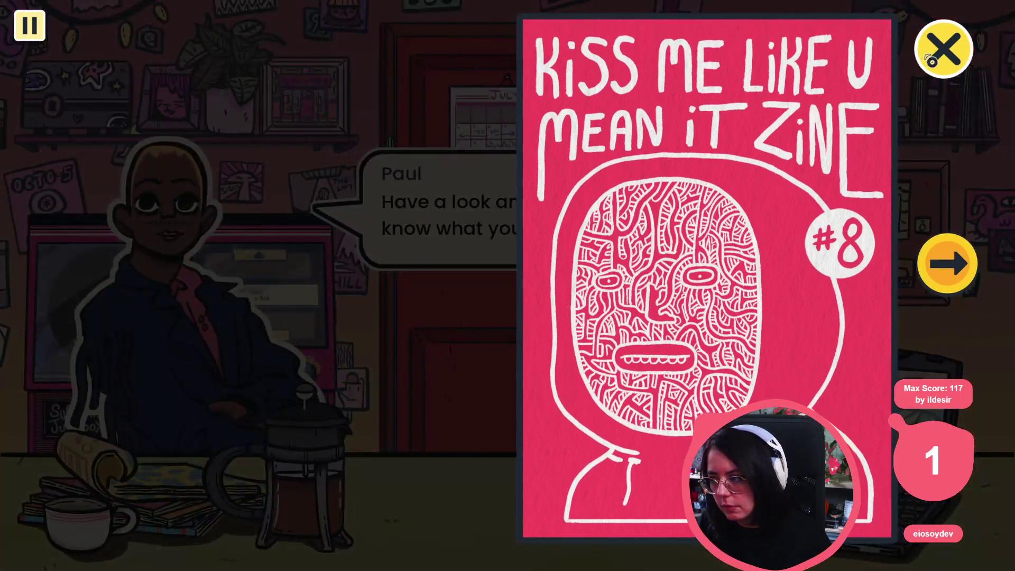
left_click(927, 65)
Step: Advance through Hank and Paul's staff-room exchange, then head for the door
key("space")
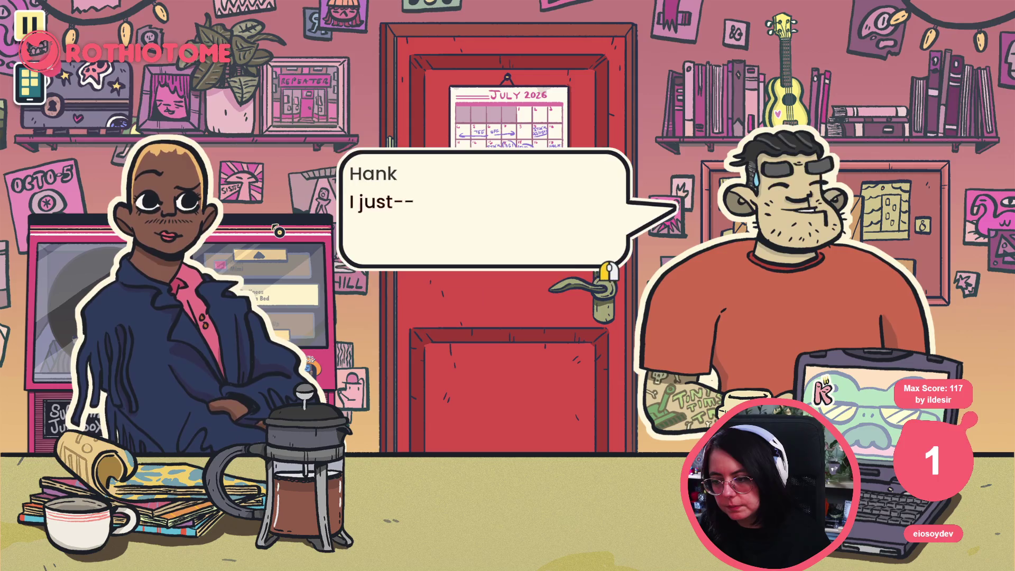
key("space")
key("space")
key("space")
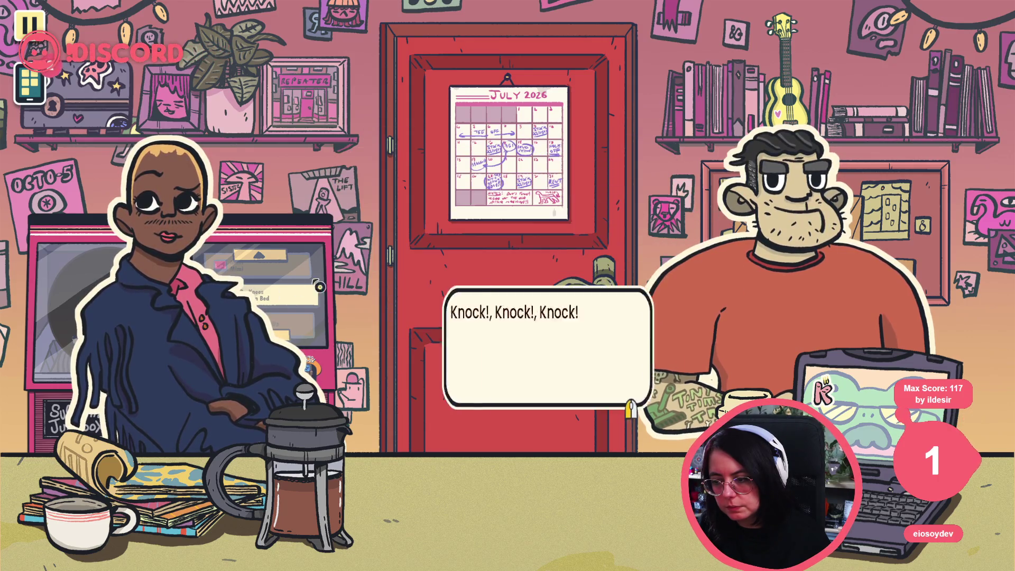
key("space")
key("space")
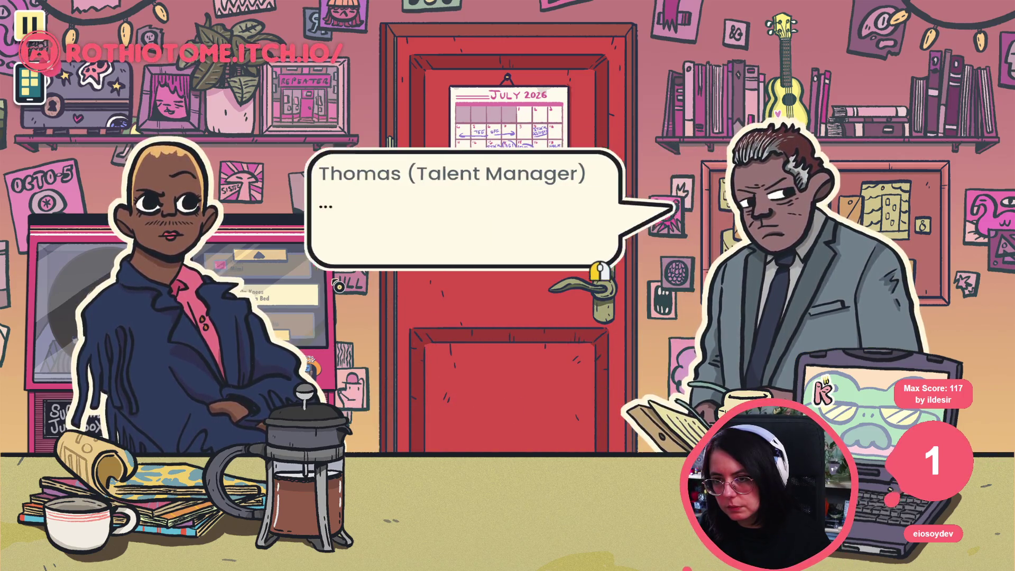
key("space")
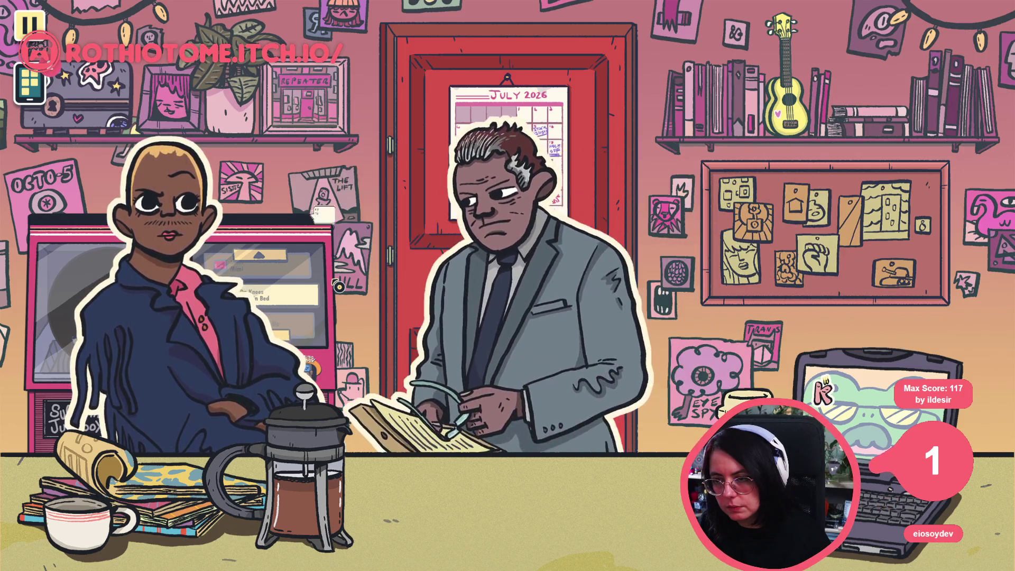
key("space")
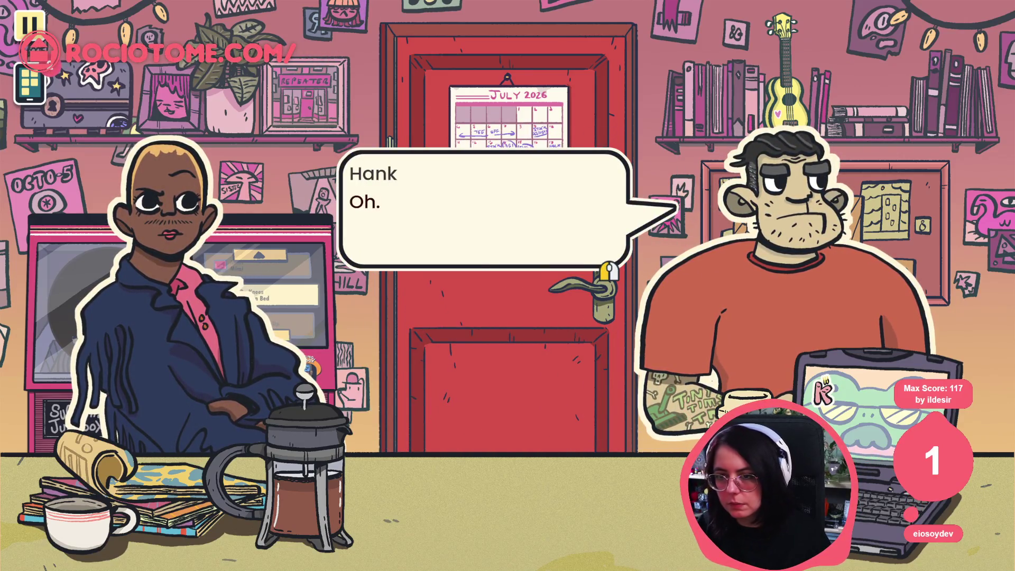
key("space")
key("space")
key("space")
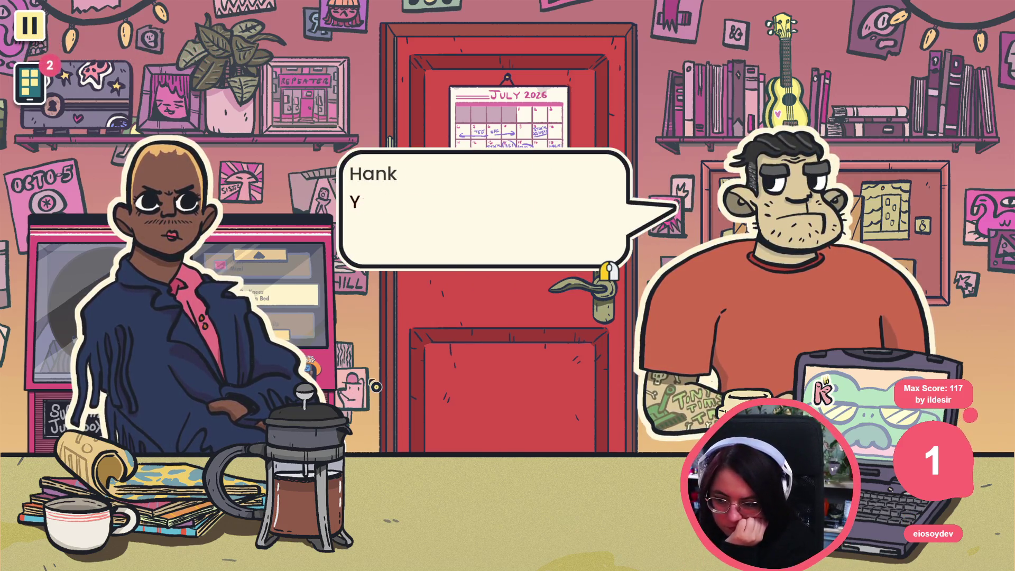
key("space")
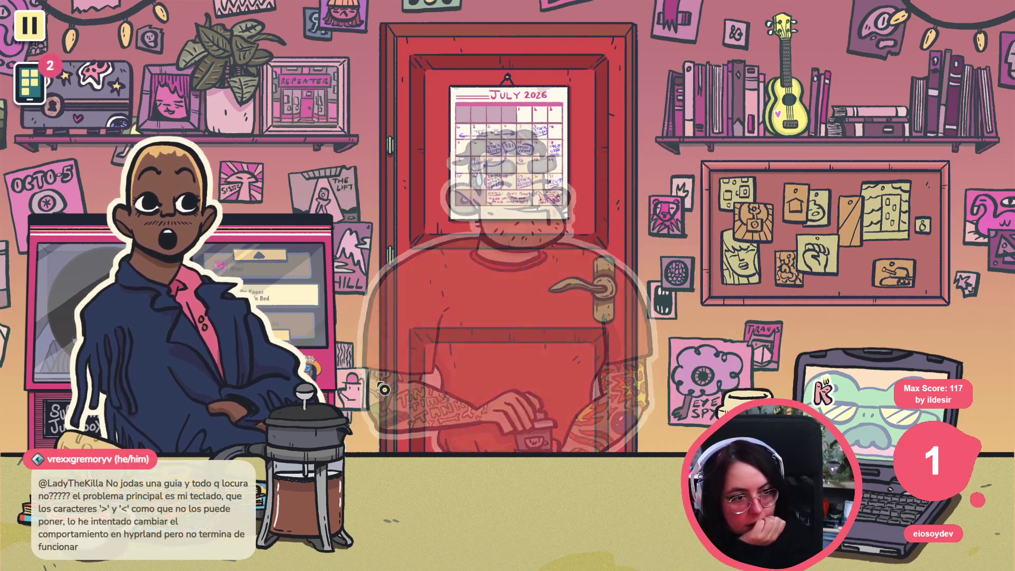
key("space")
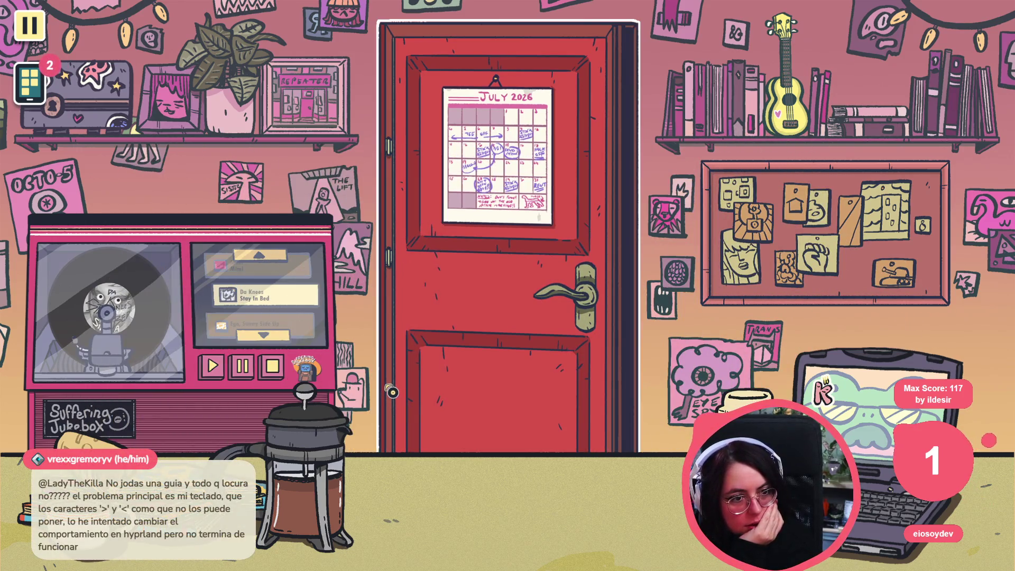
left_click(480, 349)
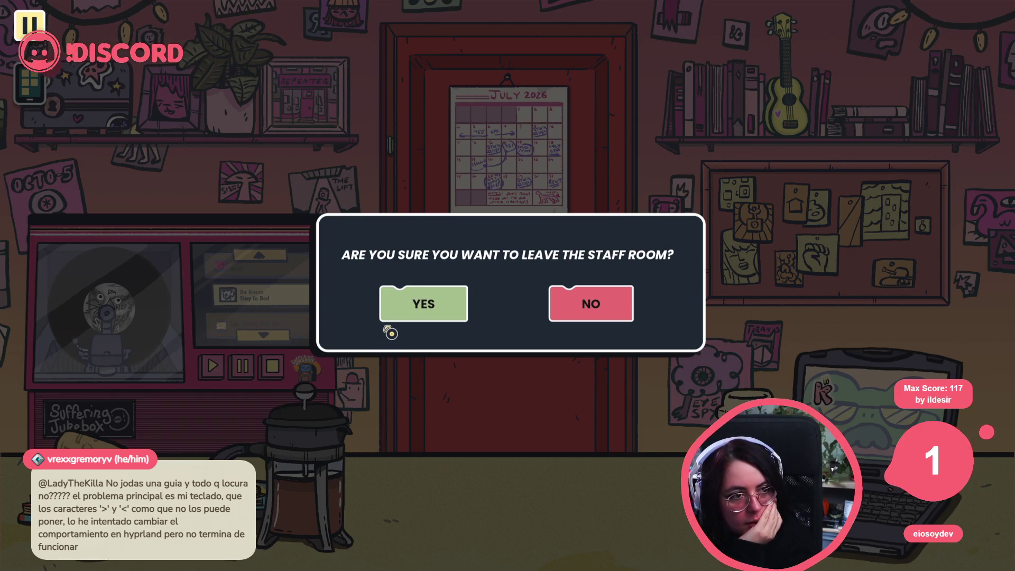
Step: Leave the staff room, hear Hank's banned-list briefing, choose "Let's open up!" and open the store
left_click(434, 289)
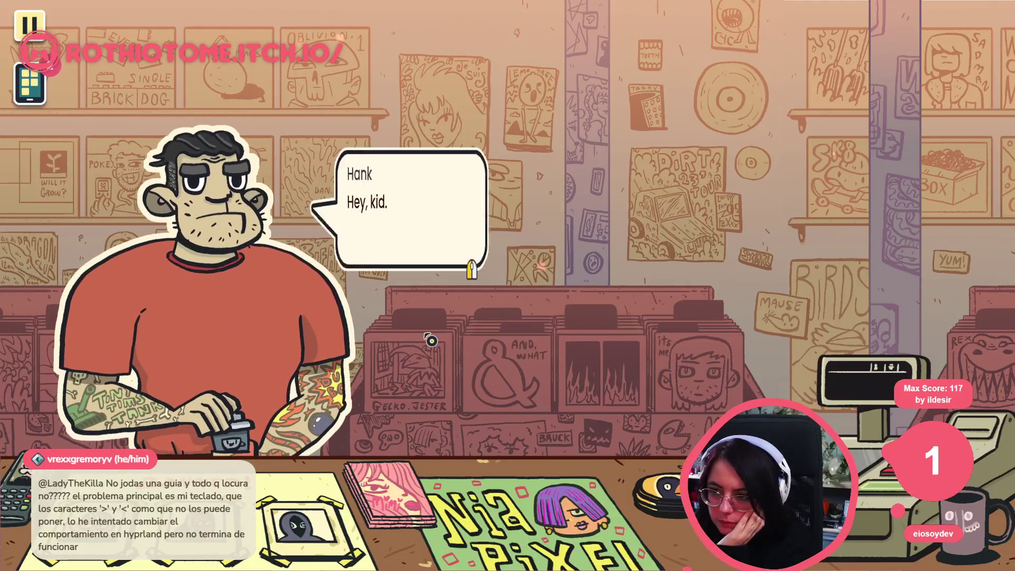
left_click(477, 261)
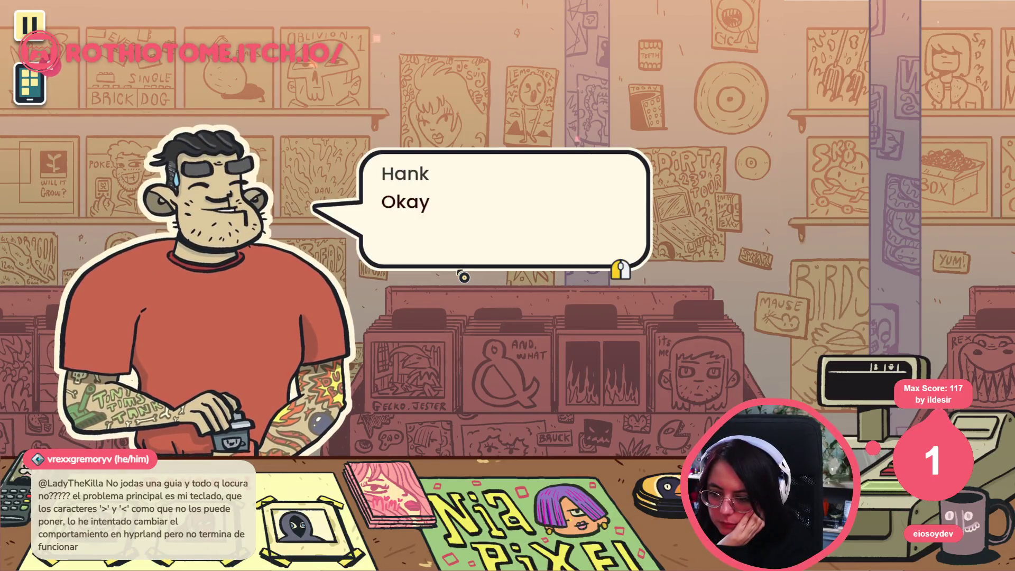
left_click(464, 277)
left_click(464, 275)
left_click(465, 271)
left_click(476, 214)
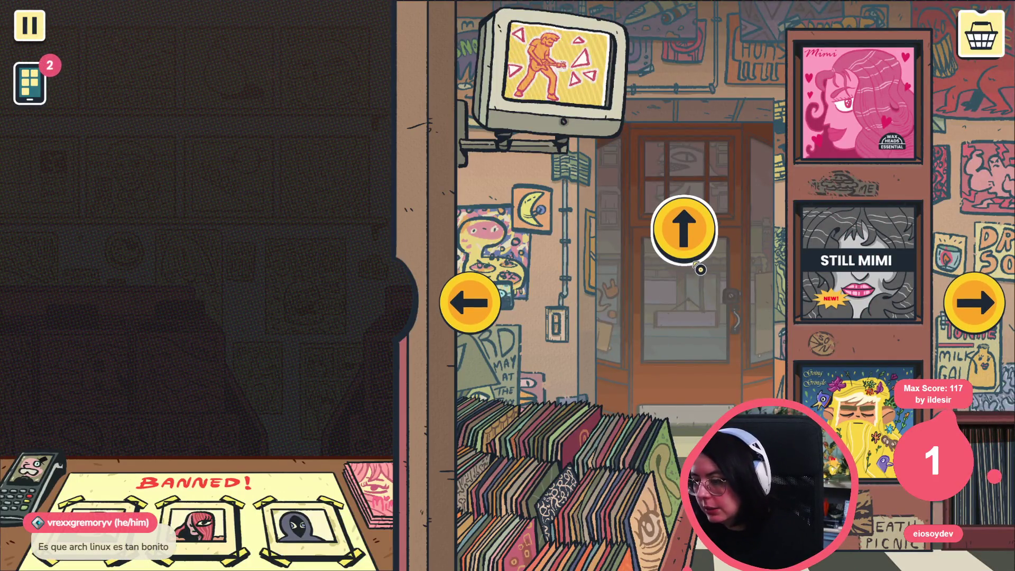
left_click(696, 224)
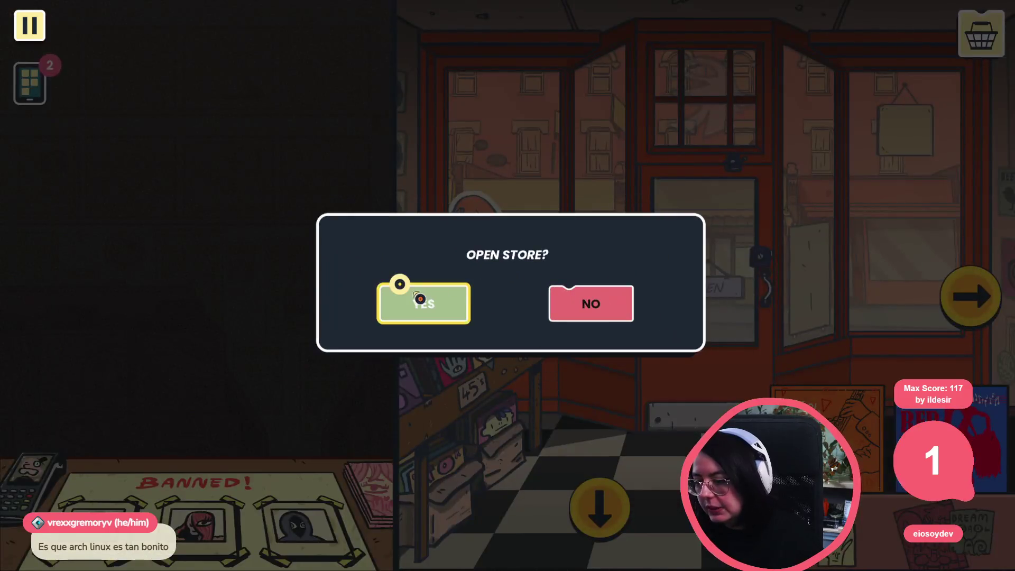
left_click(398, 288)
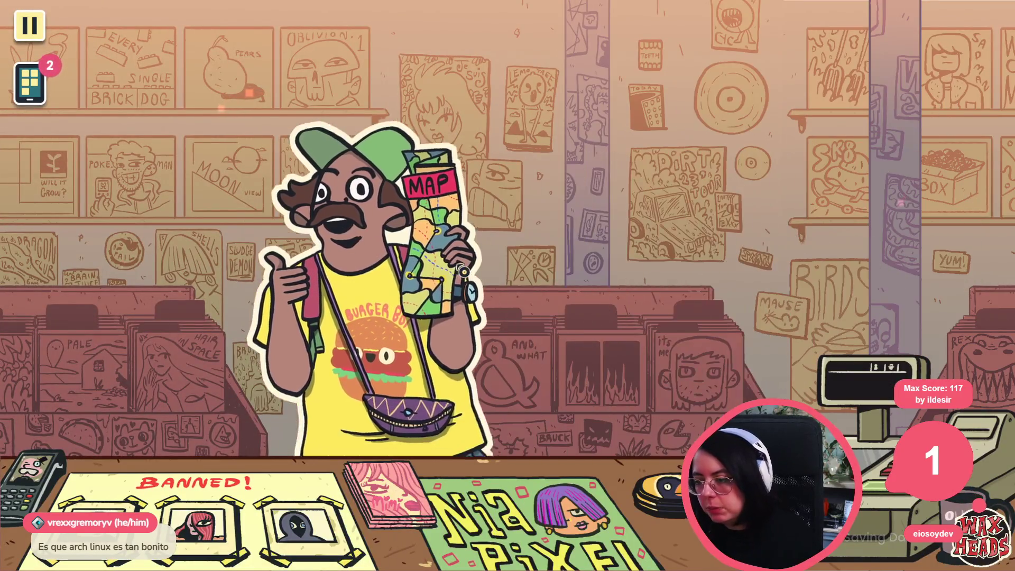
Step: Hear Ishaan's greeting and request, then start browsing the shop's records
left_click(491, 232)
left_click(492, 222)
left_click(493, 228)
left_click(492, 229)
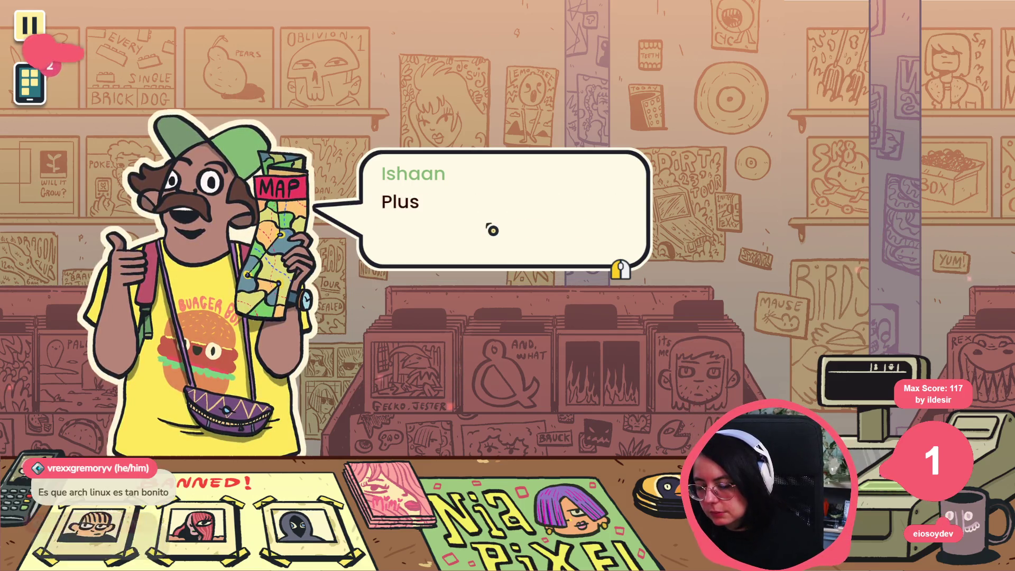
left_click(491, 229)
left_click(581, 250)
left_click(581, 250)
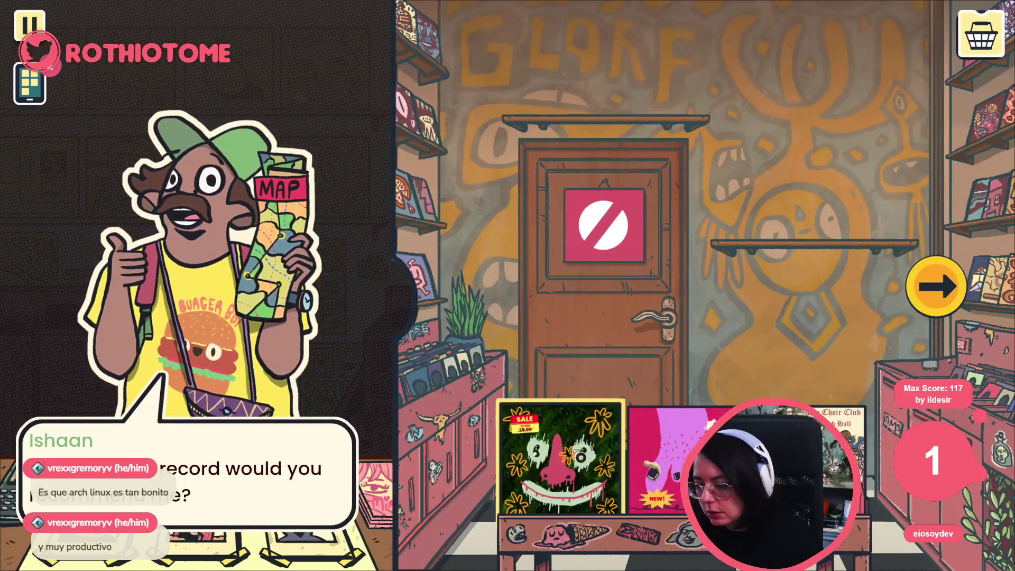
Step: Recommend Bad Toes from the GLORF wall to Ishaan and see him off
left_click(936, 285)
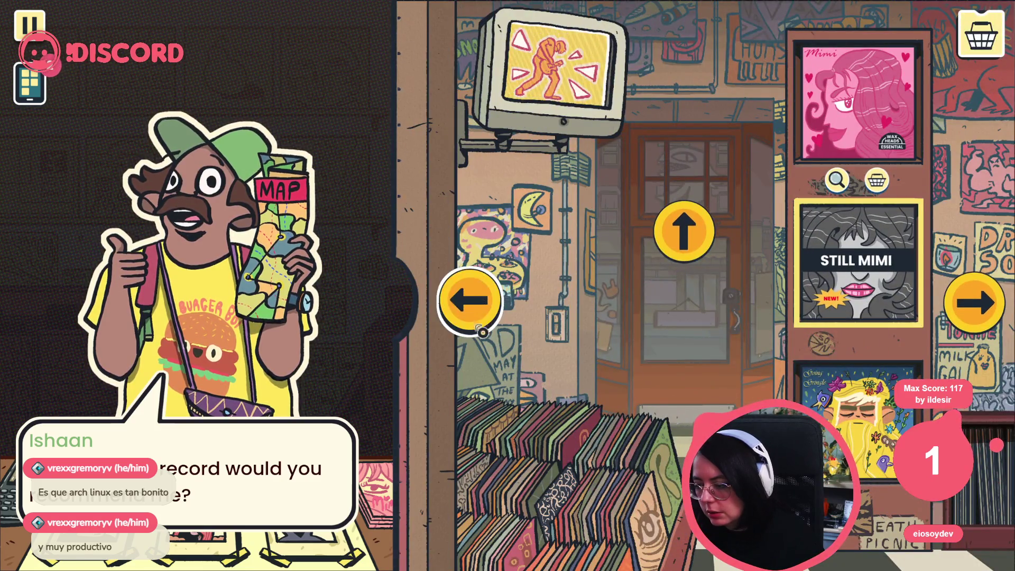
left_click(489, 291)
left_click(702, 380)
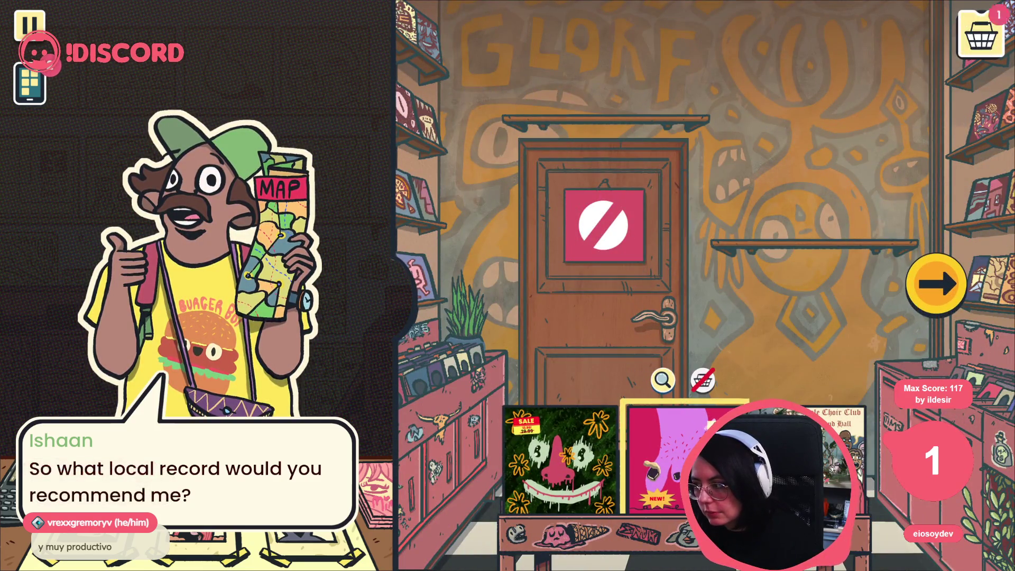
left_click(981, 35)
left_click(471, 349)
left_click(424, 302)
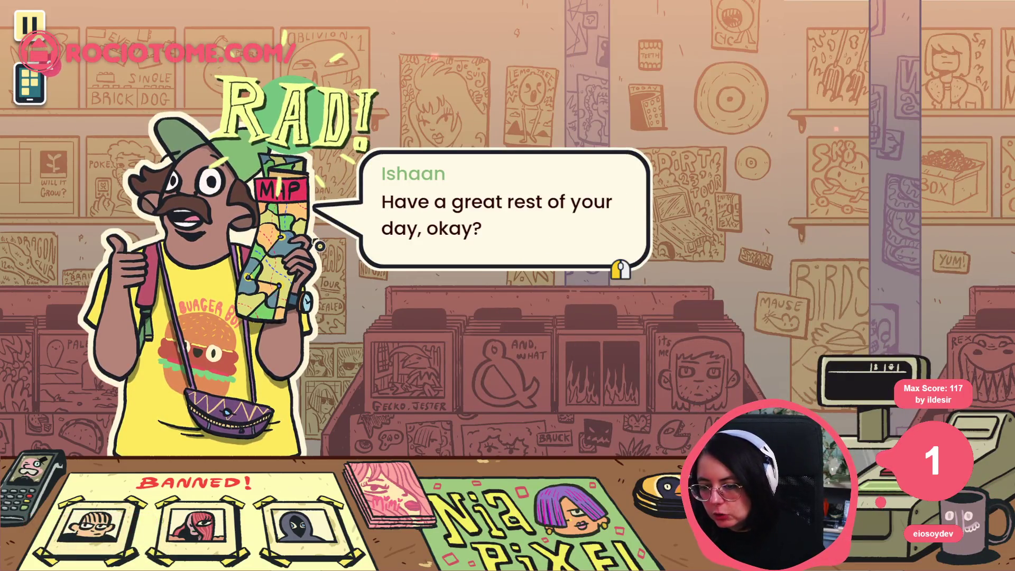
left_click(323, 248)
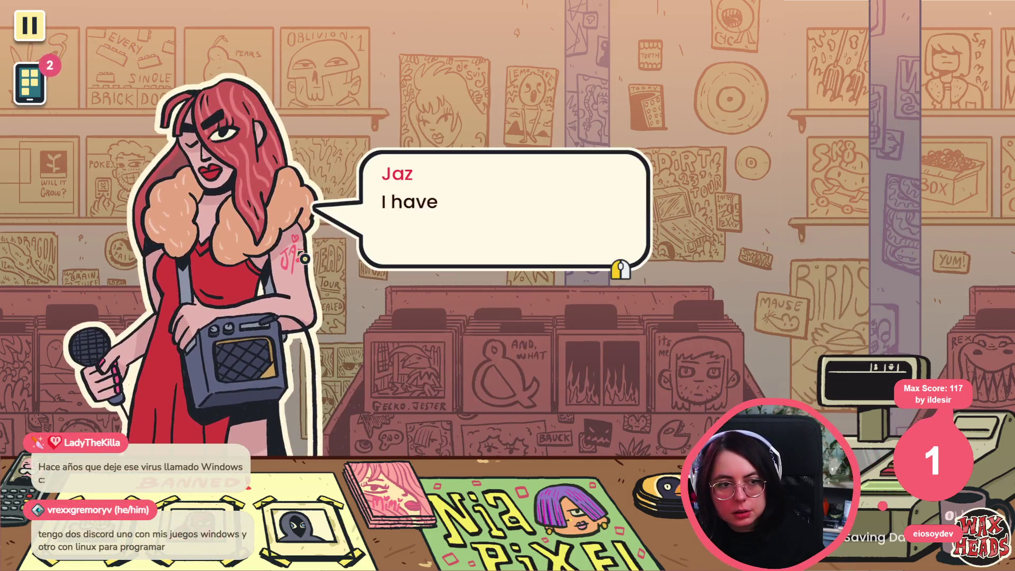
Step: Get through Jaz's entrance, give the first reply and sit through her song
left_click(301, 256)
left_click(300, 250)
left_click(299, 246)
left_click(299, 246)
left_click(426, 214)
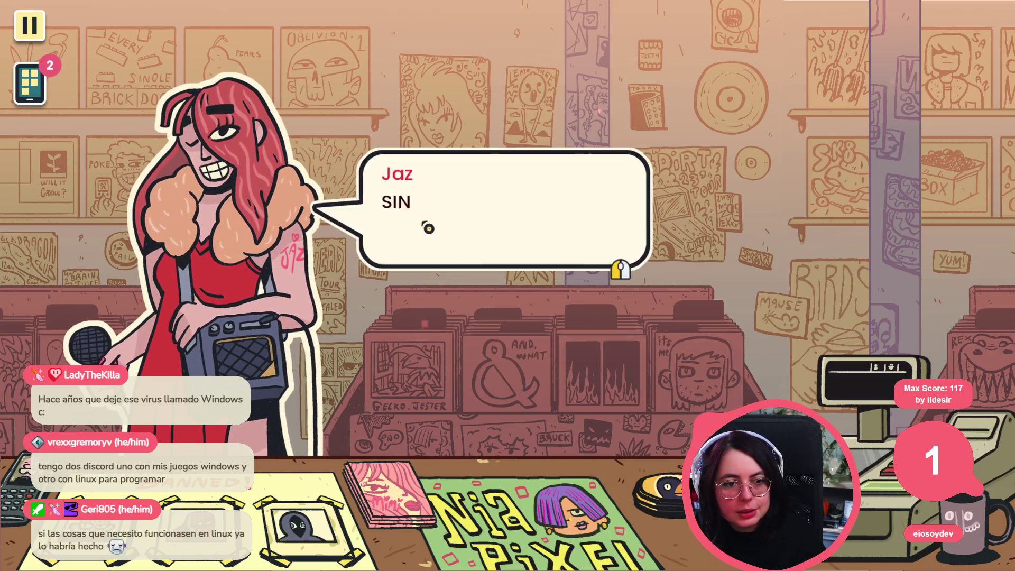
left_click(328, 233)
left_click(402, 174)
left_click(281, 245)
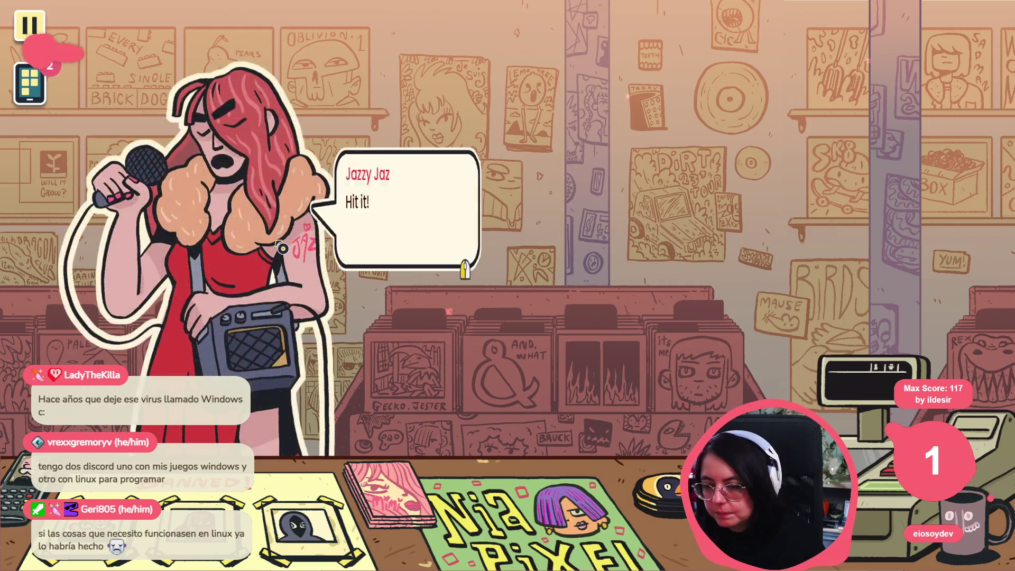
left_click(282, 248)
left_click(357, 271)
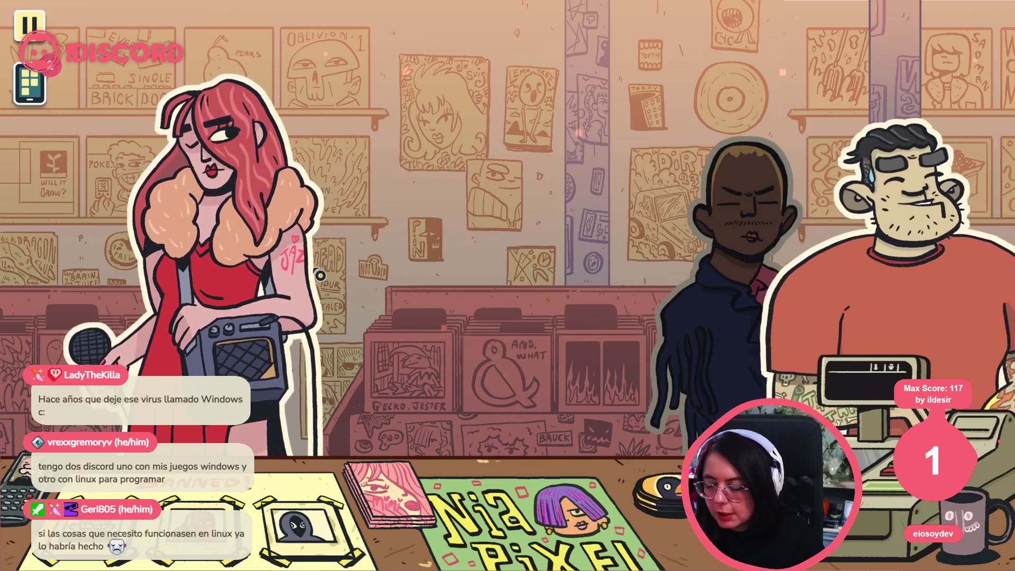
Step: Advance Paul and Hank's banned-list lines until both leave and Rod arrives
left_click(322, 273)
left_click(320, 274)
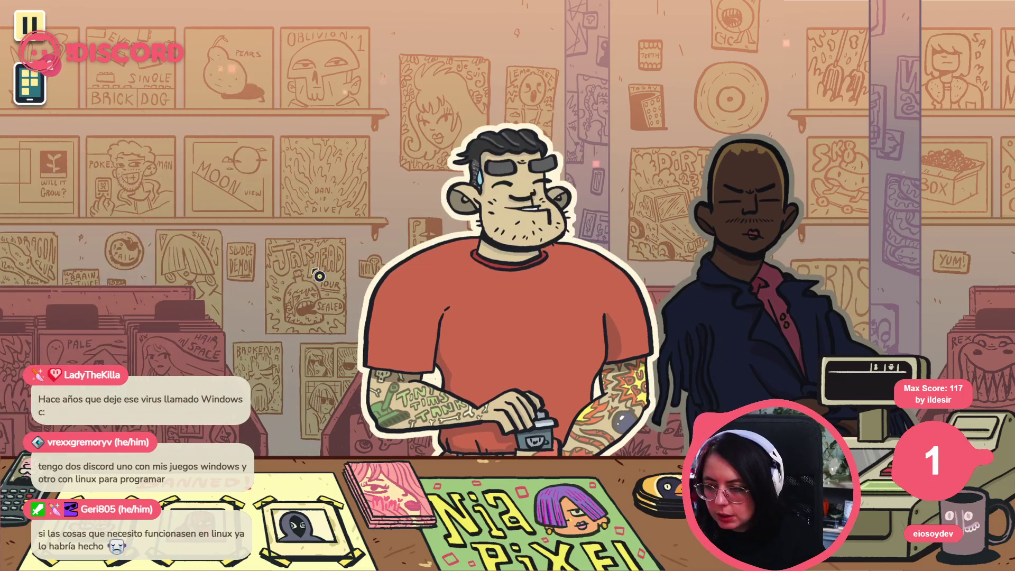
left_click(319, 276)
left_click(319, 275)
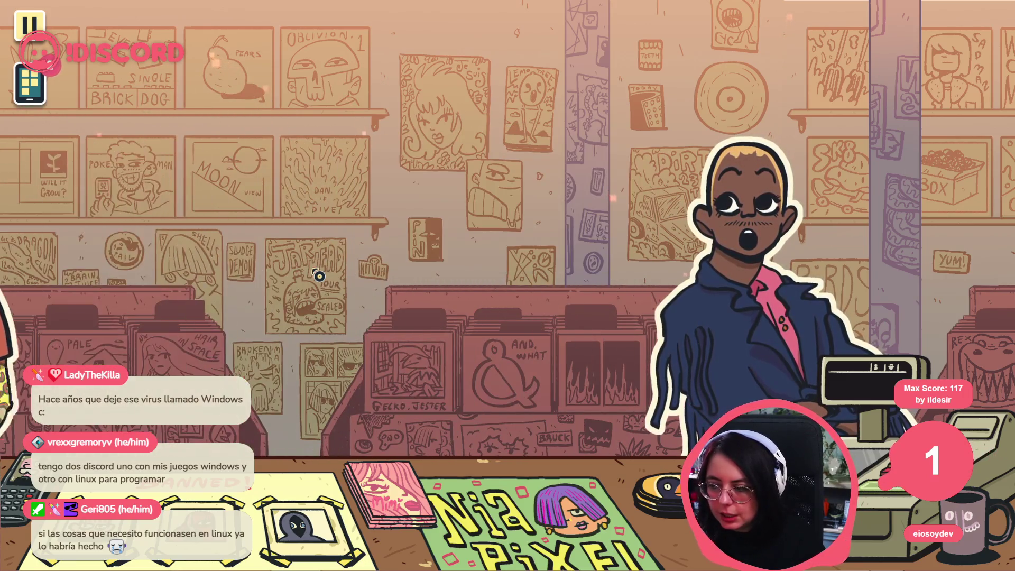
left_click(319, 275)
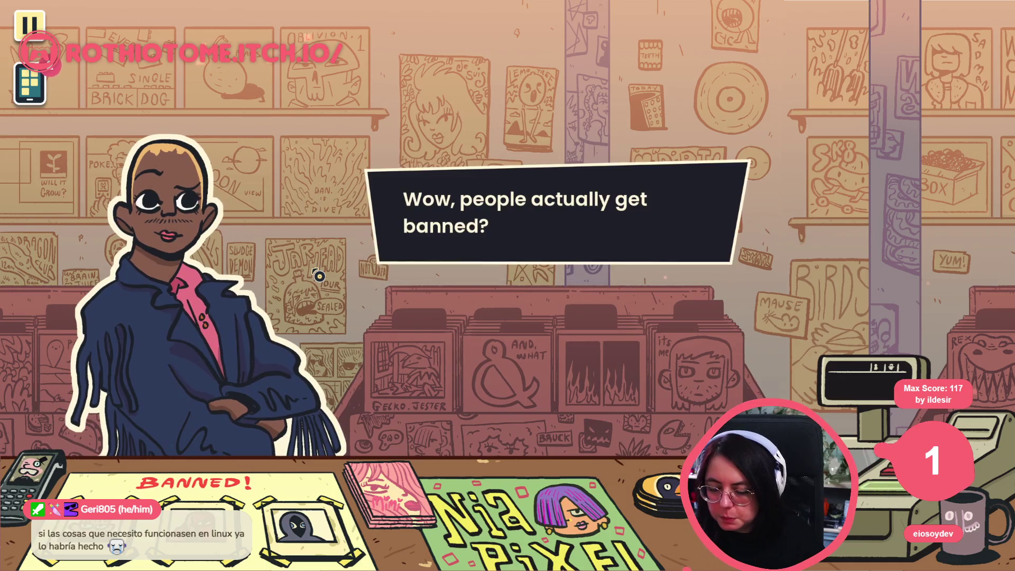
left_click(521, 188)
left_click(435, 222)
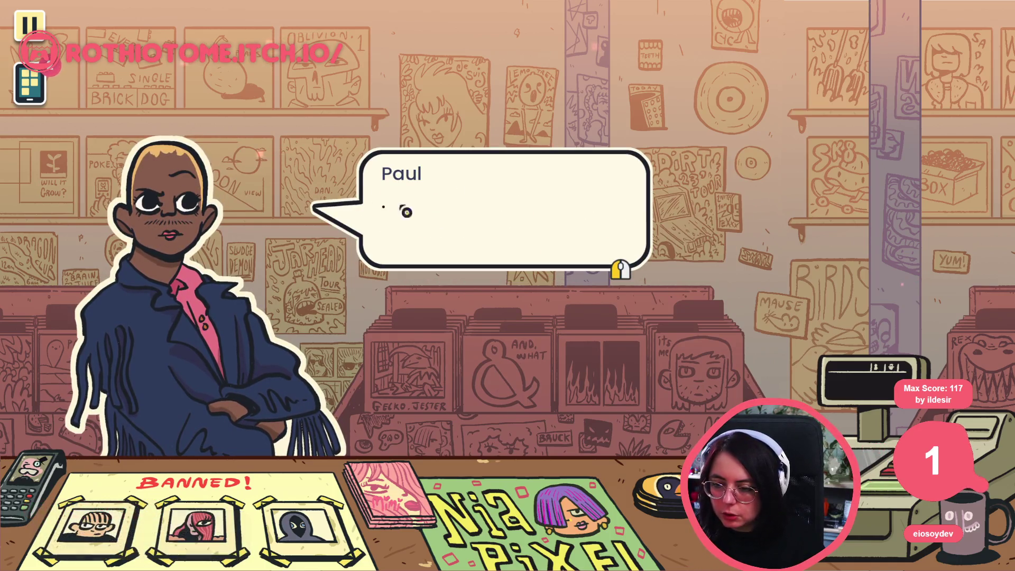
left_click(415, 183)
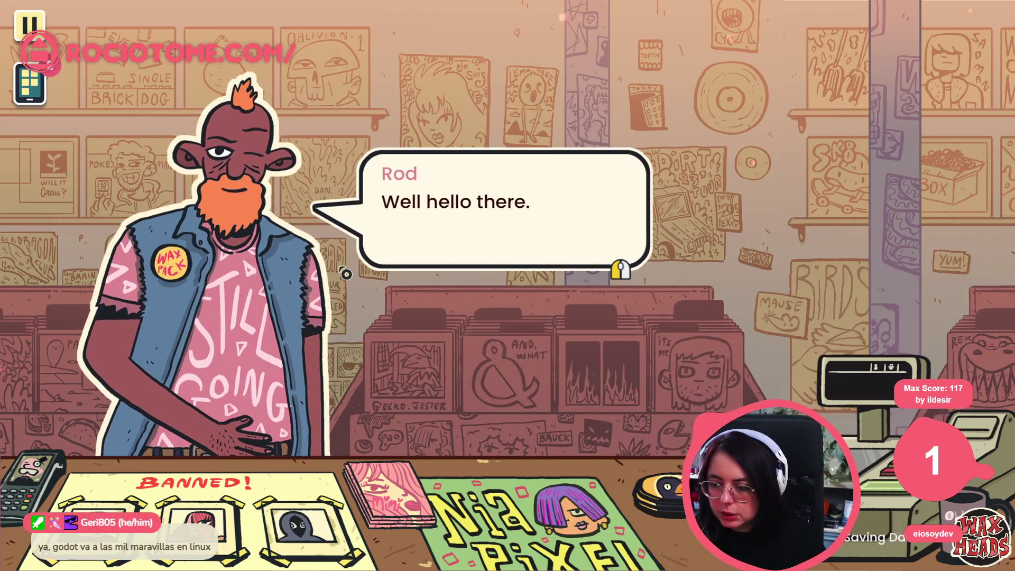
Step: Get through Rod's introduction, answering his question and dismissing the "Really?" reply
left_click(409, 274)
left_click(471, 251)
left_click(321, 347)
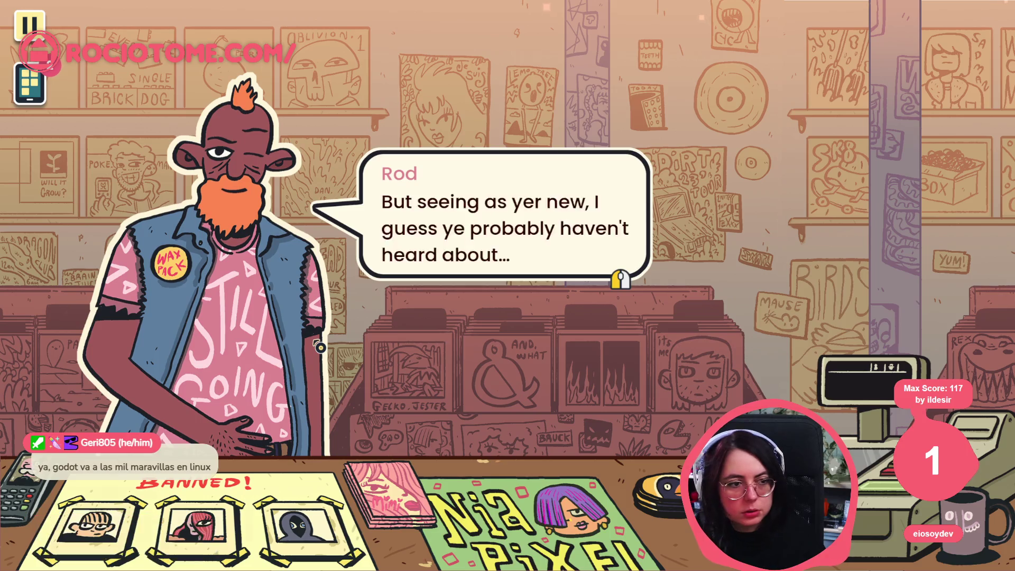
left_click(321, 347)
left_click(539, 193)
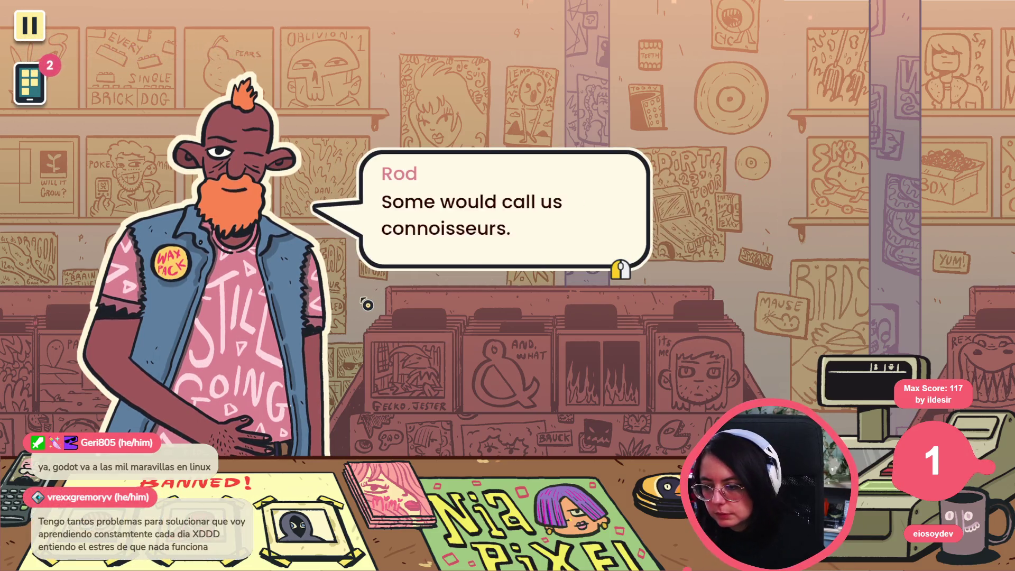
left_click(367, 304)
left_click(526, 186)
Step: Hear Rod's explanation and choose to look for his record
left_click(464, 290)
left_click(464, 299)
left_click(464, 301)
left_click(463, 301)
left_click(463, 302)
left_click(464, 298)
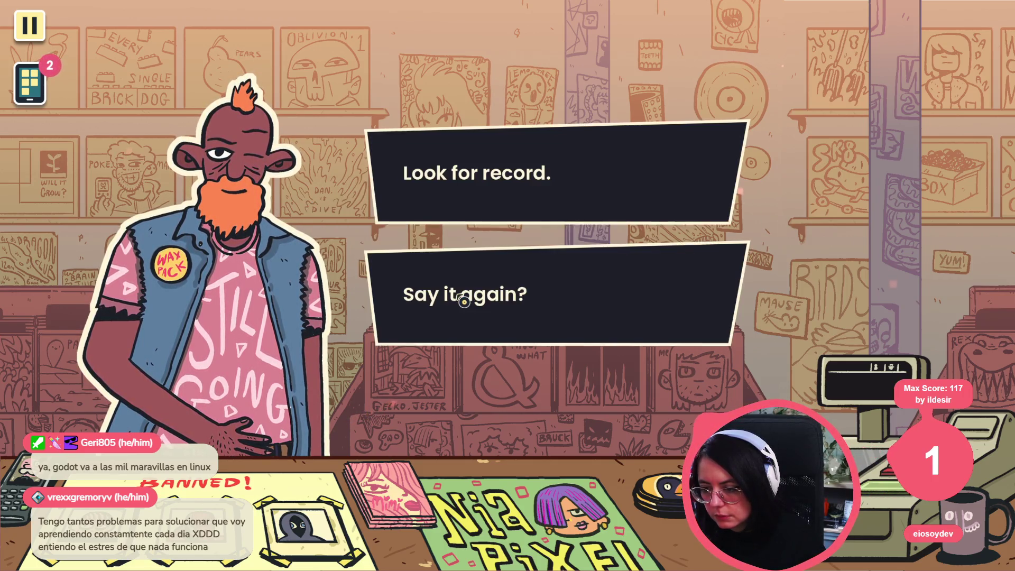
left_click(525, 177)
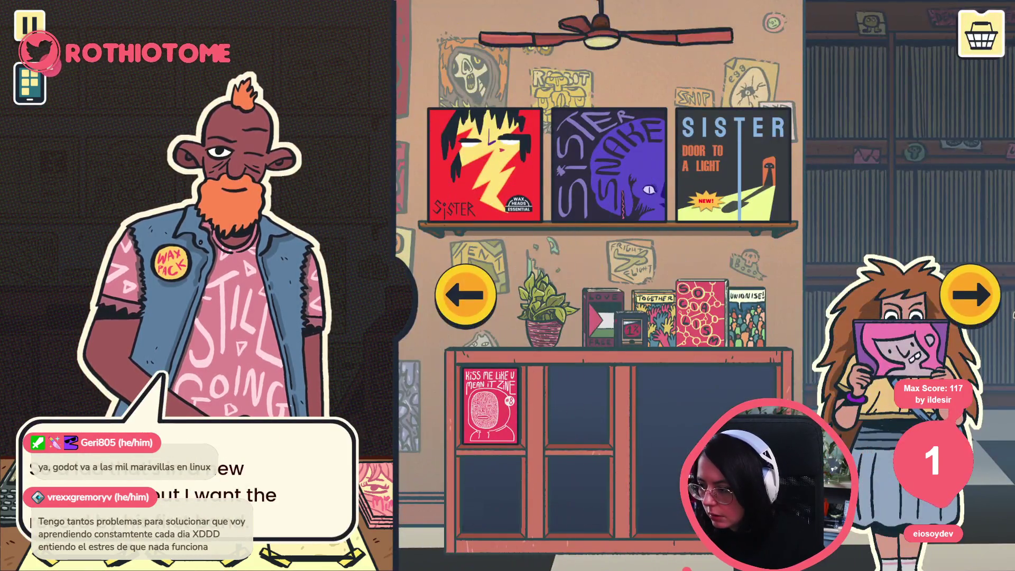
Step: Bring Ego, Sunny Side Up to checkout, add a heart sticker and confirm recommending it
left_click(977, 301)
left_click(873, 175)
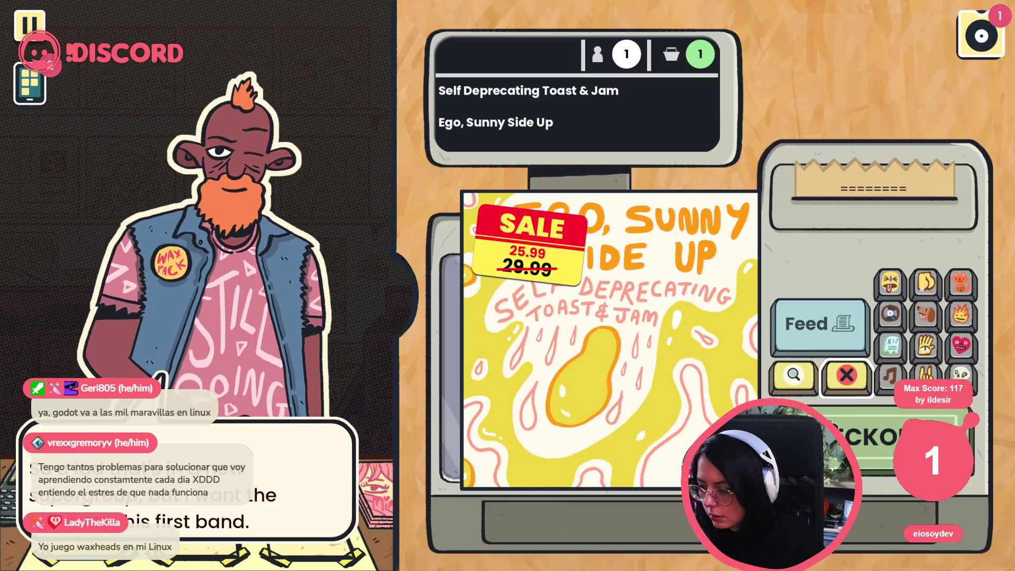
left_click(878, 439)
left_click(615, 323)
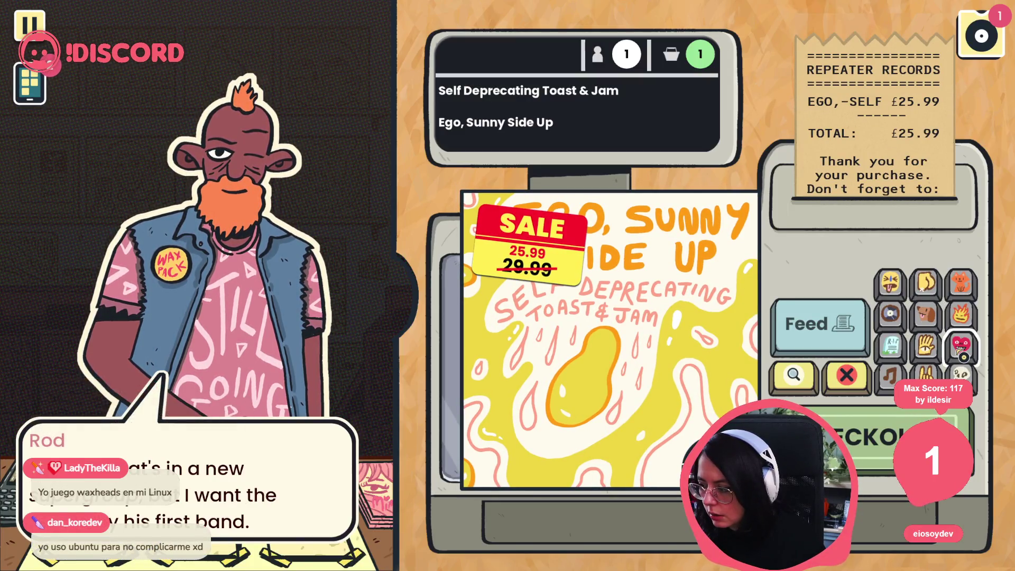
left_click(962, 354)
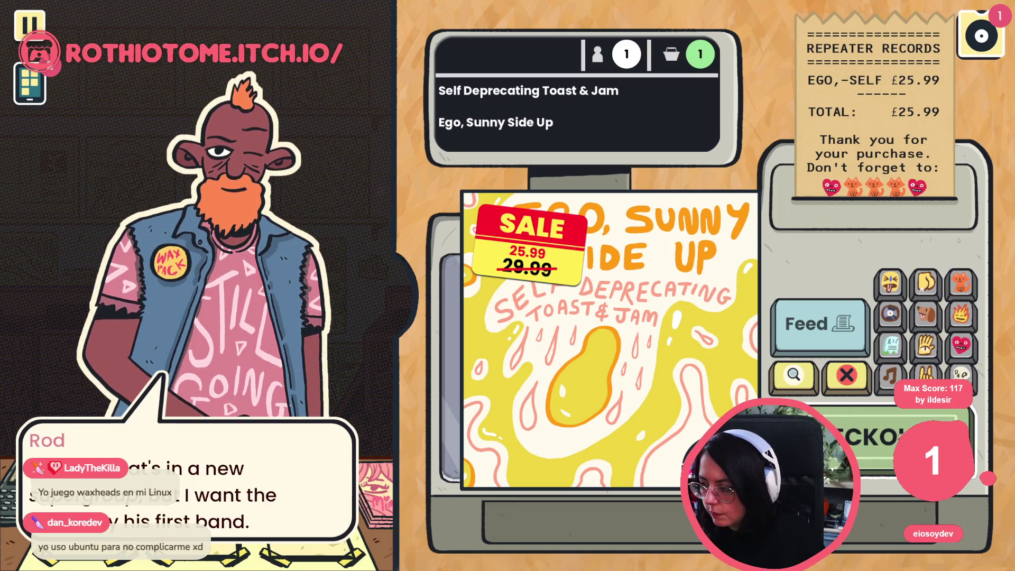
left_click(842, 420)
left_click(426, 311)
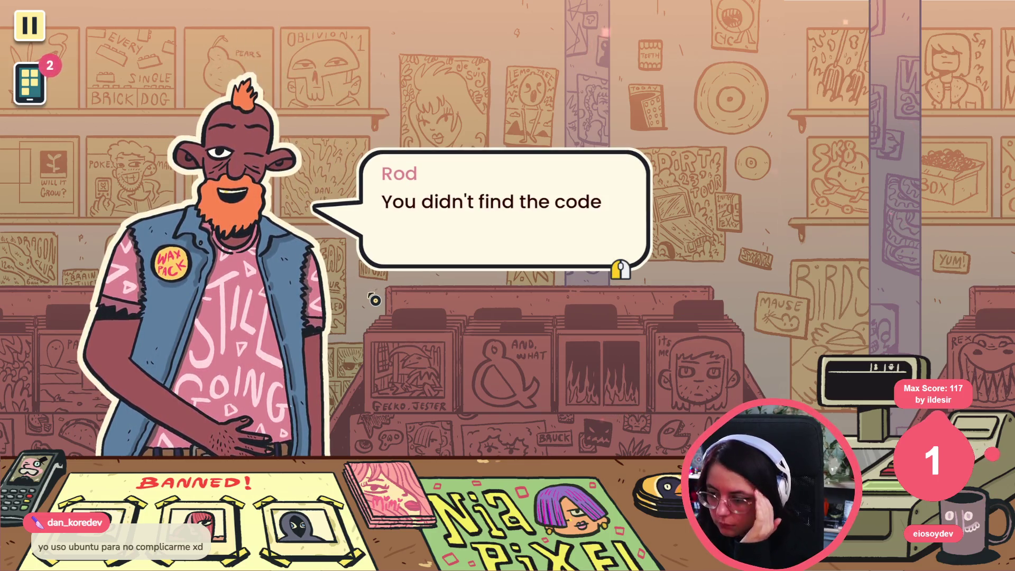
key("alt+Tab")
Step: Stop the game, open base_checkout.gd and search the project for emoji_all, reaching line 175
key("F8")
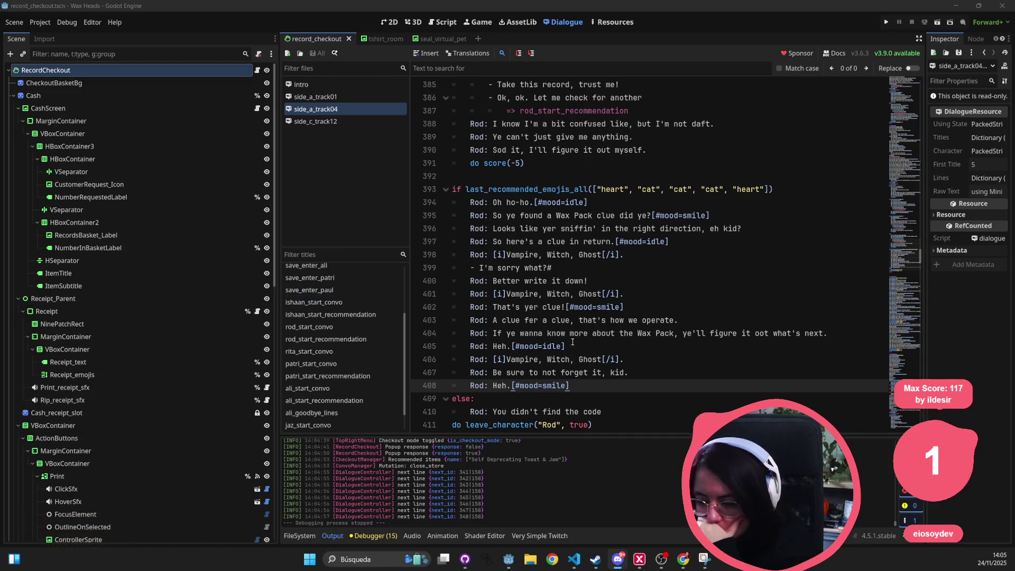
triple_click(548, 189)
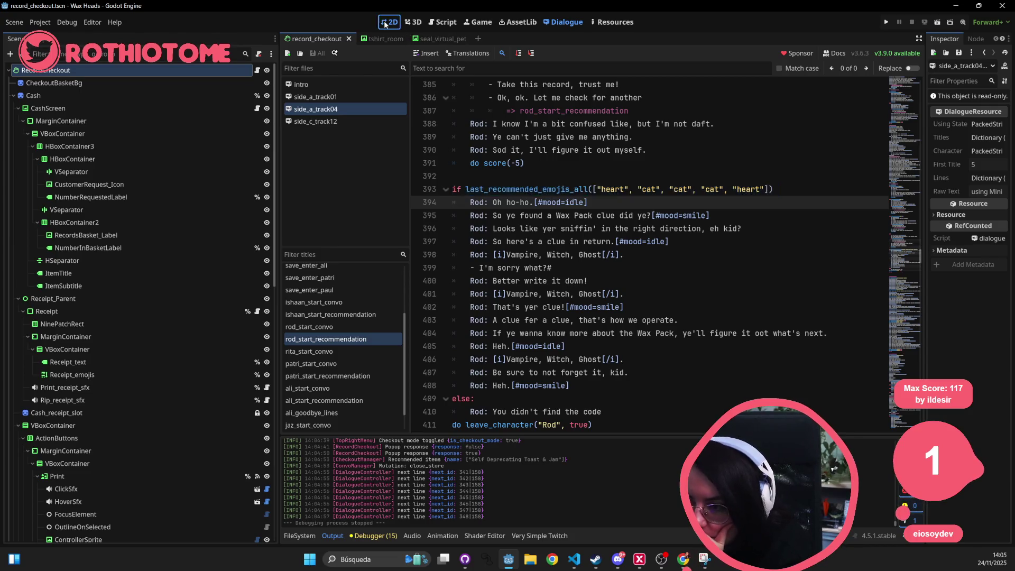
left_click(386, 24)
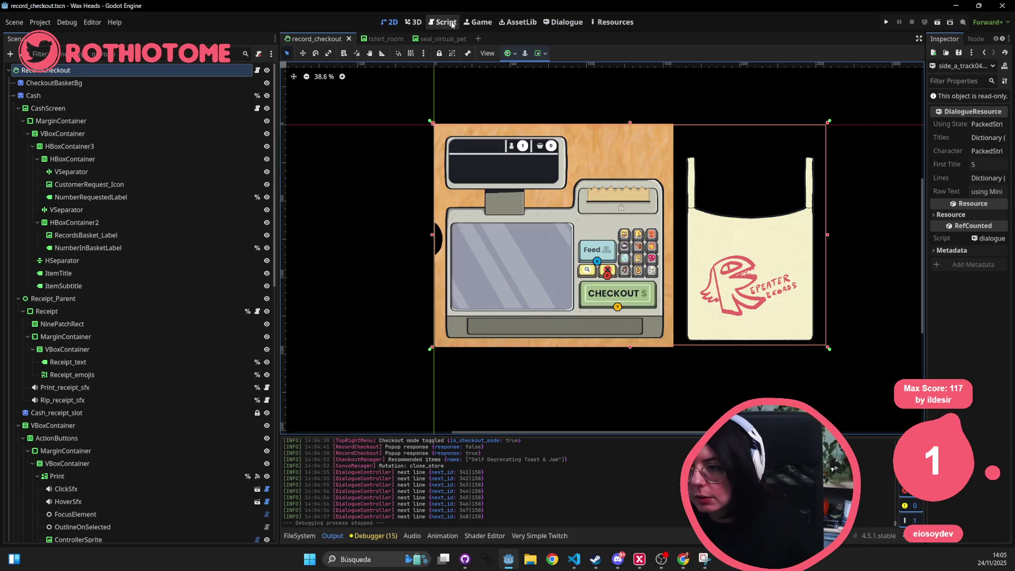
left_click(452, 24)
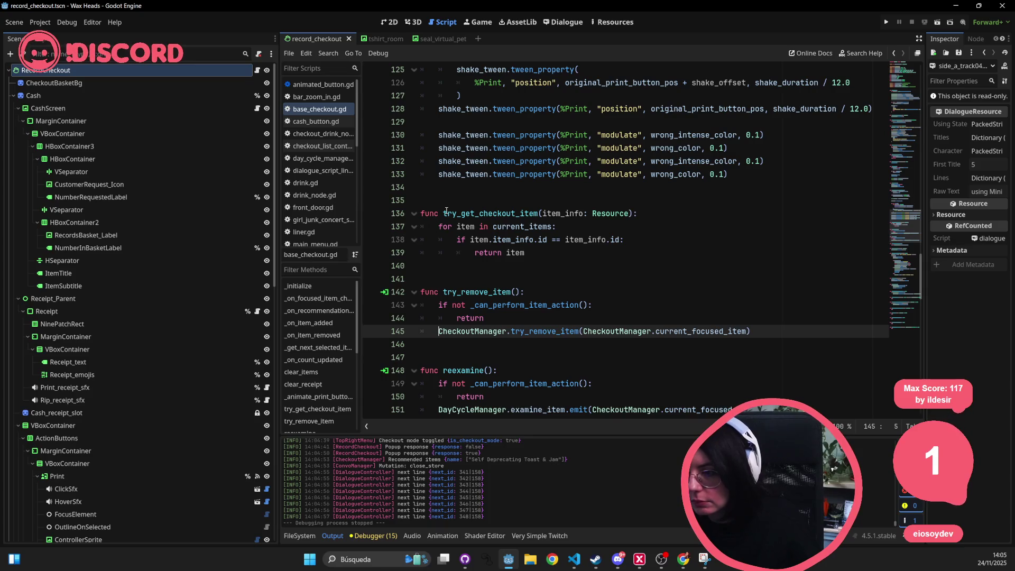
key("ctrl+f")
type("all")
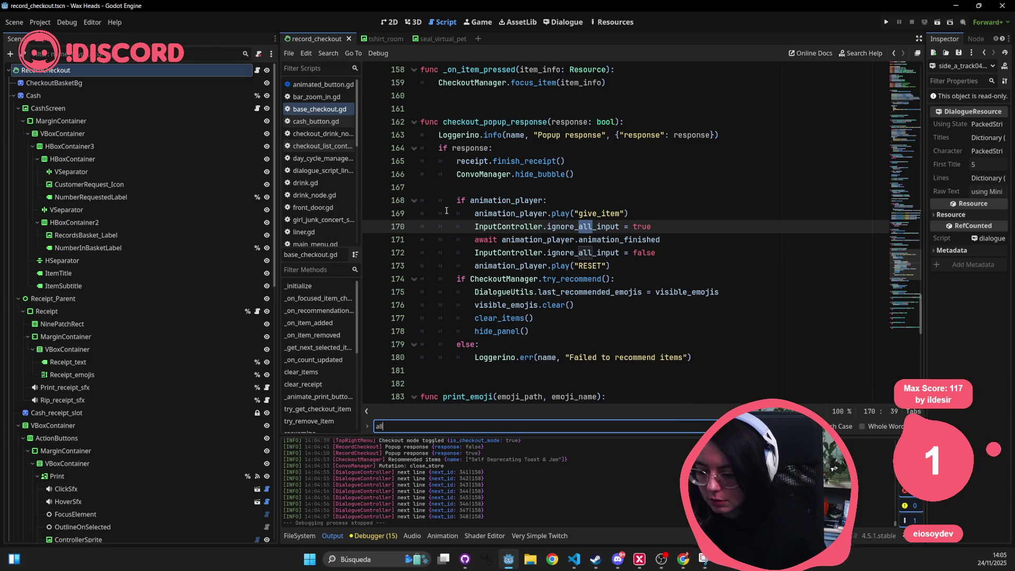
key("ctrl+shift+f")
type("emoji_a")
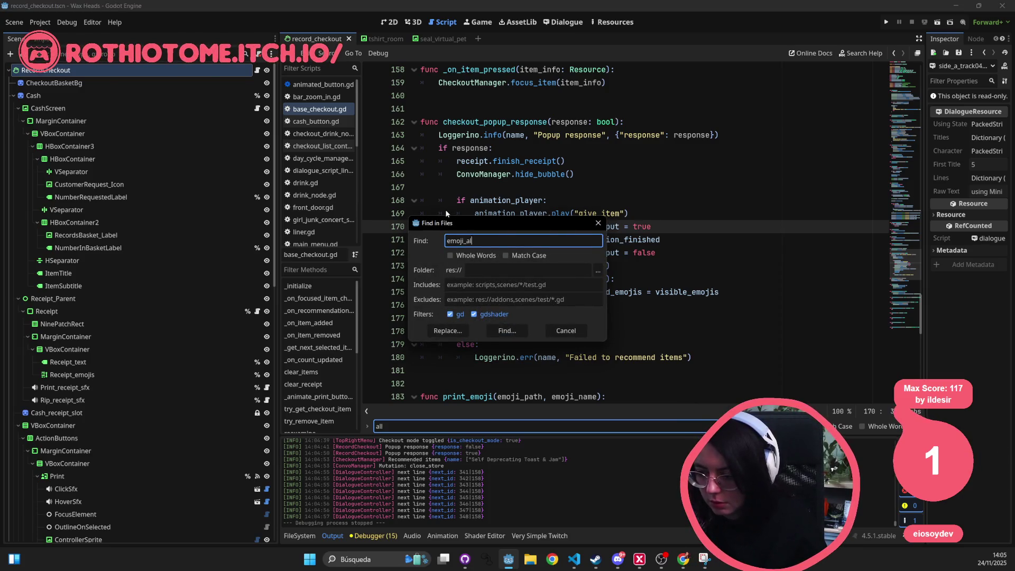
type("l")
key("Return")
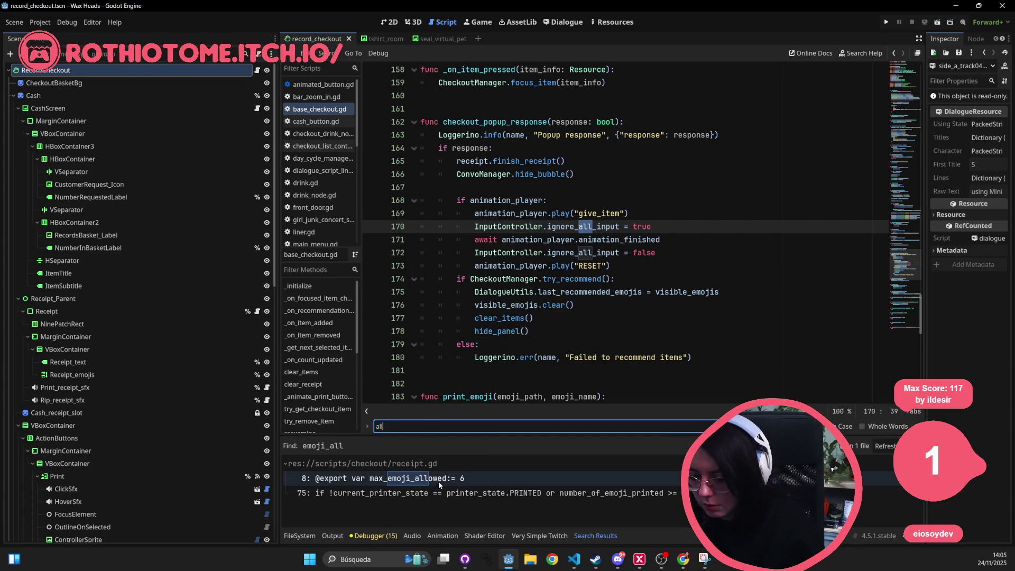
left_click(525, 292)
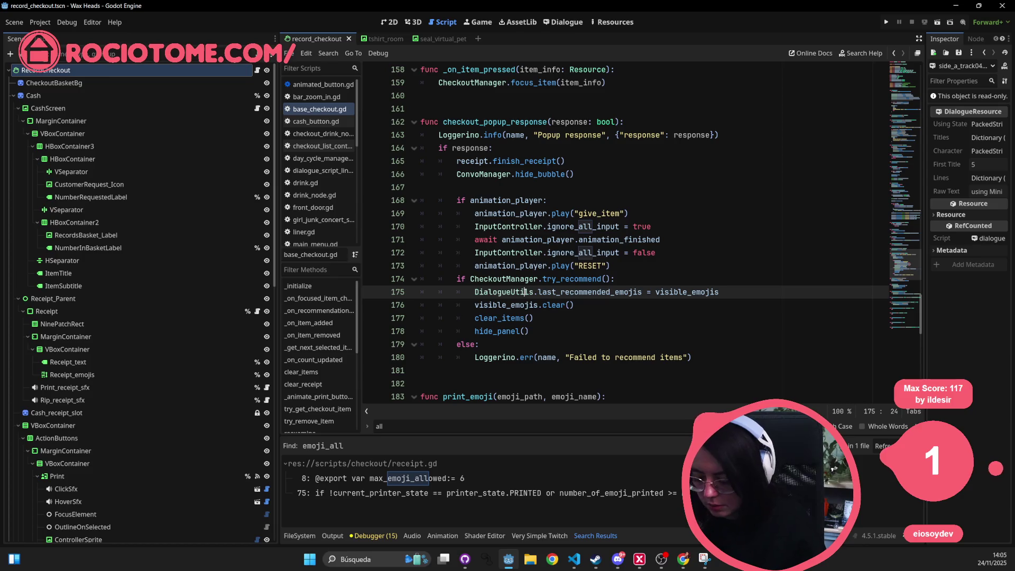
Step: Search all files for emojis_all and open its definition in dialogue_utils.gd
key("shift+alt+o")
type("emoji")
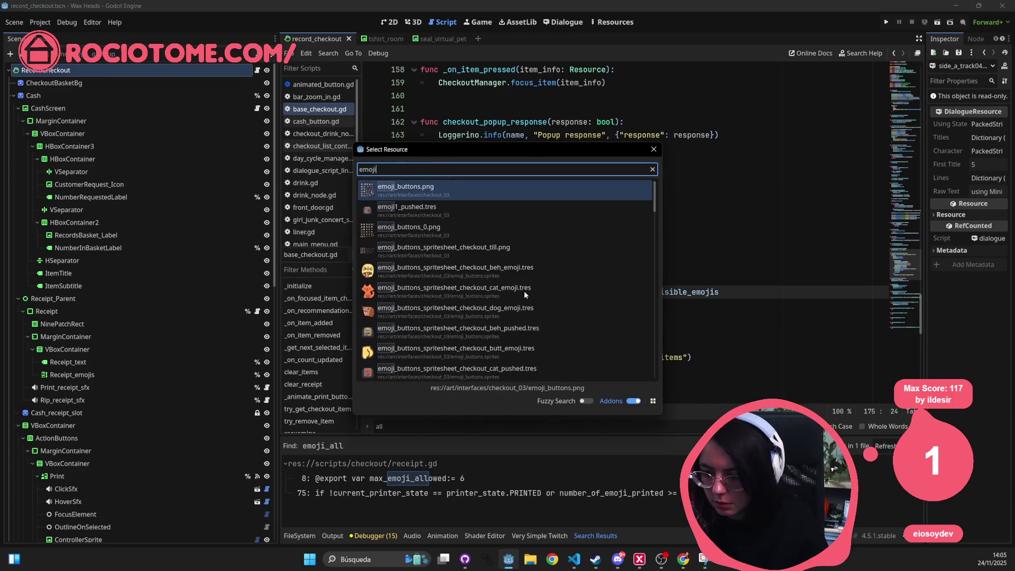
key("Escape")
key("ctrl+shift+f")
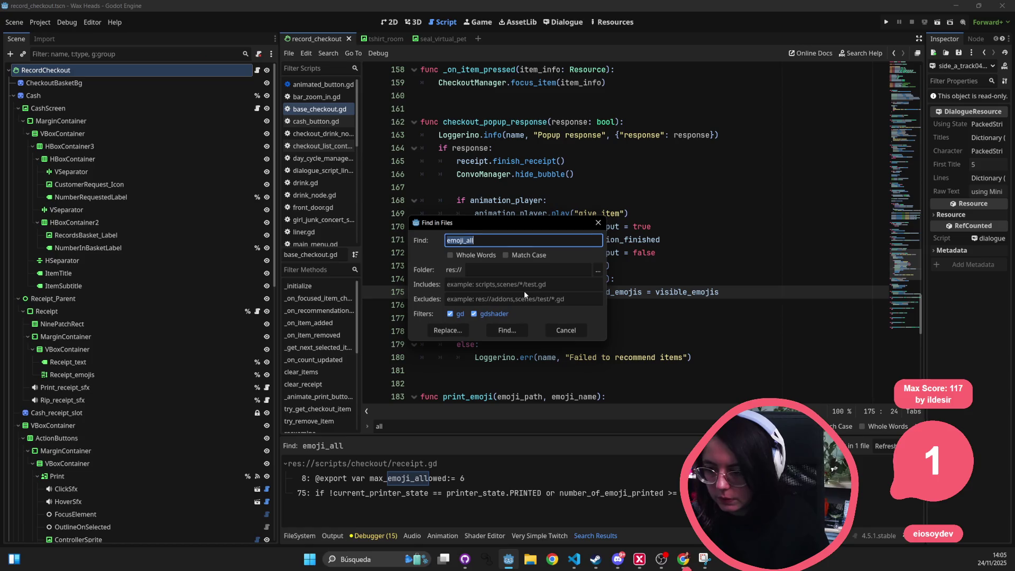
type("emojis_all")
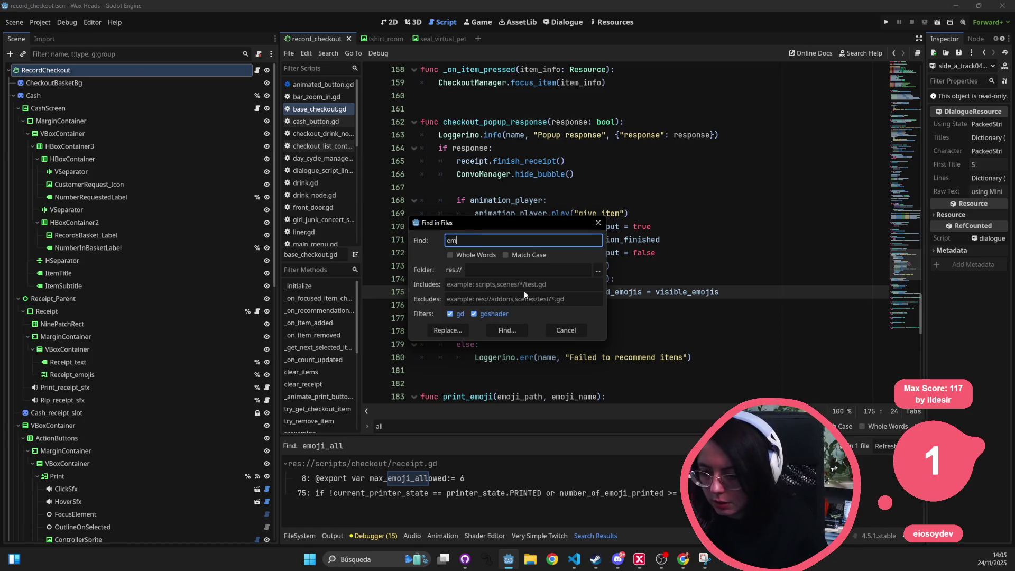
key("Return")
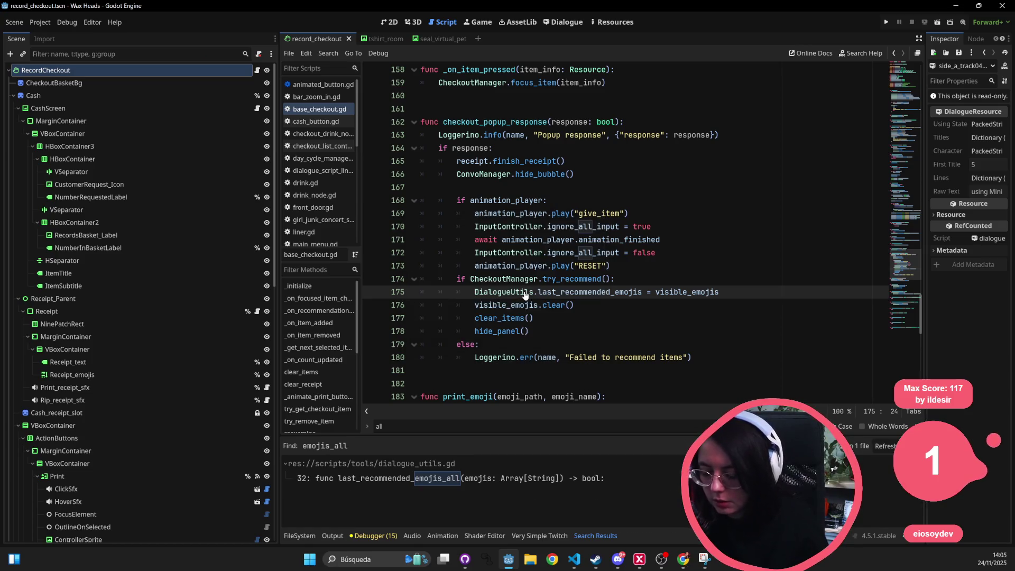
left_click(514, 479)
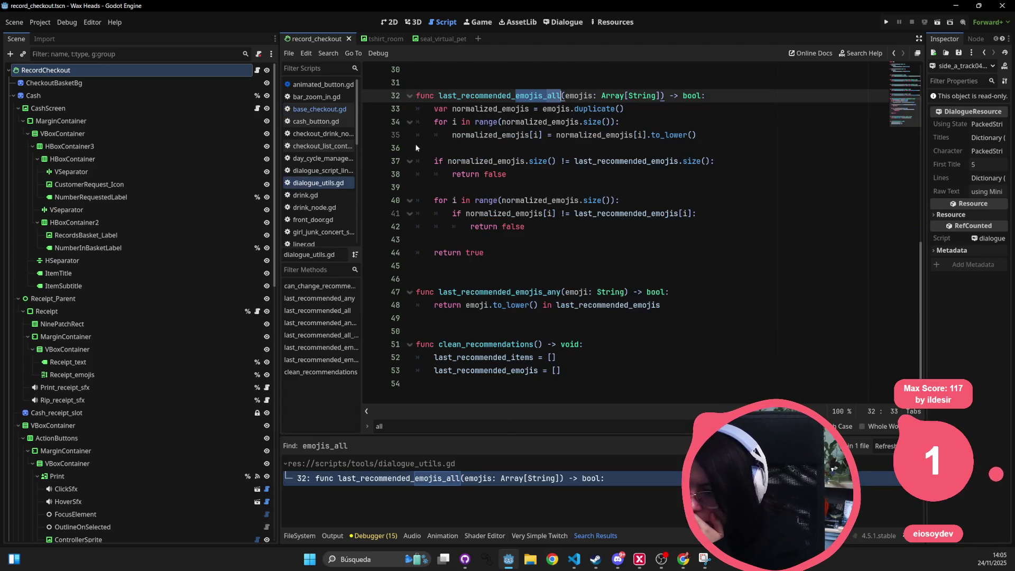
Step: Set a breakpoint on line 33 inside the emoji comparison function and run the project
left_click(372, 109)
key("Down")
key("Down")
key("Down")
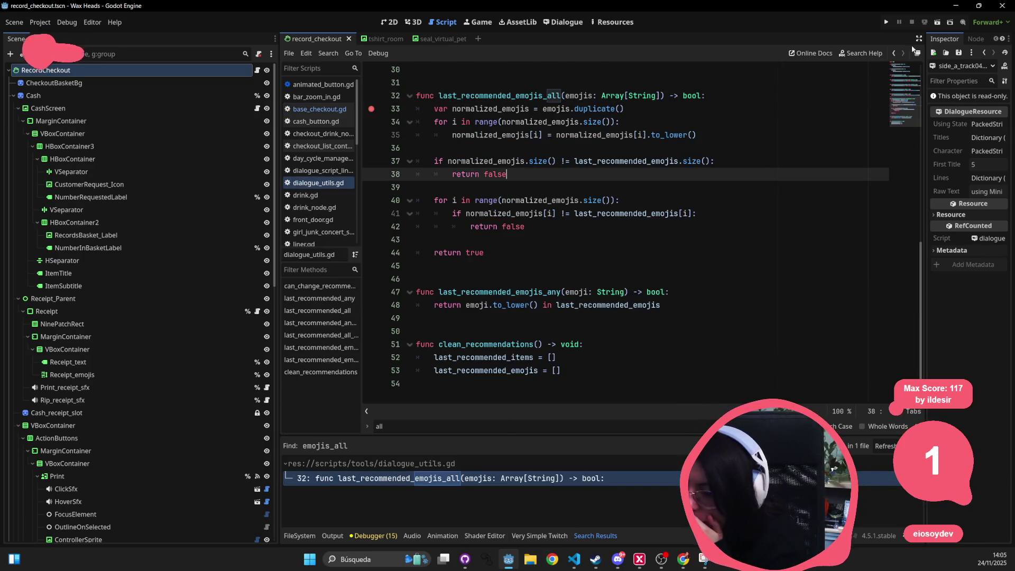
left_click(888, 22)
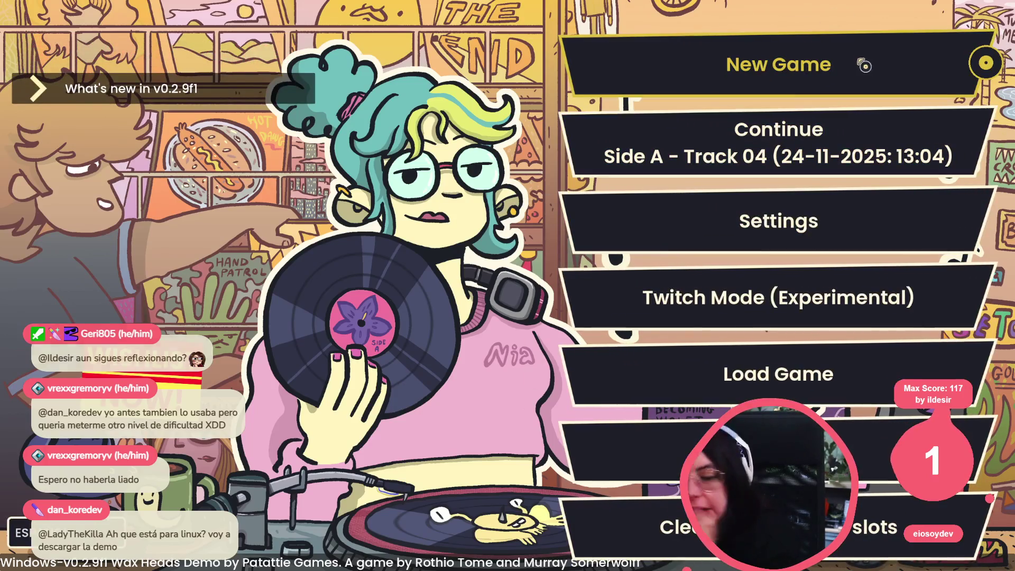
Step: Continue the saved game and get through Rod's dialogue, answering that you started this week
key("Return")
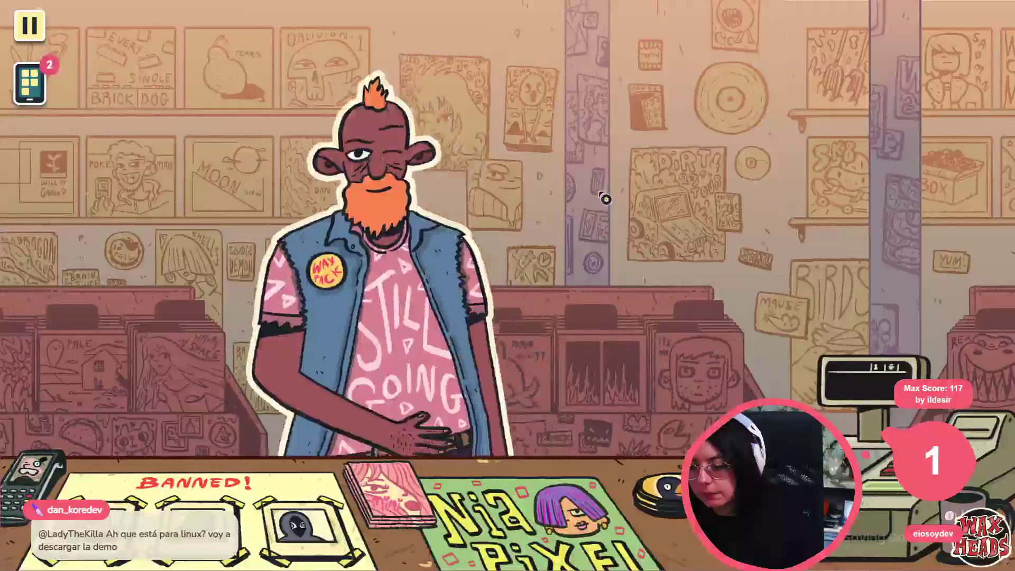
left_click(526, 182)
left_click(344, 276)
left_click(396, 265)
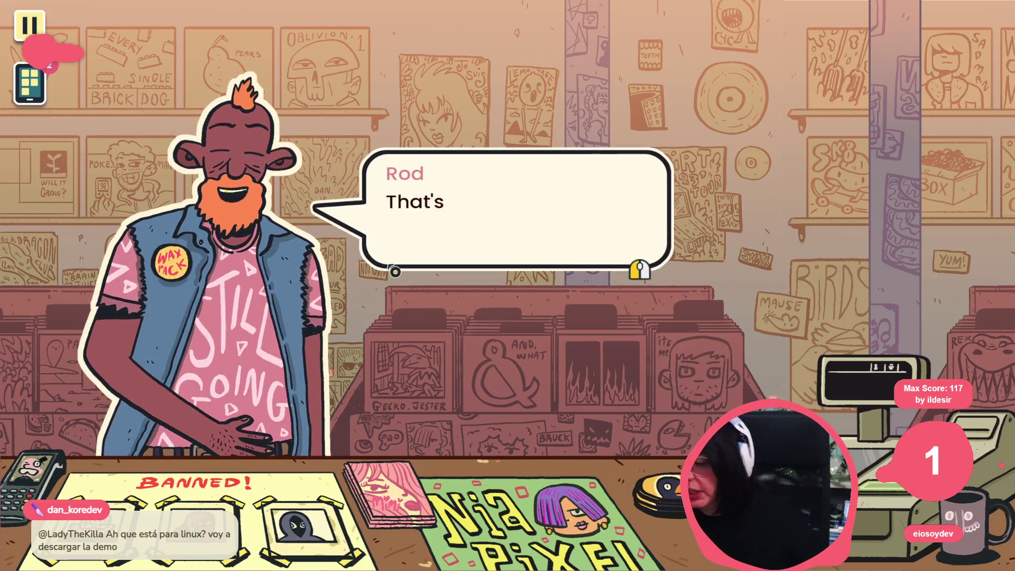
left_click(390, 274)
left_click(468, 219)
left_click(468, 217)
left_click(469, 209)
left_click(447, 199)
left_click(449, 208)
left_click(448, 220)
left_click(460, 238)
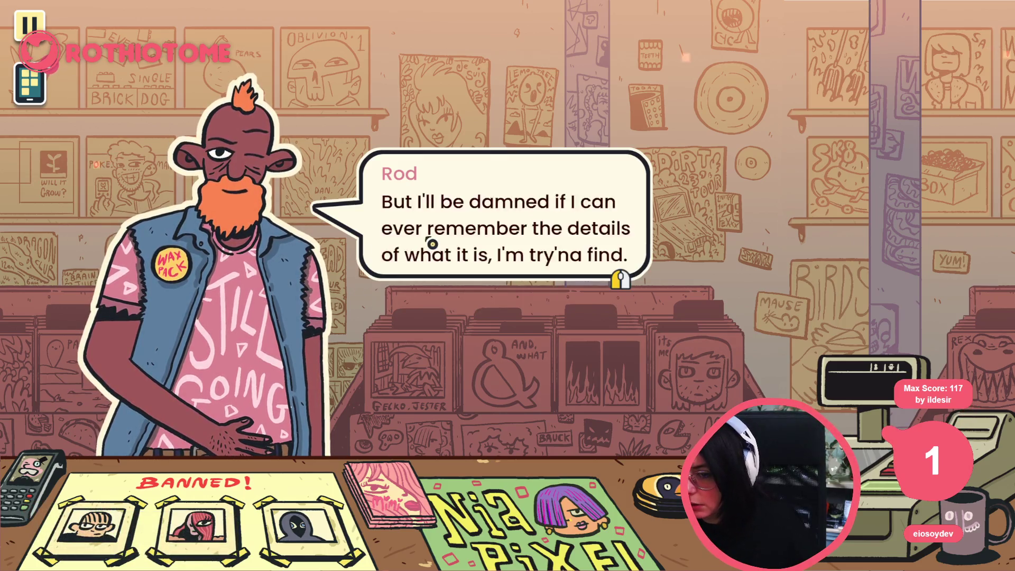
left_click(410, 252)
left_click(415, 252)
left_click(415, 248)
left_click(413, 249)
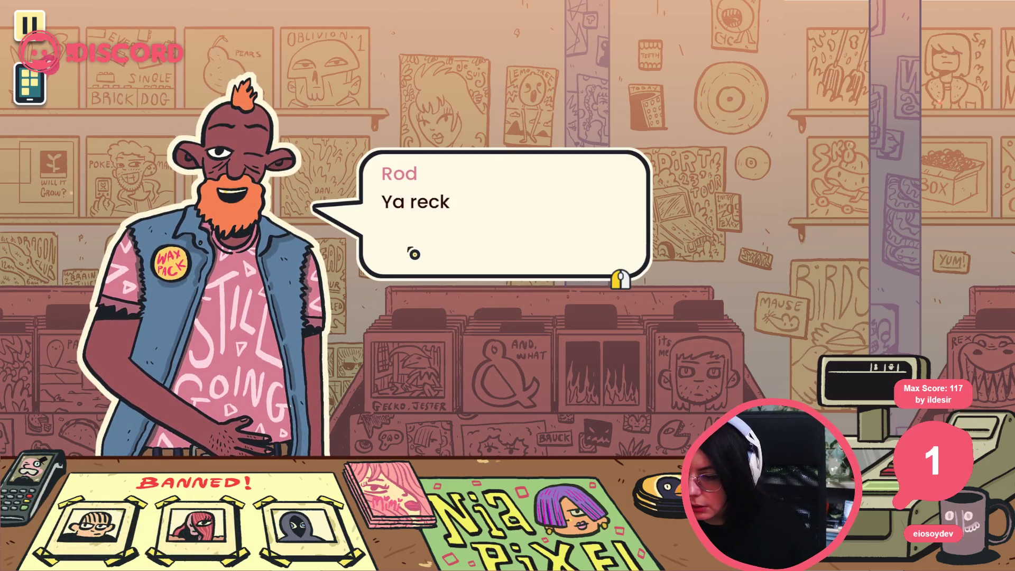
left_click(414, 252)
Step: Choose 'Look for record.', browse the next two store walls, then go to the checkout register
left_click(443, 215)
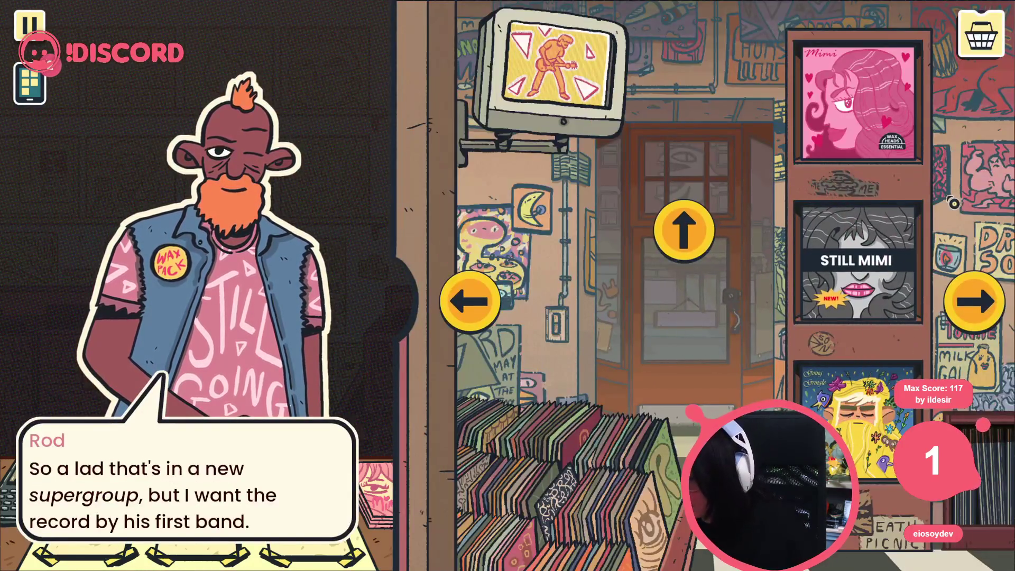
left_click(975, 301)
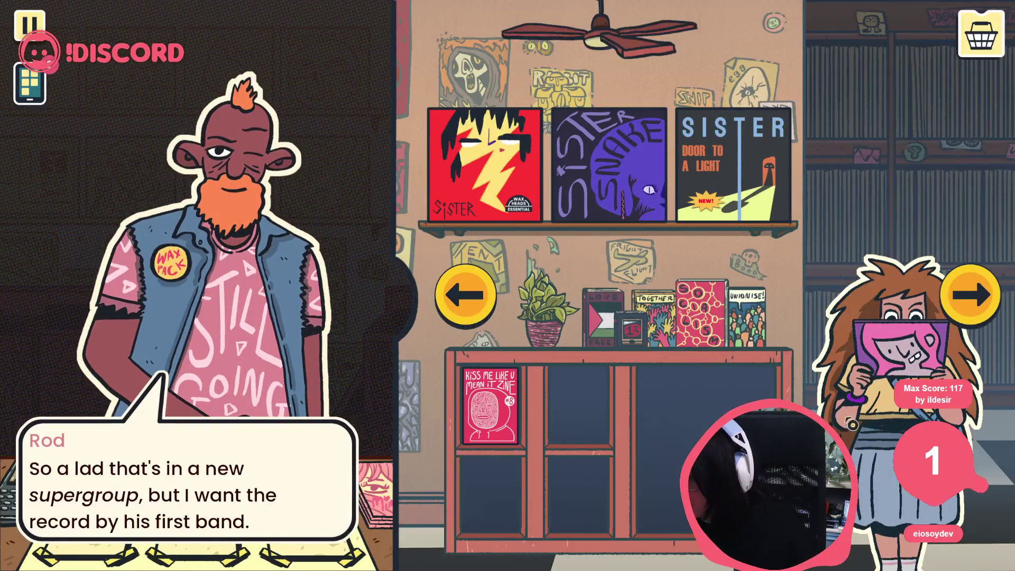
left_click(974, 299)
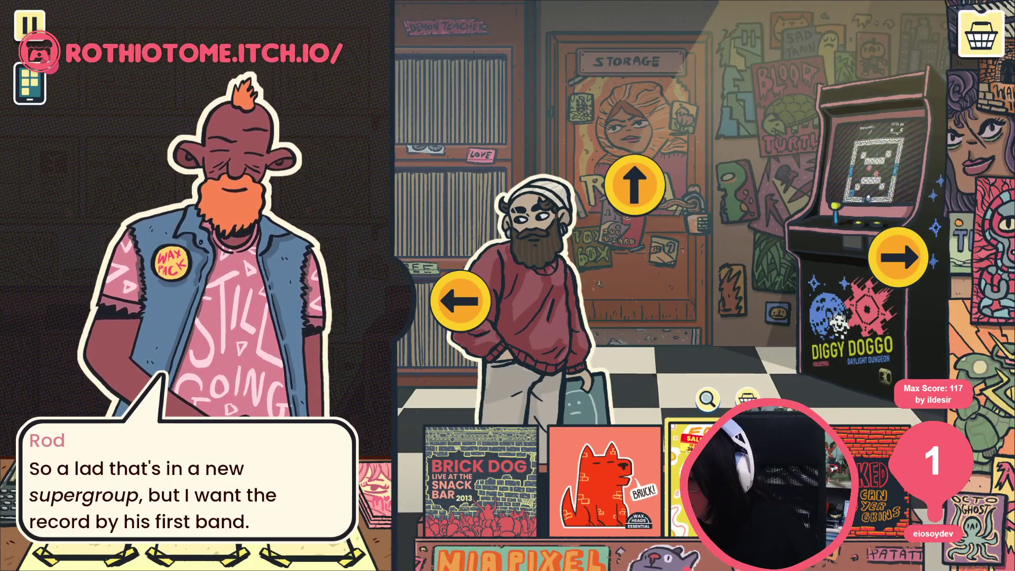
left_click(998, 53)
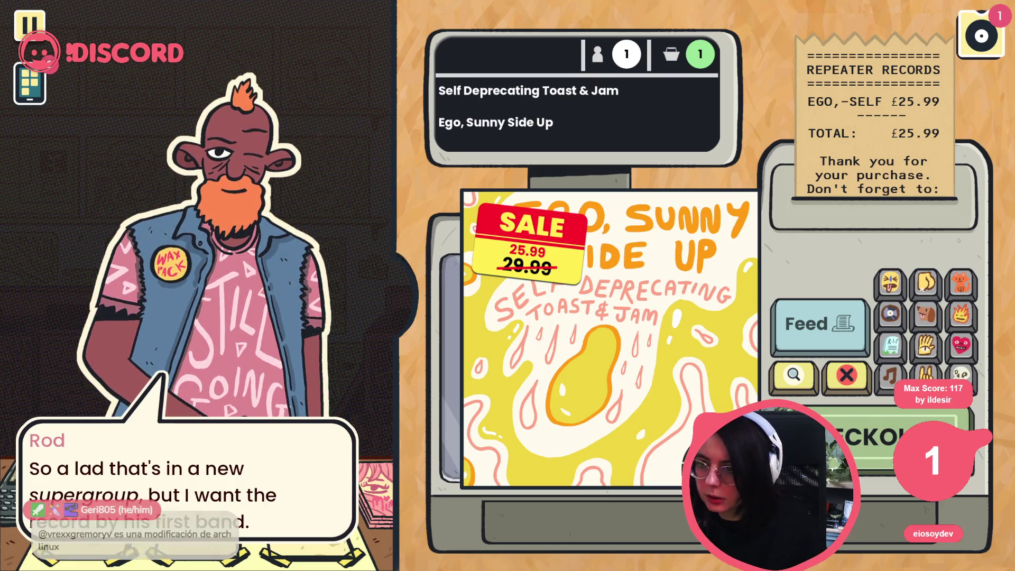
Step: Print heart, cat, cat, cat, heart stickers on the receipt
left_click(960, 346)
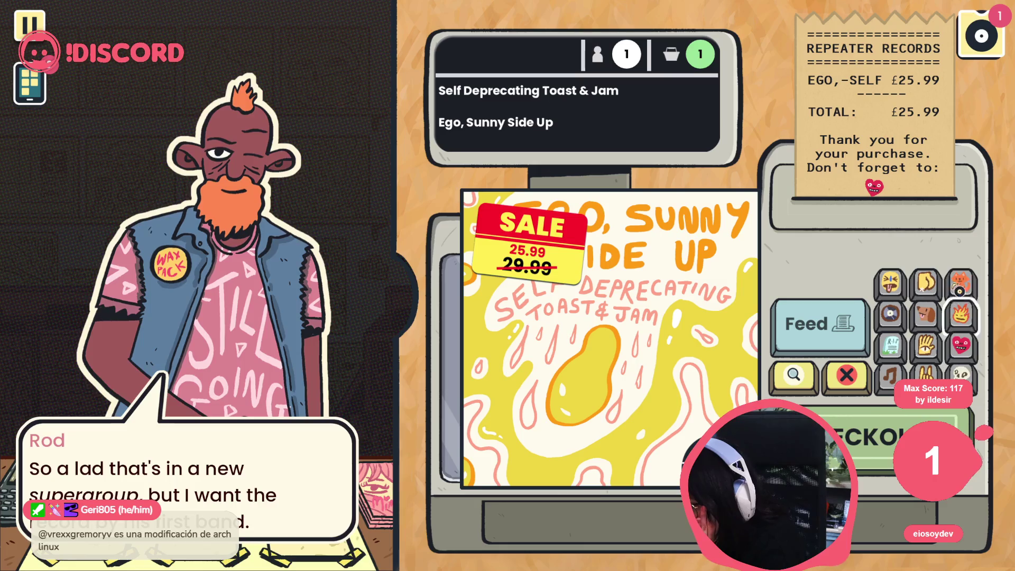
left_click(962, 284)
left_click(961, 284)
left_click(962, 284)
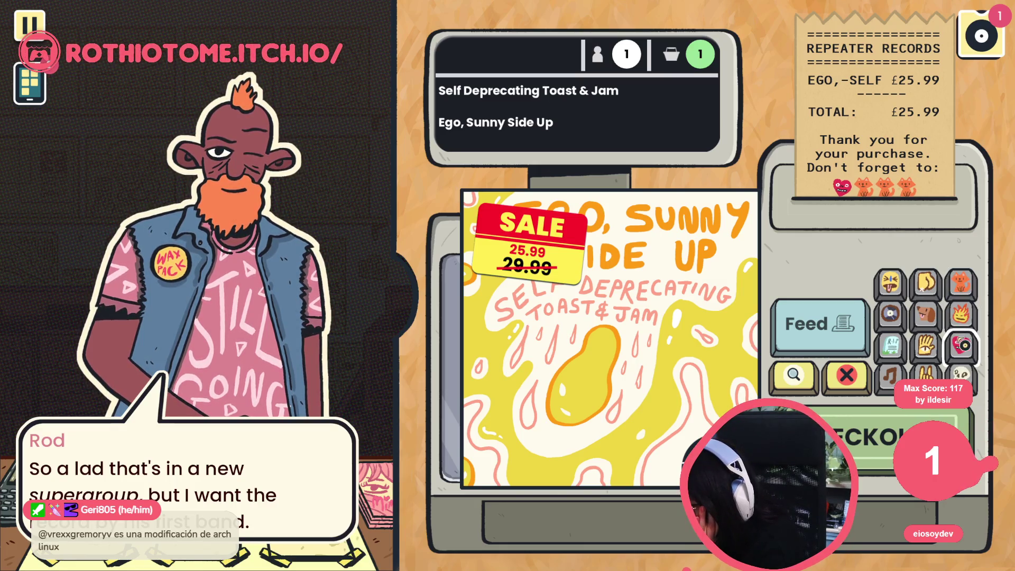
left_click(962, 347)
Step: Check out, confirm the Ego, Sunny Side Up recommendation with YES, and advance Rod's reply
left_click(902, 439)
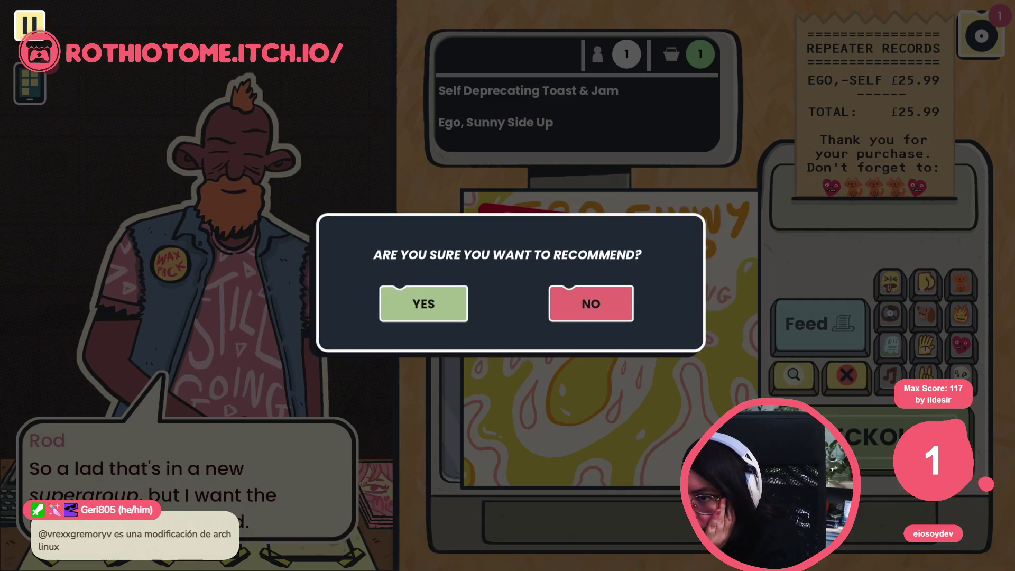
left_click(446, 310)
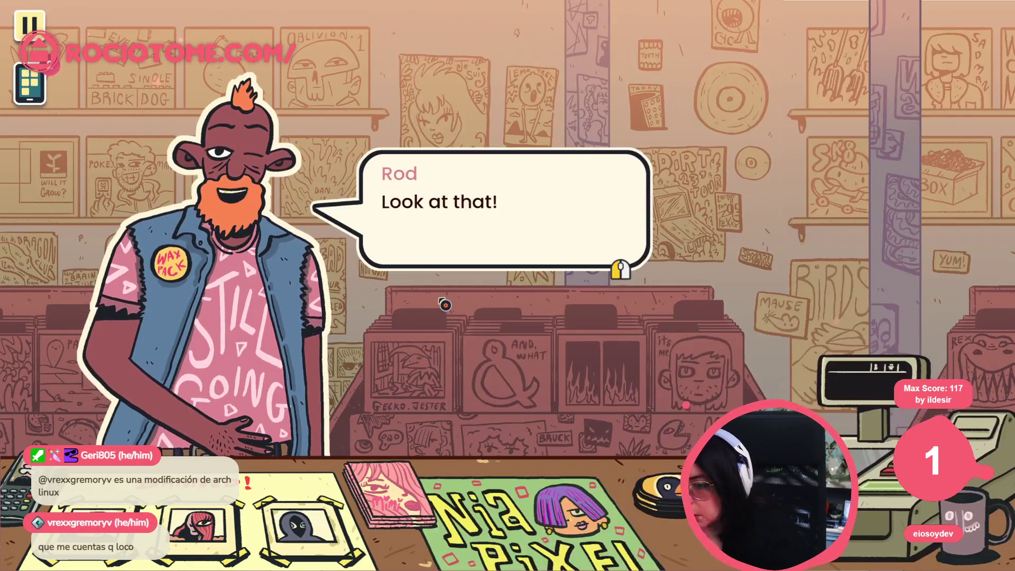
left_click(446, 306)
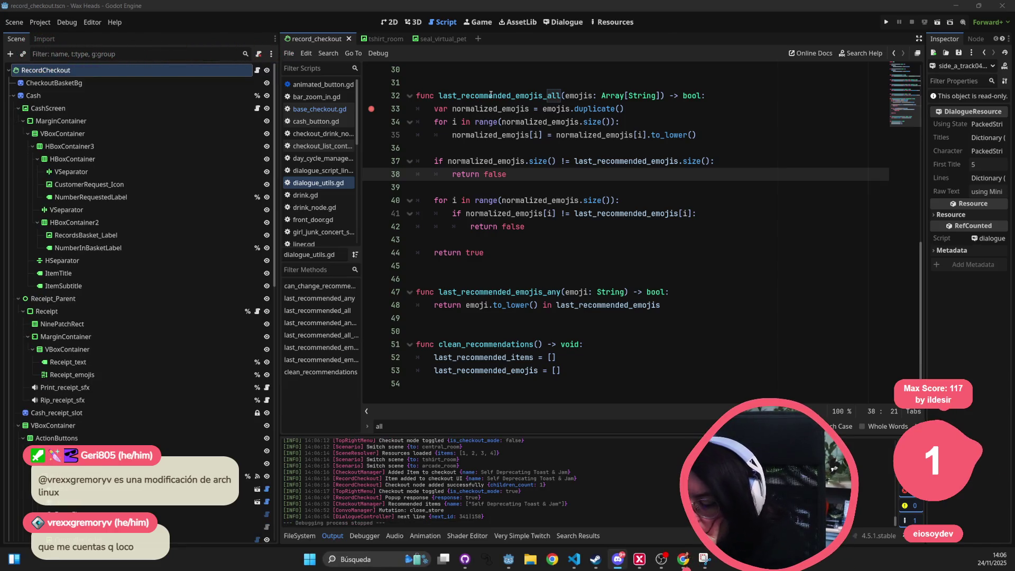
Step: Search all project files for last_recommended_emojis_all from the Dialogue editor
double_click(491, 99)
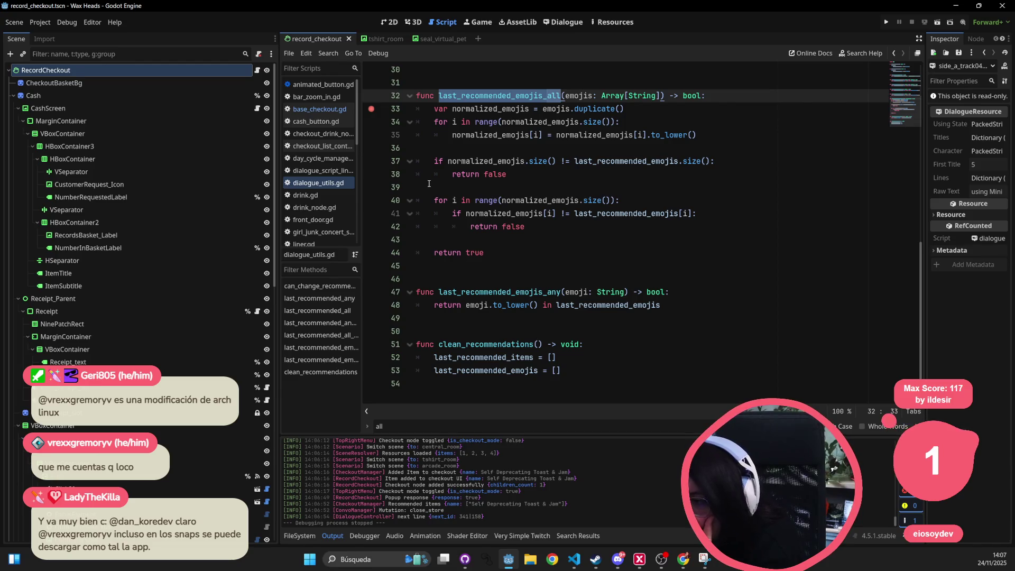
left_click(563, 21)
key("ctrl+shift+f")
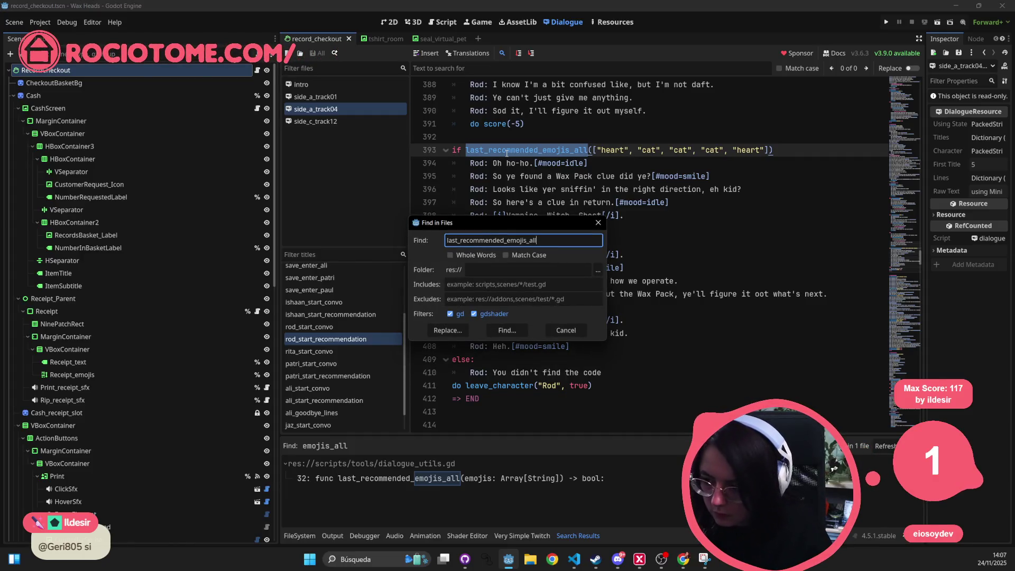
key("Return")
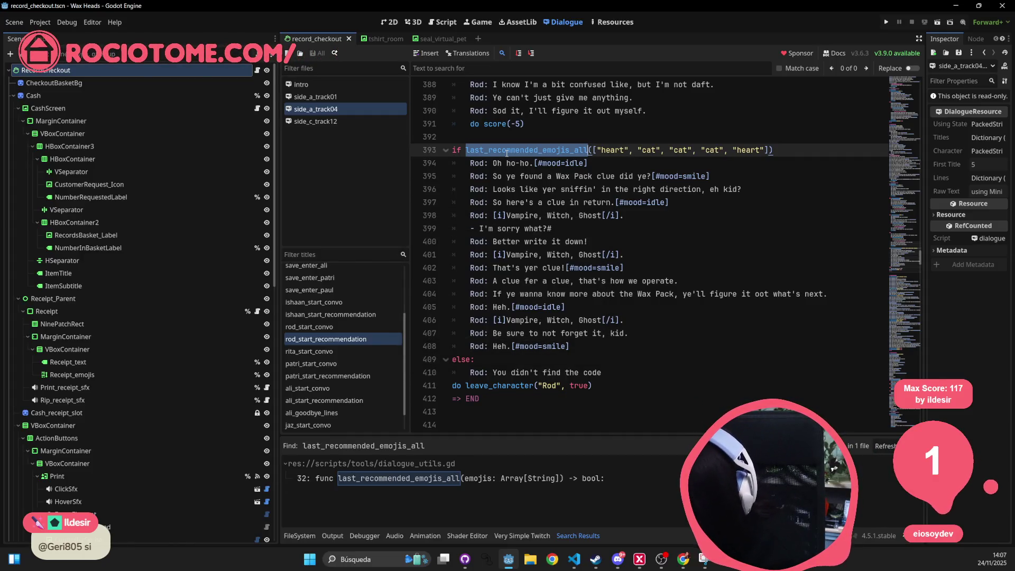
Step: Show the Output panel and scroll through the log
left_click(332, 536)
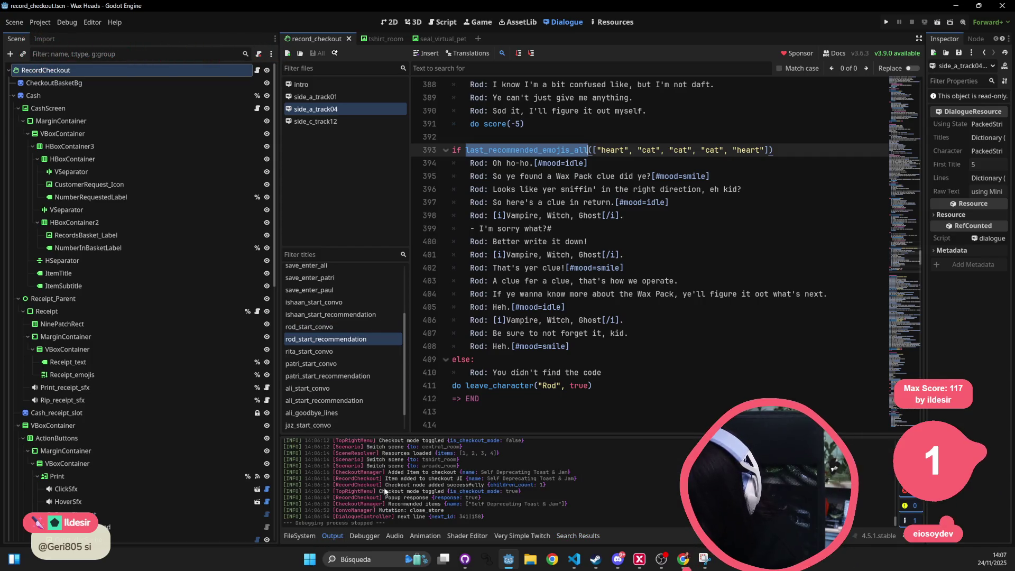
scroll(340, 513, "up", 10)
scroll(409, 487, "up", 4)
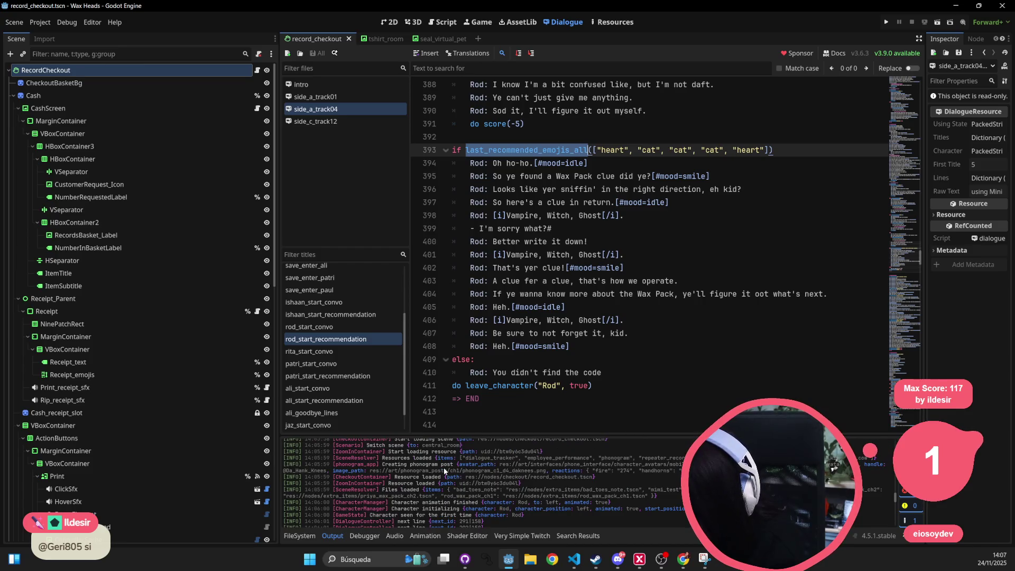
scroll(442, 473, "down", 15)
scroll(703, 88, "down", 7)
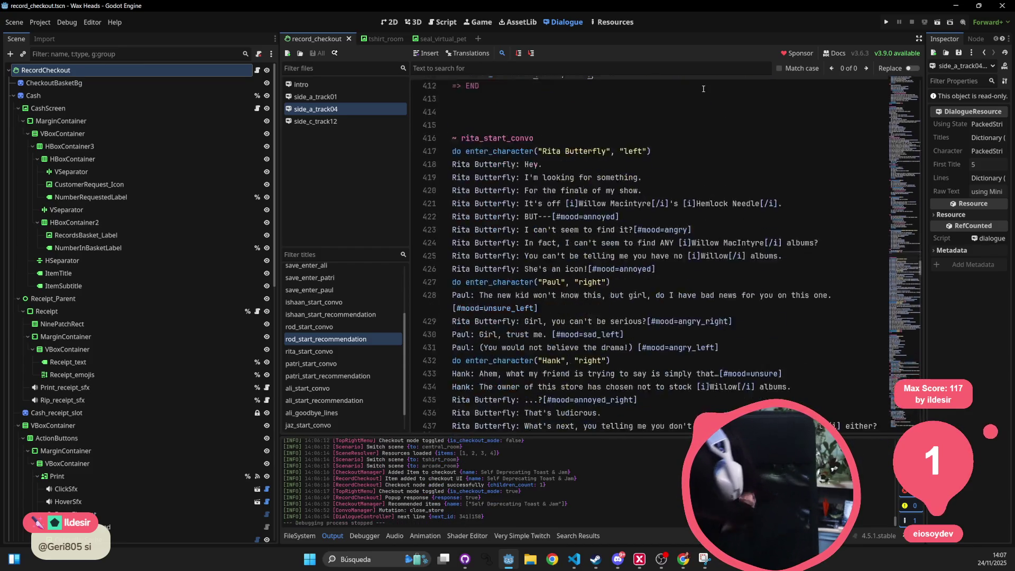
scroll(704, 88, "down", 20)
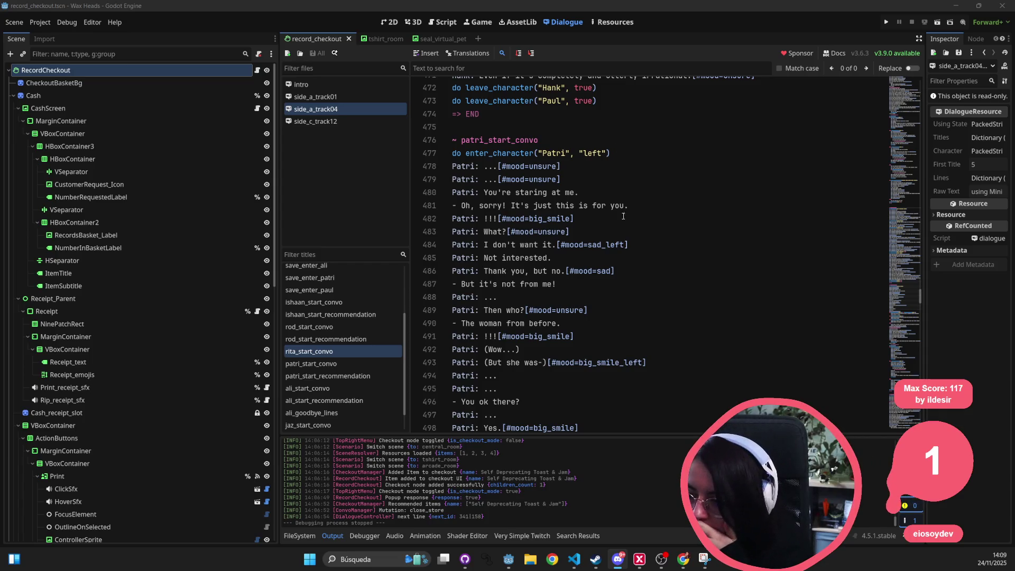
Step: Fold the Cash node in the Scene dock and go back to dialogue_utils.gd in the script editor
left_click(608, 232)
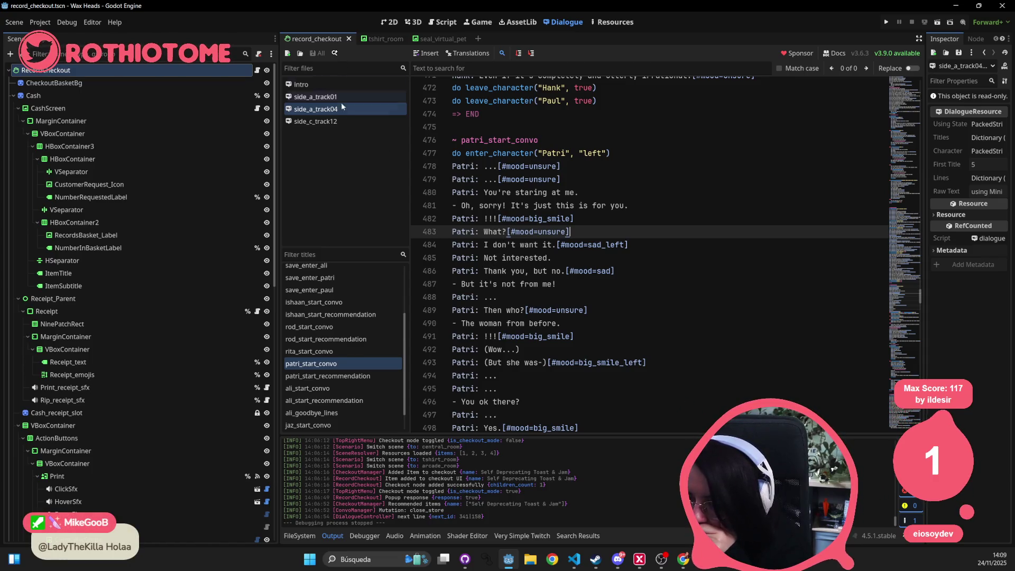
left_click(13, 96)
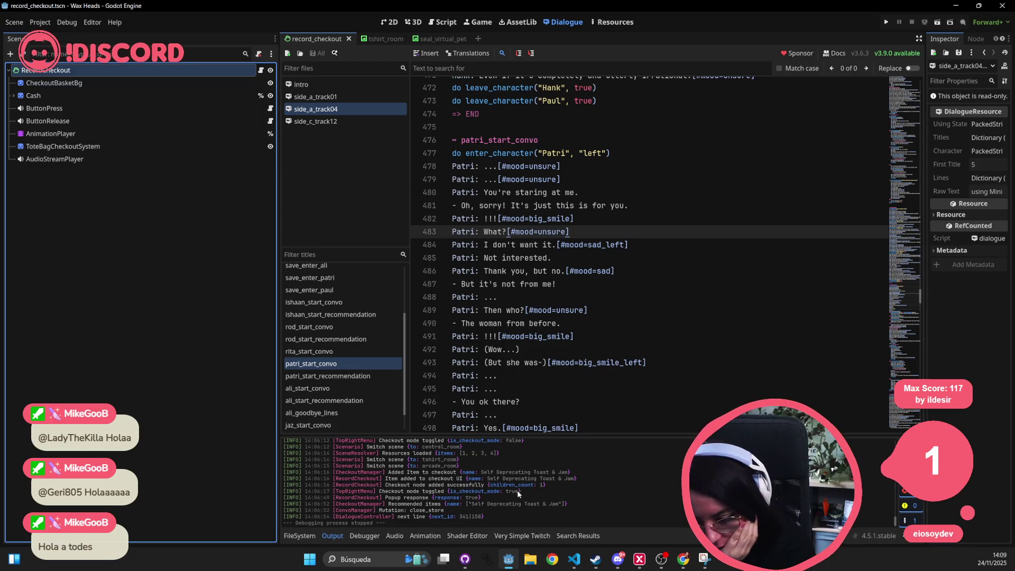
left_click(570, 256)
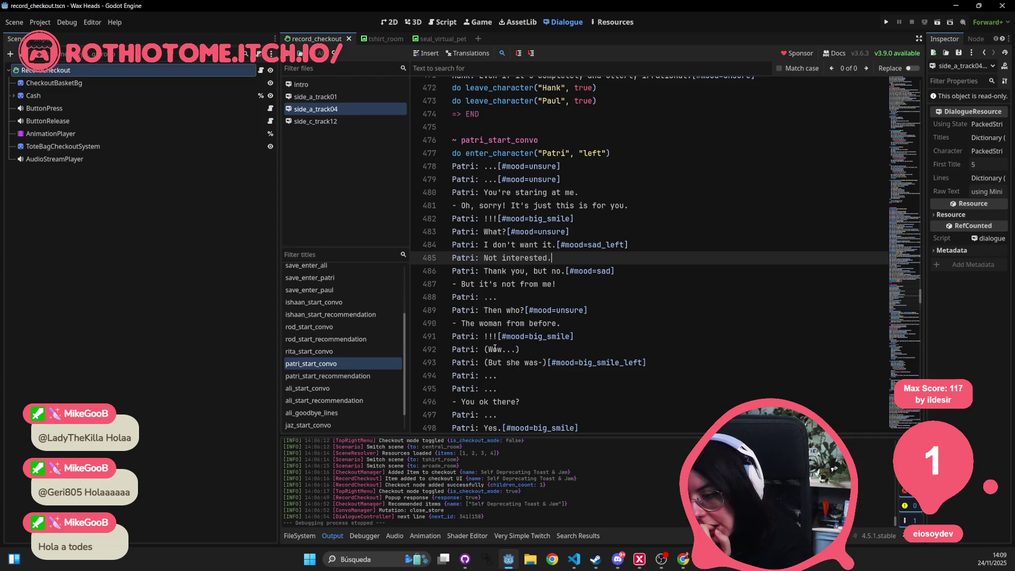
left_click(434, 23)
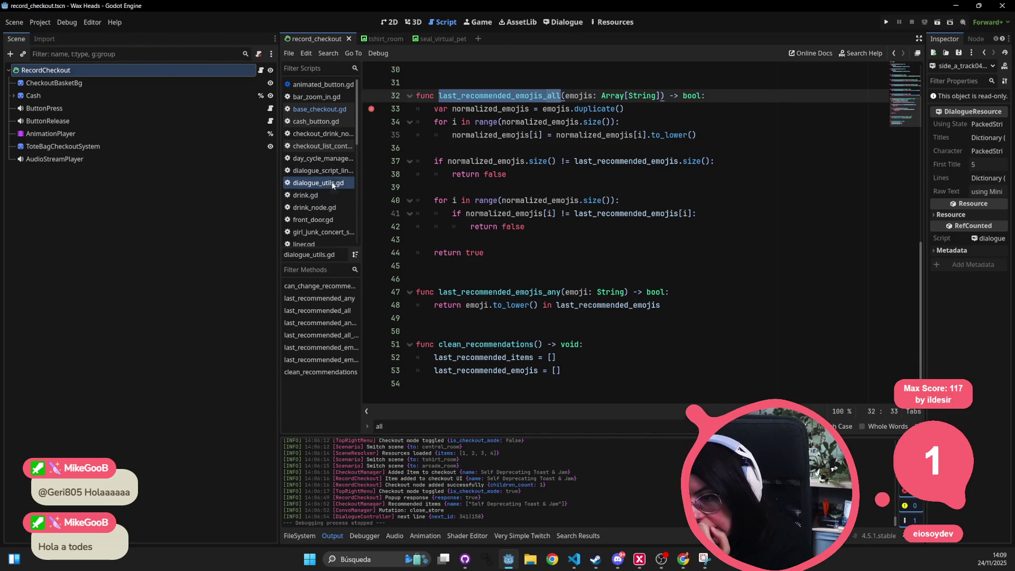
Step: Close all open scripts except dialogue_utils.gd
key("alt+Left")
key("alt+Left")
key("alt+Left")
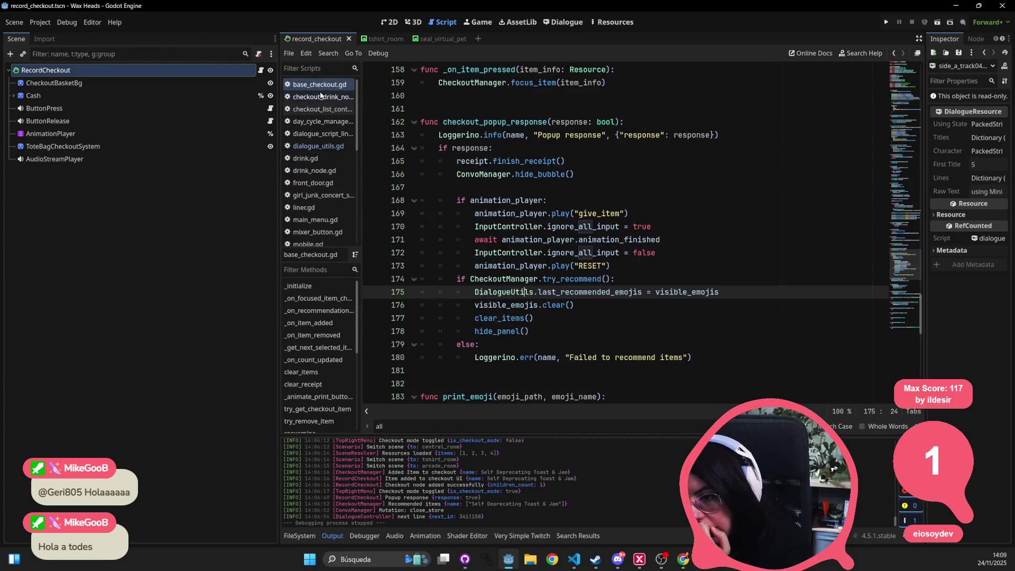
middle_click(320, 96)
middle_click(320, 97)
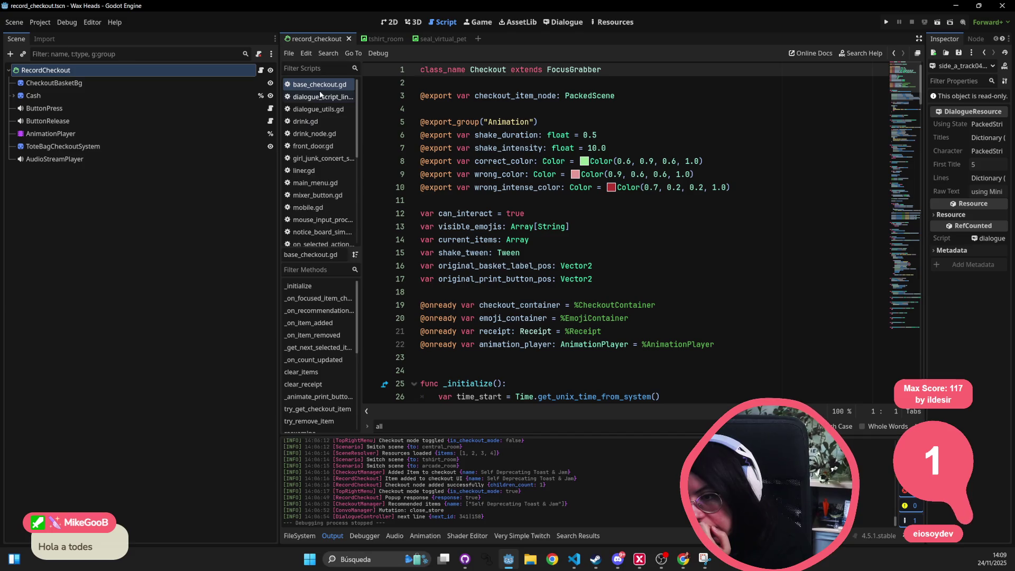
middle_click(320, 97)
scroll(317, 100, "down", 5)
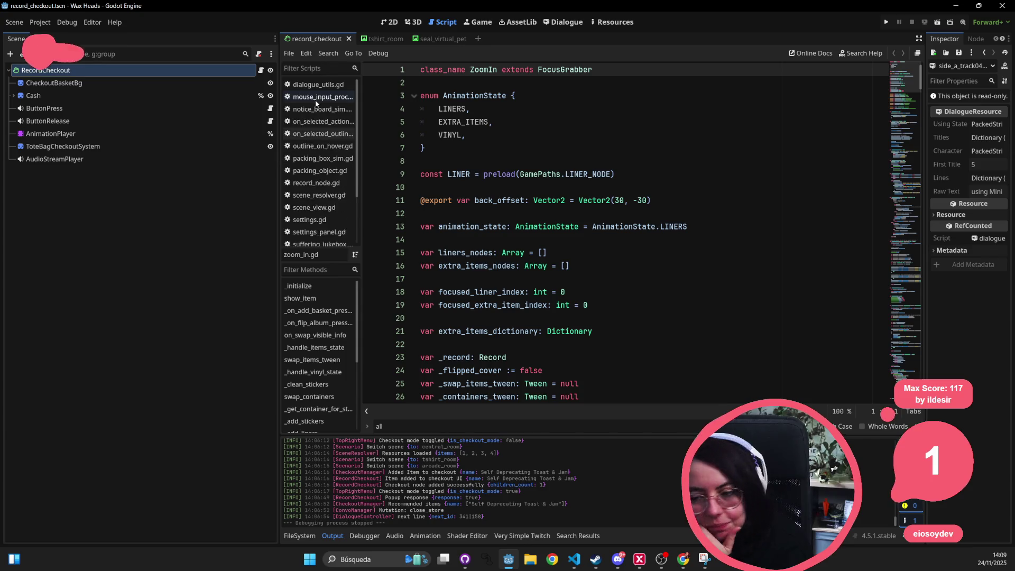
scroll(315, 102, "down", 5)
middle_click(314, 101)
middle_click(314, 100)
middle_click(313, 100)
middle_click(313, 101)
middle_click(313, 105)
middle_click(313, 103)
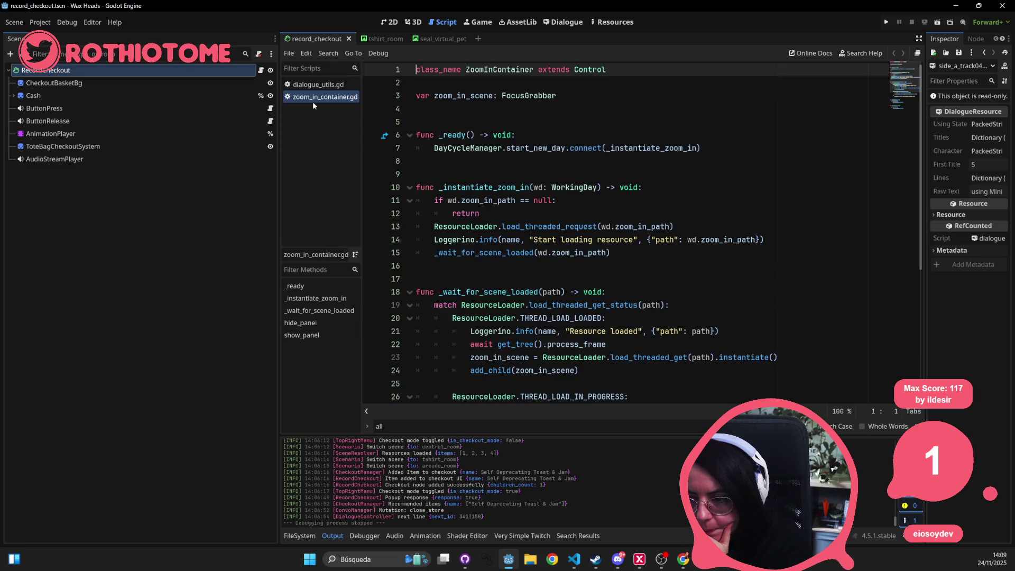
middle_click(312, 101)
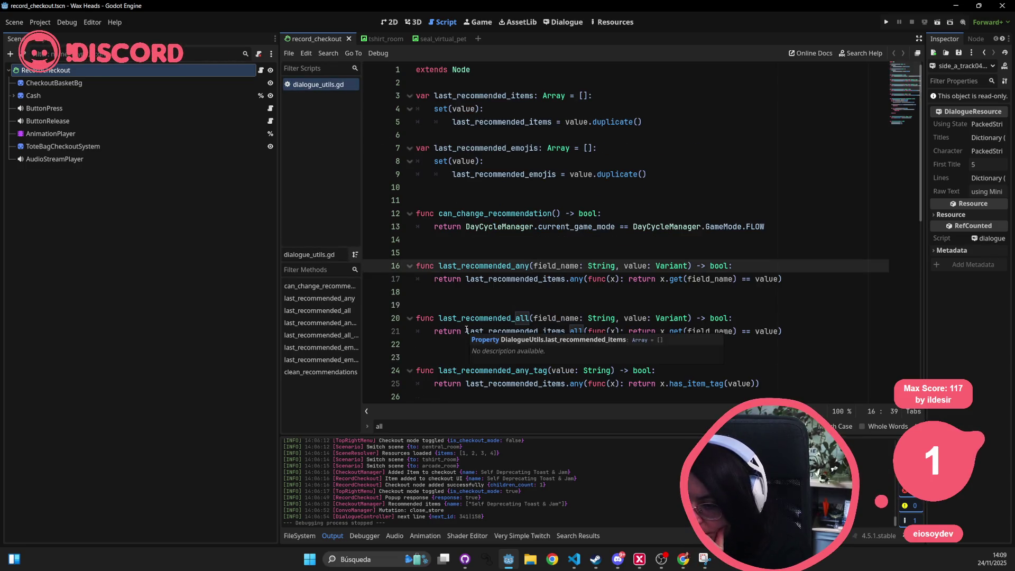
Step: Select the last_recommended_any and last_recommended_emojis_all function names in dialogue_utils.gd
left_click(495, 266)
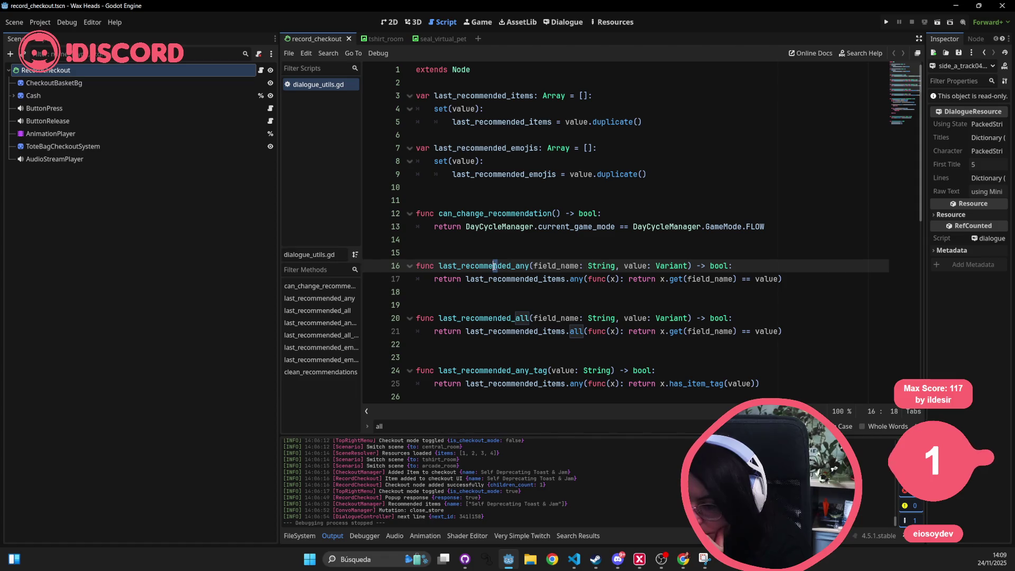
double_click(495, 266)
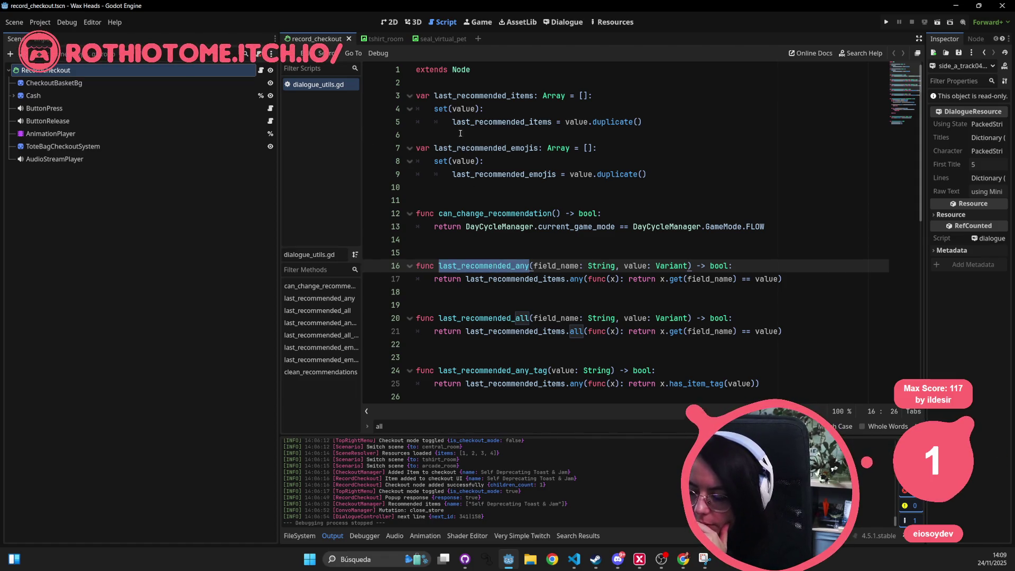
scroll(460, 133, "down", 6)
left_click(486, 229)
double_click(484, 235)
key("ctrl+c")
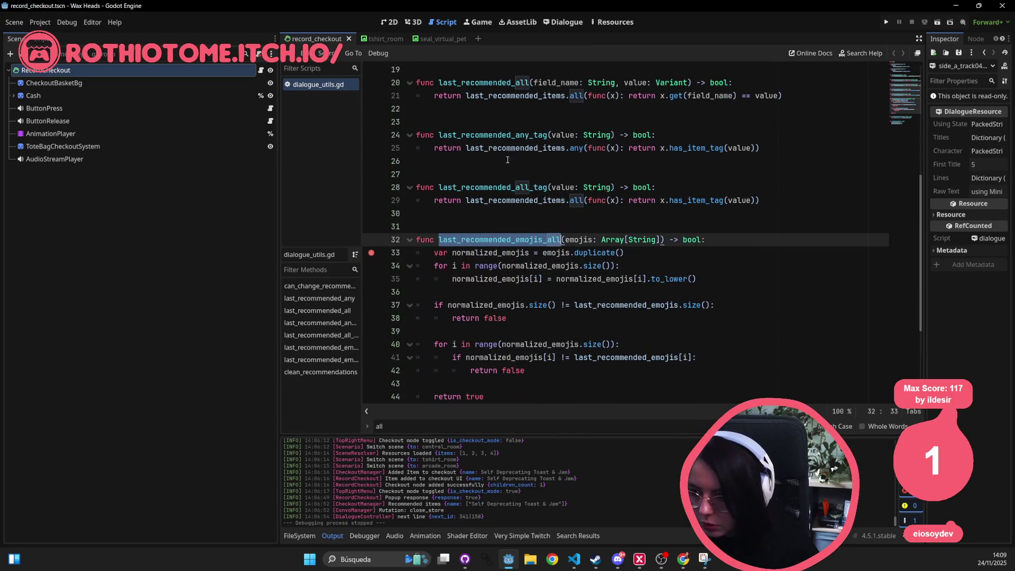
Step: Close the intro, side_a_track01 and side_c_track12 dialogue files, leaving only side_a_track04 open
left_click(575, 23)
left_click_drag(564, 189, 571, 203)
middle_click(344, 84)
middle_click(344, 85)
middle_click(342, 91)
left_click(652, 249)
key("ctrl+f")
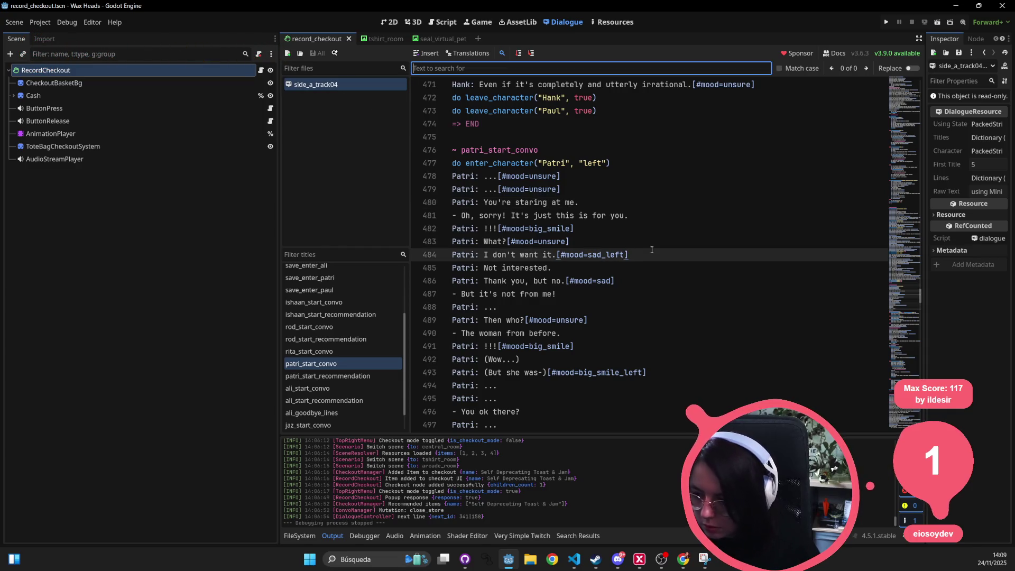
Step: Find last_recommended_emojis_all in the dialogue and select the emoji check on line 393
key("ctrl+v")
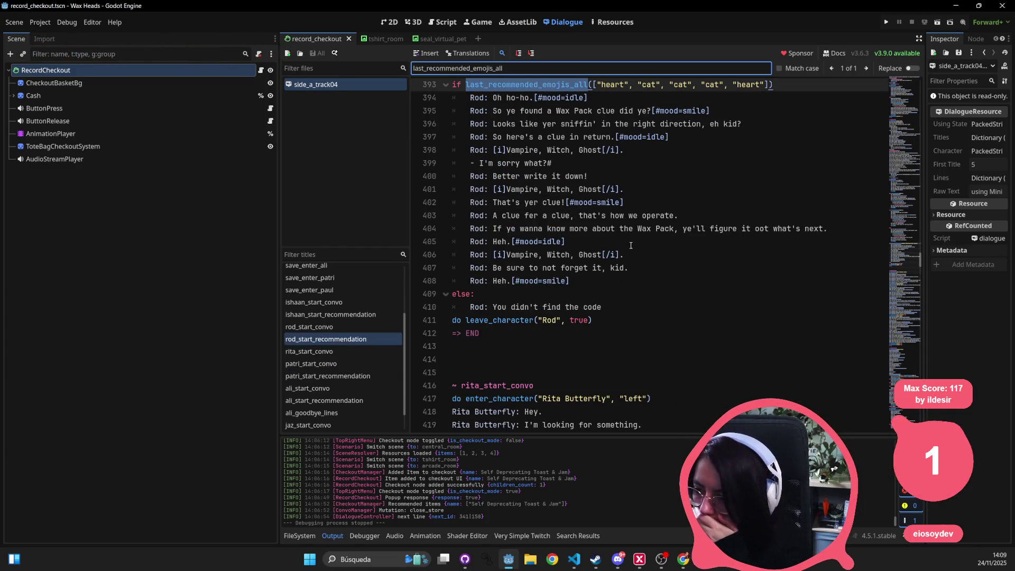
left_click(622, 244)
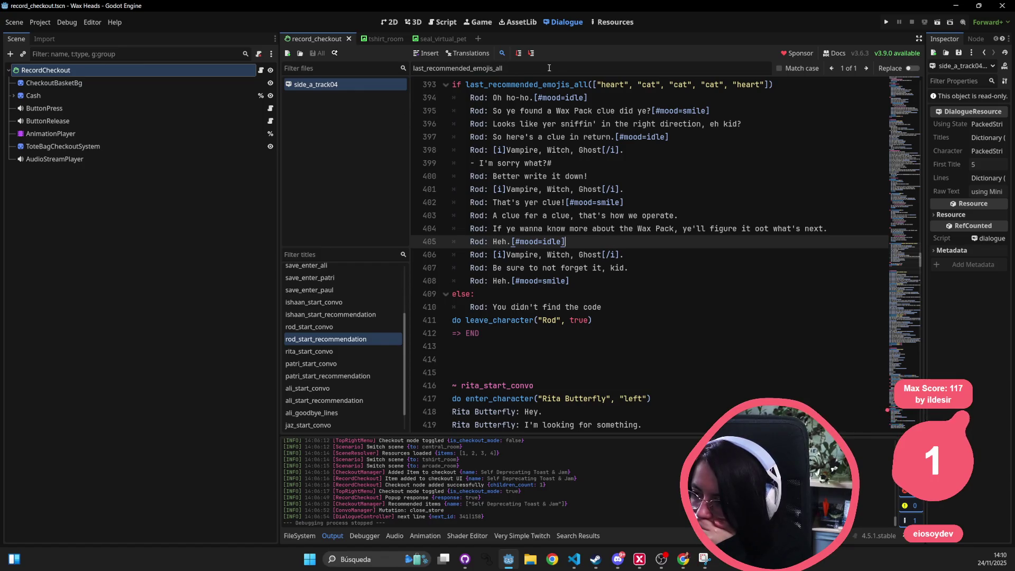
double_click(543, 84)
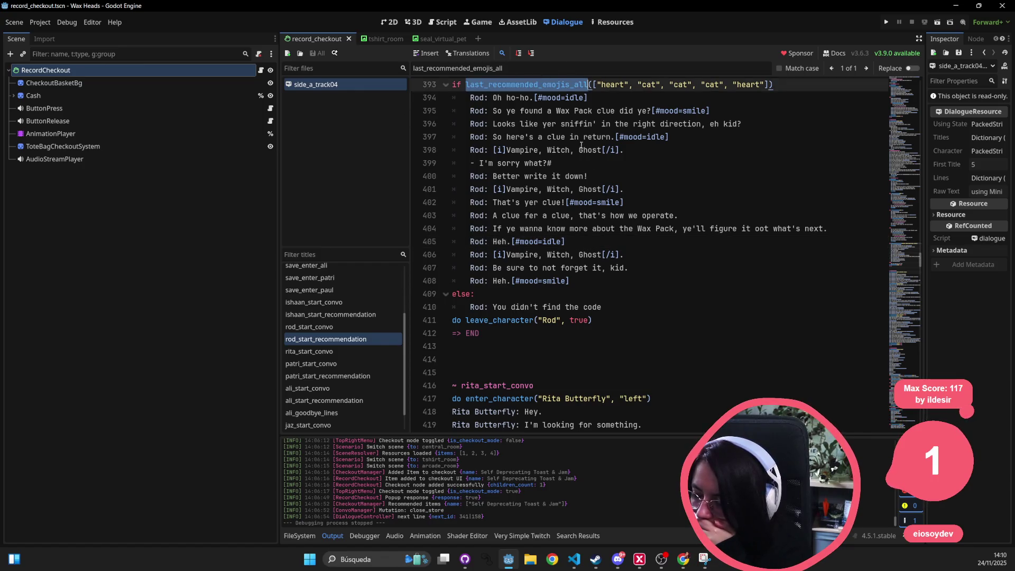
left_click(639, 228)
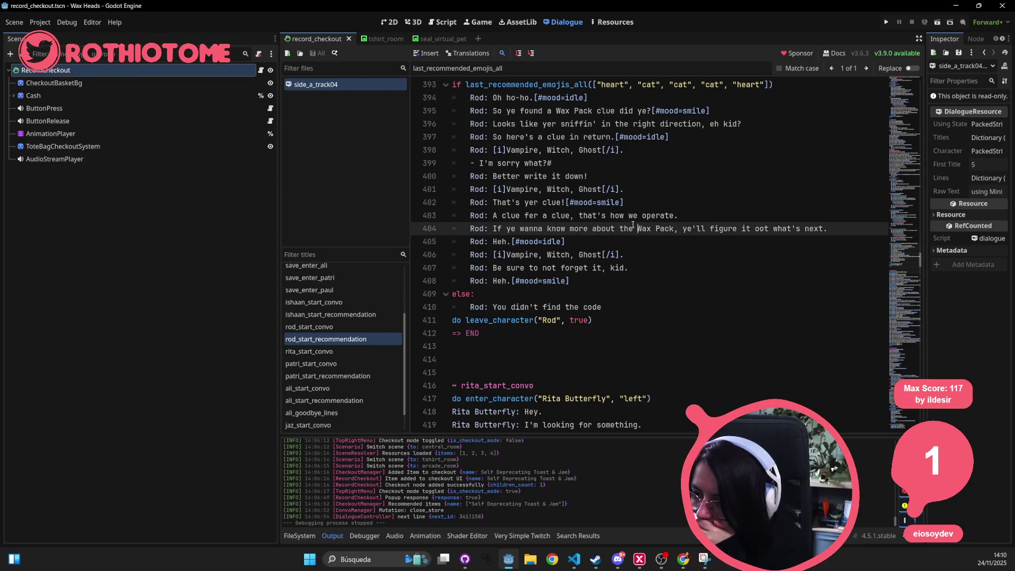
left_click(576, 86)
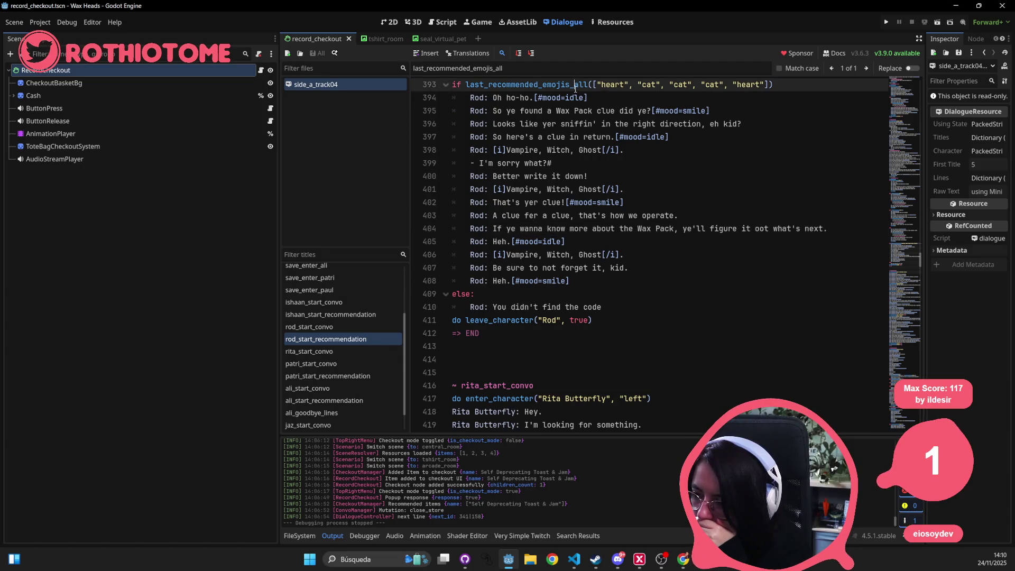
double_click(576, 86)
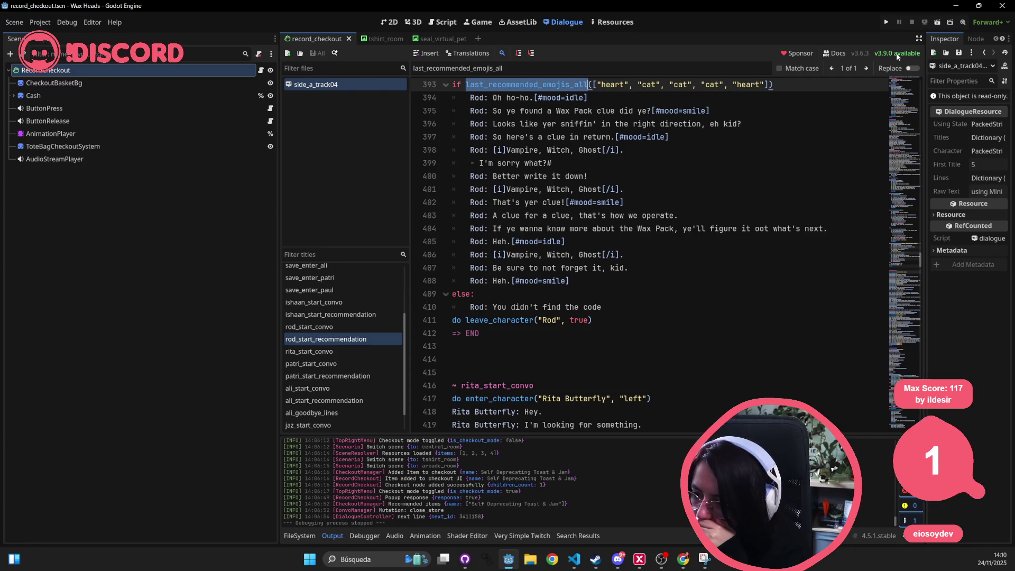
Step: Inspect line 394's indentation, undoing an accidental unindent of Rod's 'Oh ho-ho' line
left_click(497, 100)
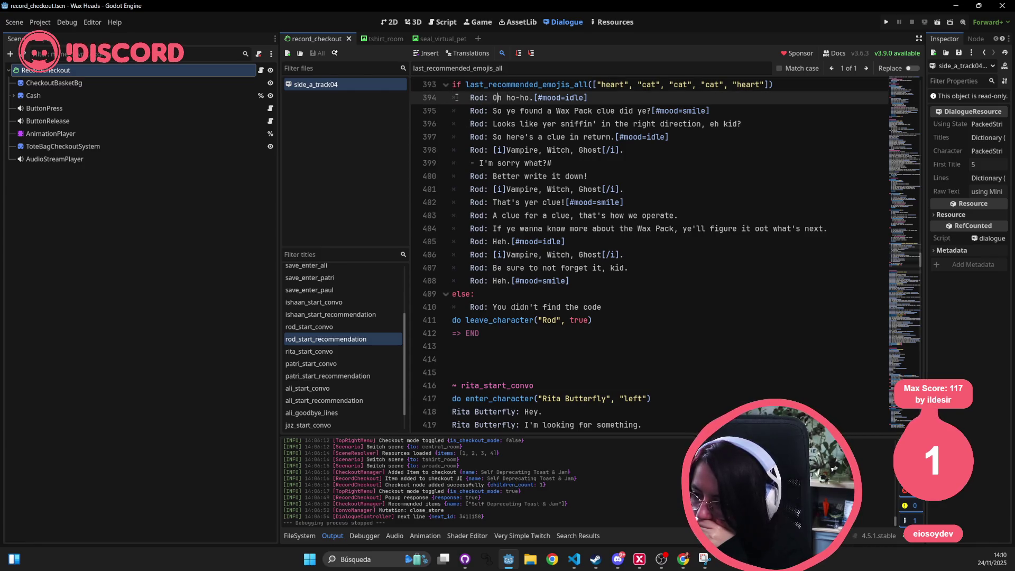
left_click(437, 93)
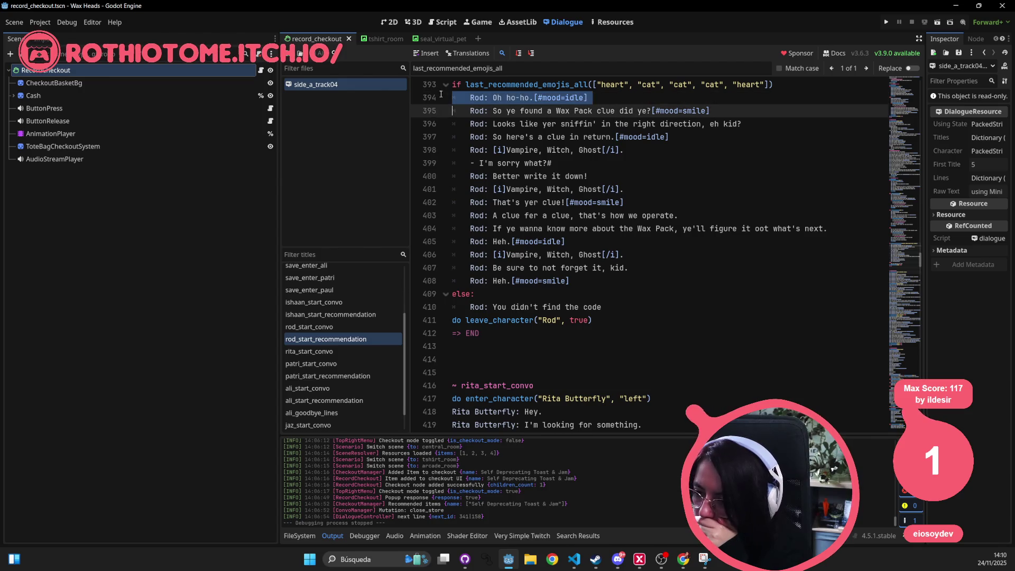
left_click(456, 98)
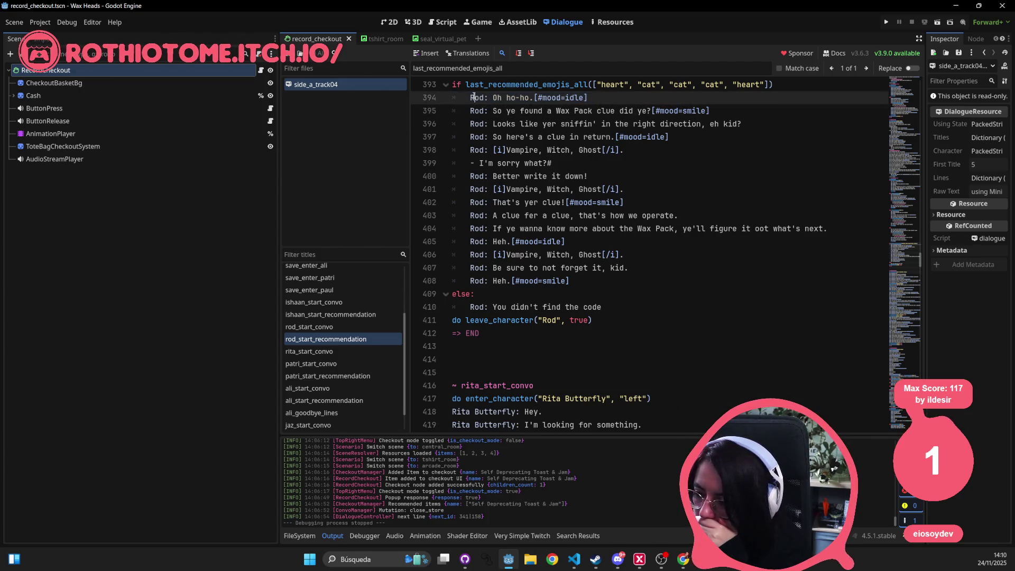
left_click_drag(469, 98, 457, 97)
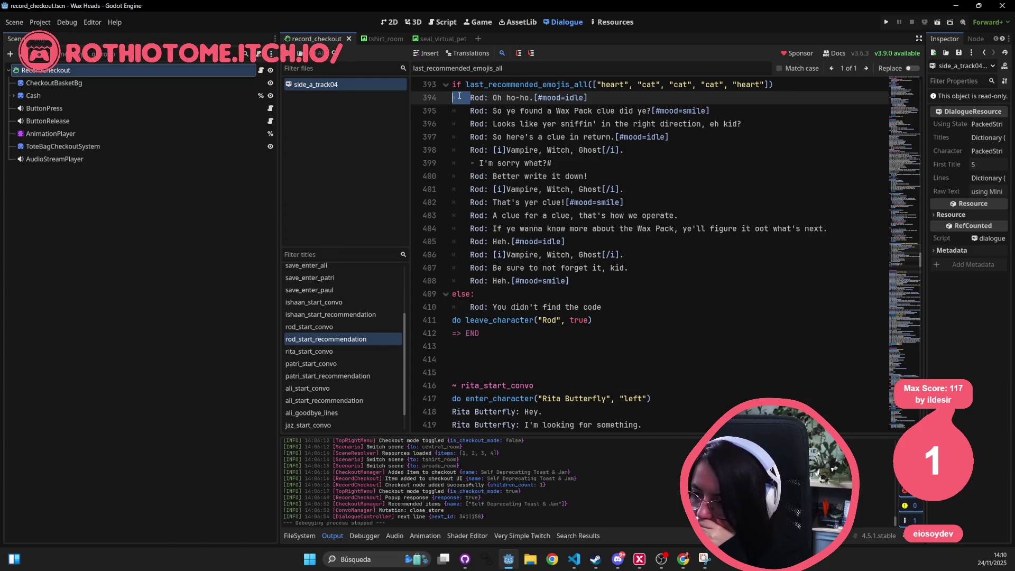
key("BackSpace")
left_click(603, 202)
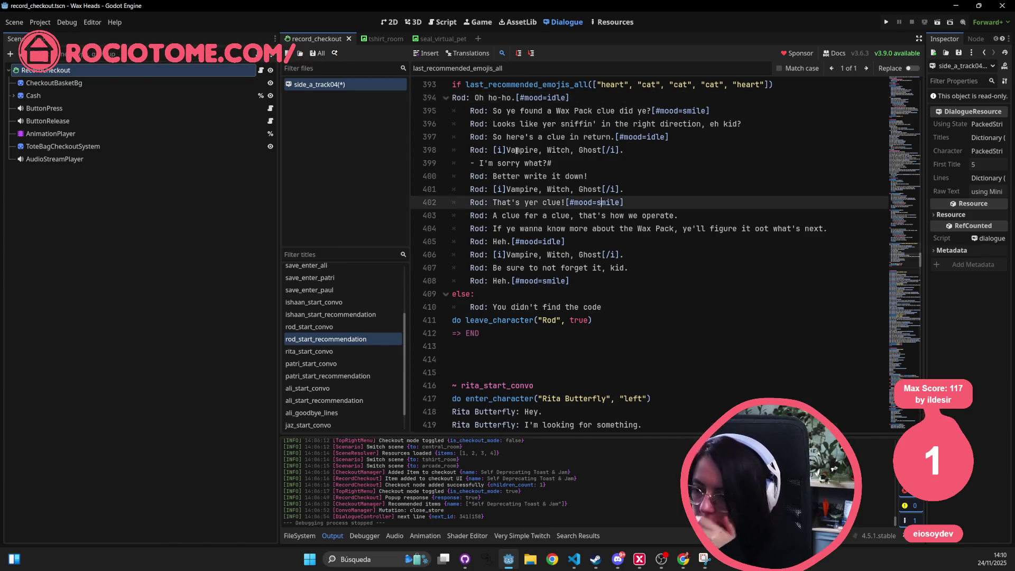
key("ctrl+z")
left_click(610, 151)
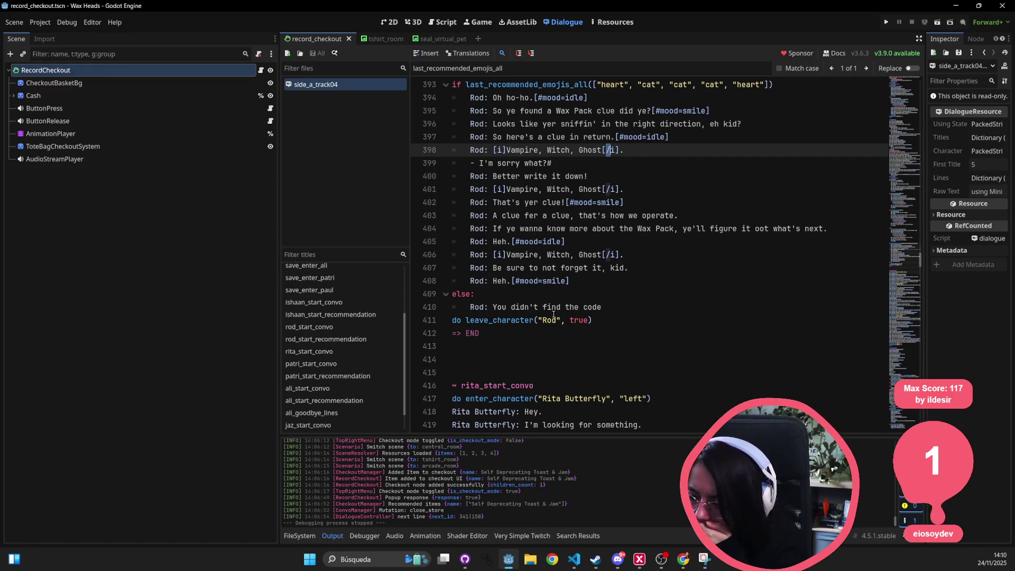
scroll(542, 264, "up", 1)
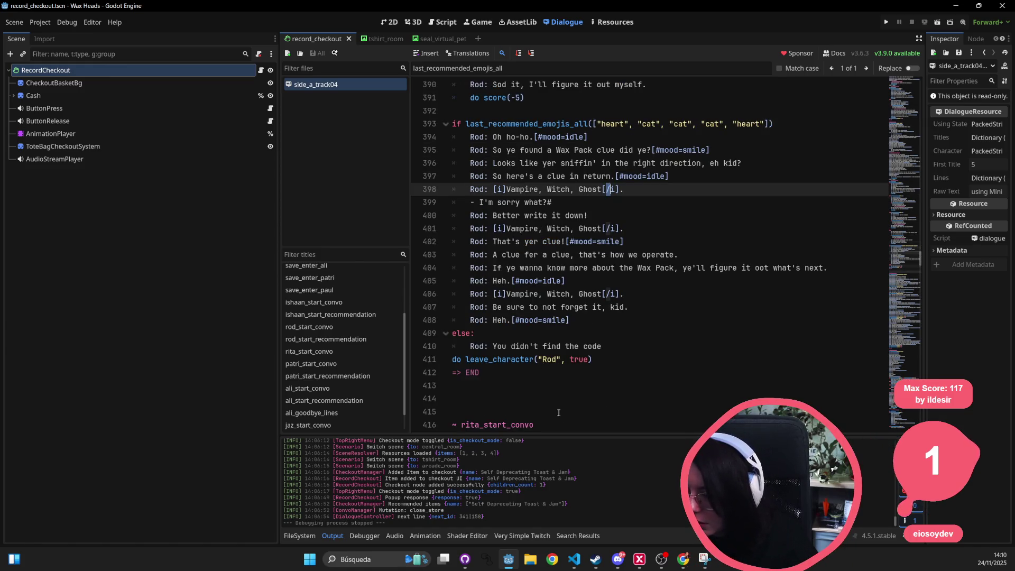
Step: Add a 'print(last_re' line below the line-410 fallback message, then add a heart to the game's receipt
left_click(614, 346)
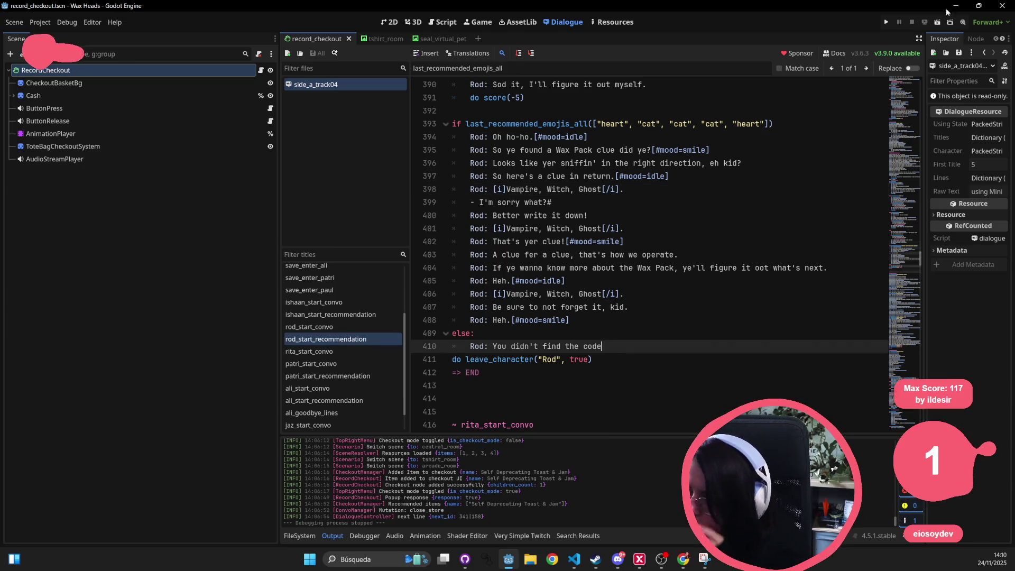
key("Return")
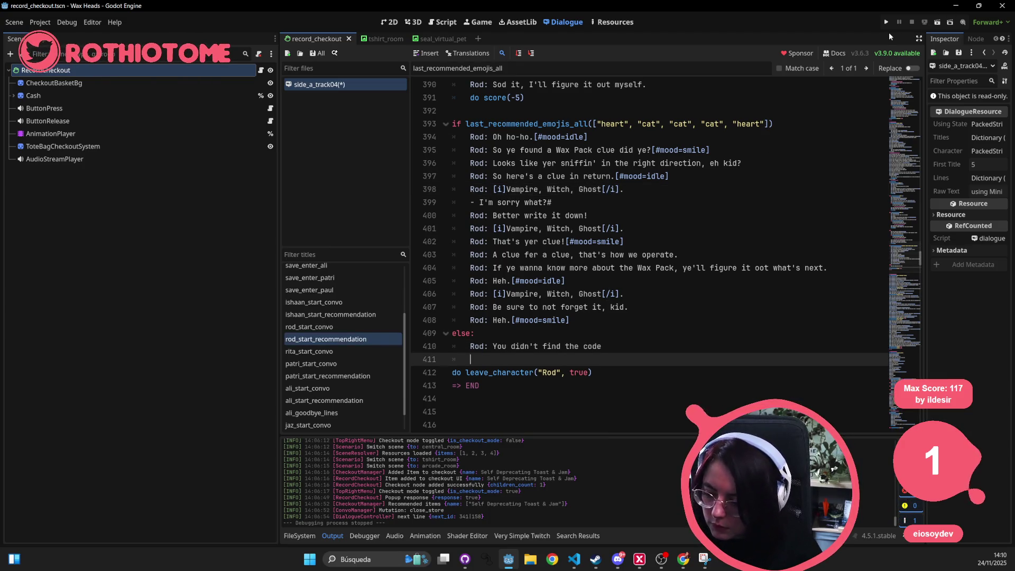
type("print(")
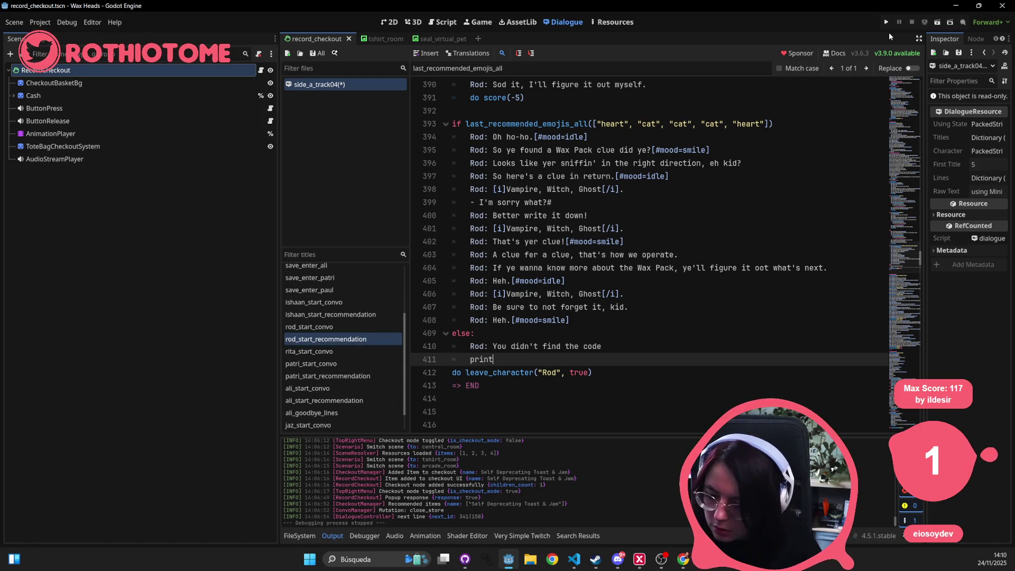
key("BackSpace")
key("BackSpace")
key("BackSpace")
type("do")
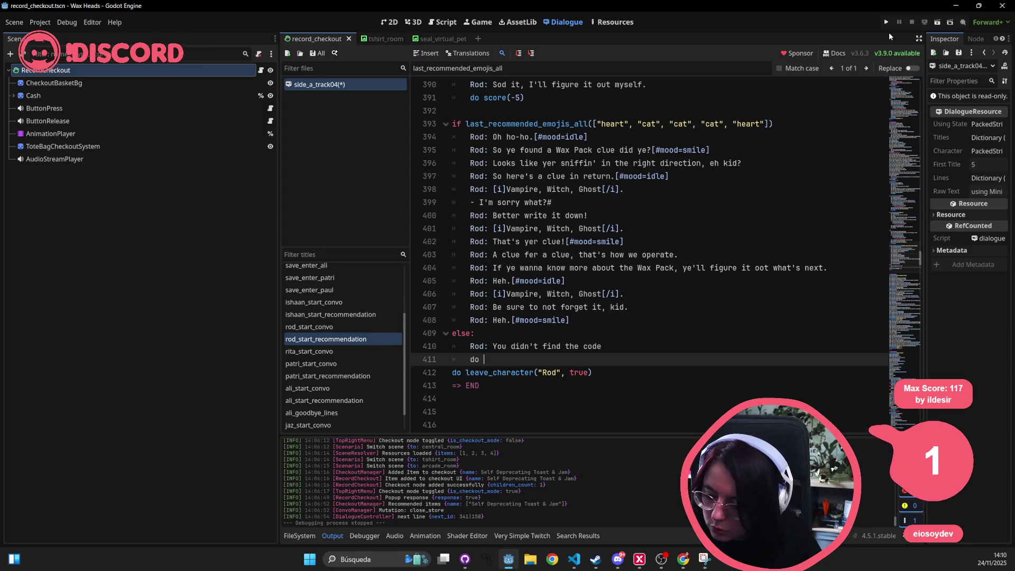
type("print(")
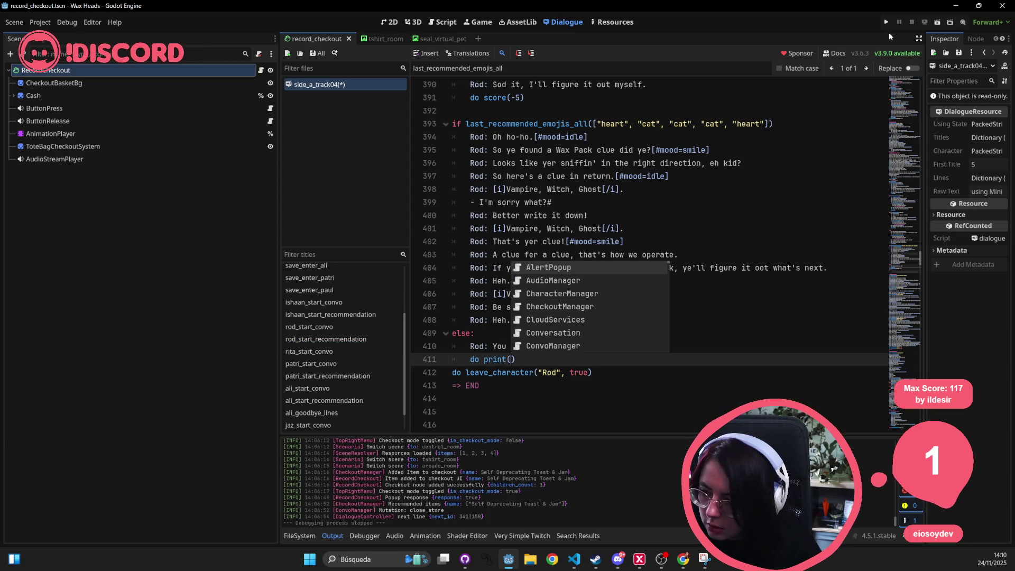
type("last_recommended_")
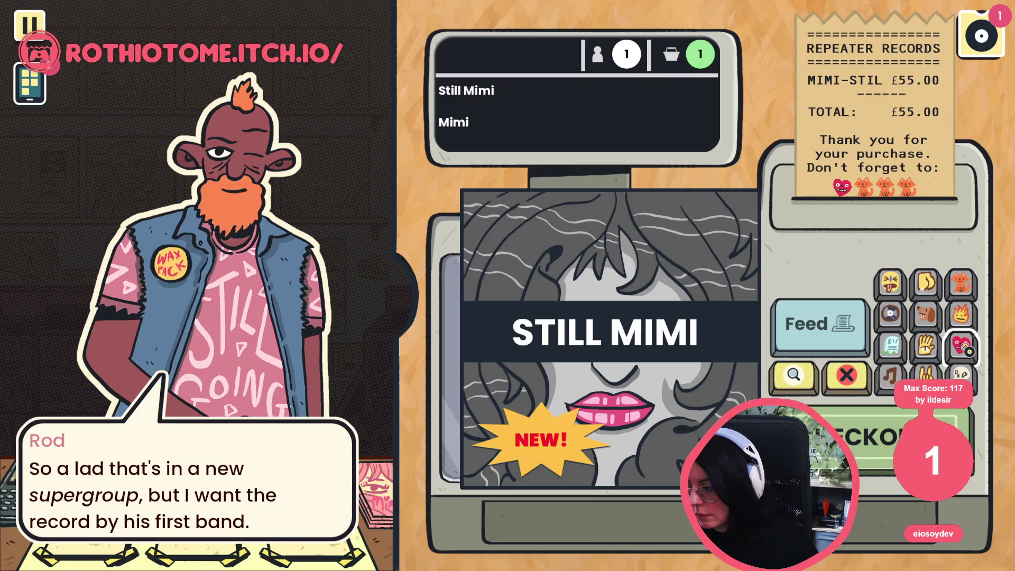
left_click(962, 346)
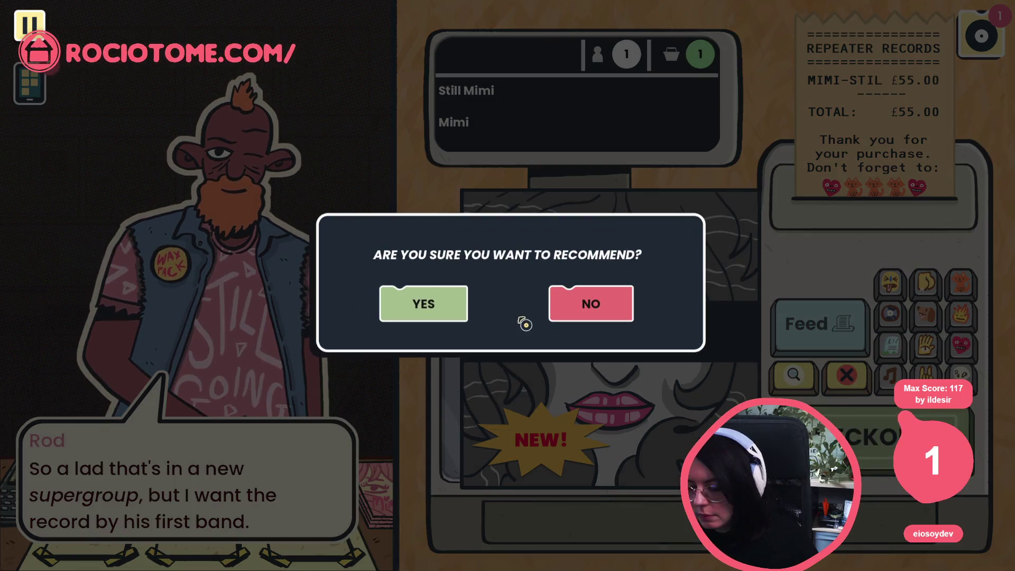
Step: Confirm recommending Still Mimi to Rod and insist with 'Take this record, trust me!'
left_click(455, 309)
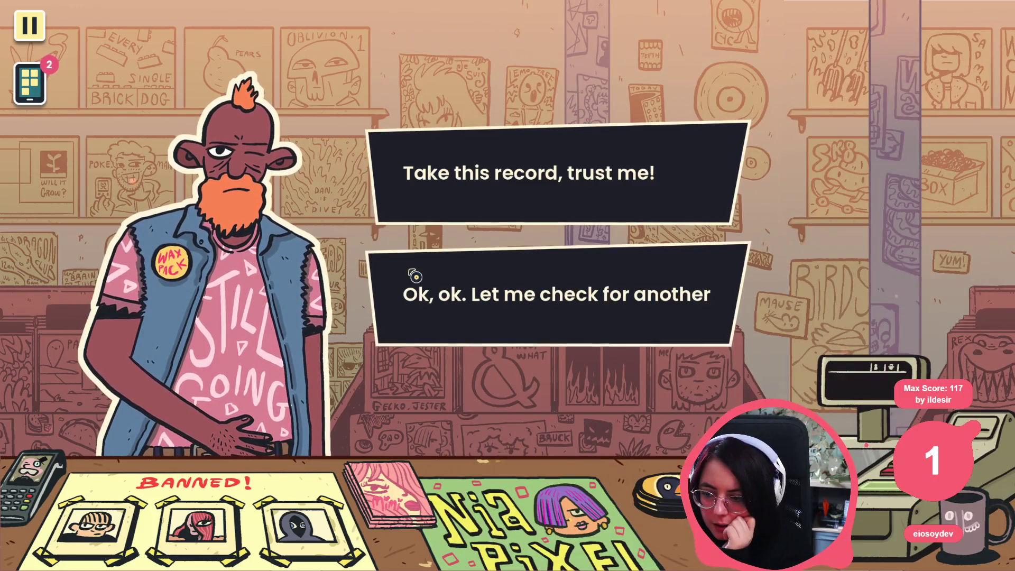
left_click(465, 209)
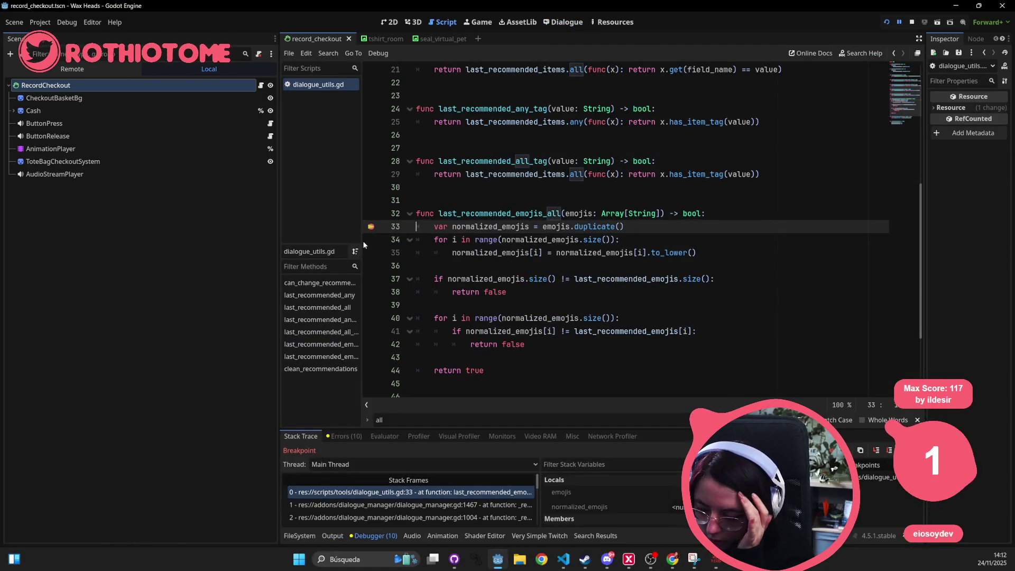
Step: Inspect variable values at the line-33 breakpoint and step over twice into the normalization loop
mouse_move(508, 227)
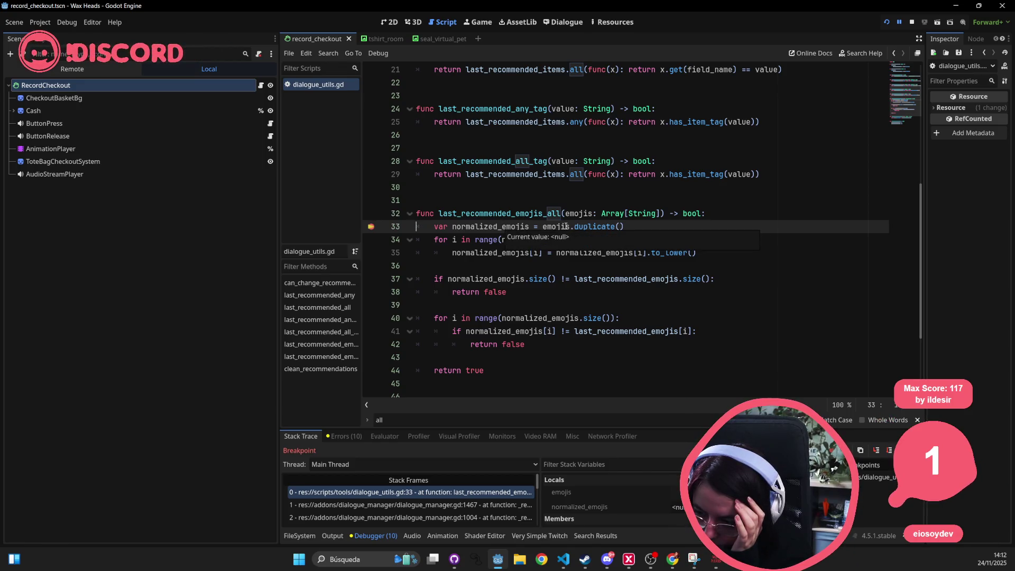
mouse_move(566, 226)
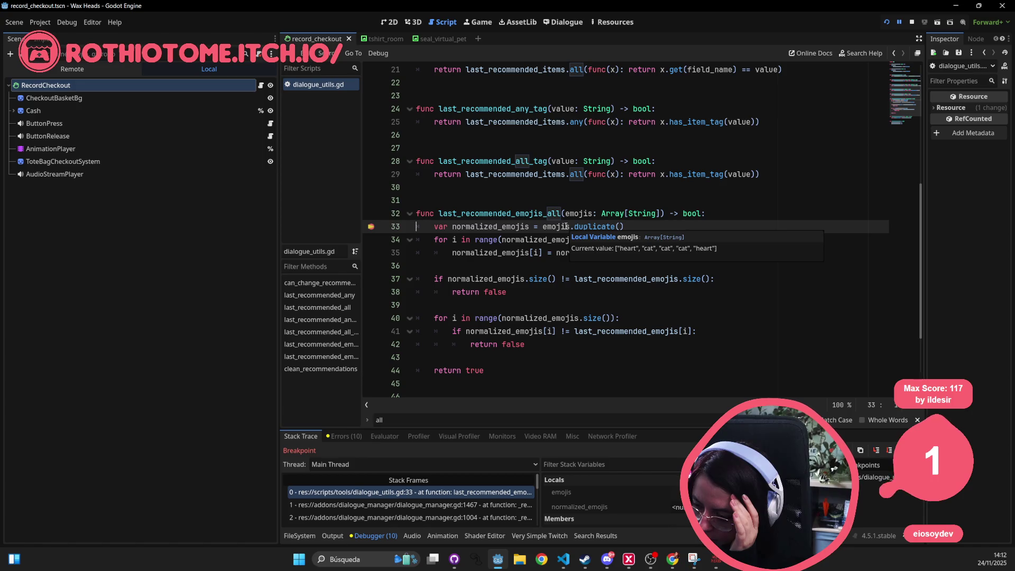
left_click(891, 454)
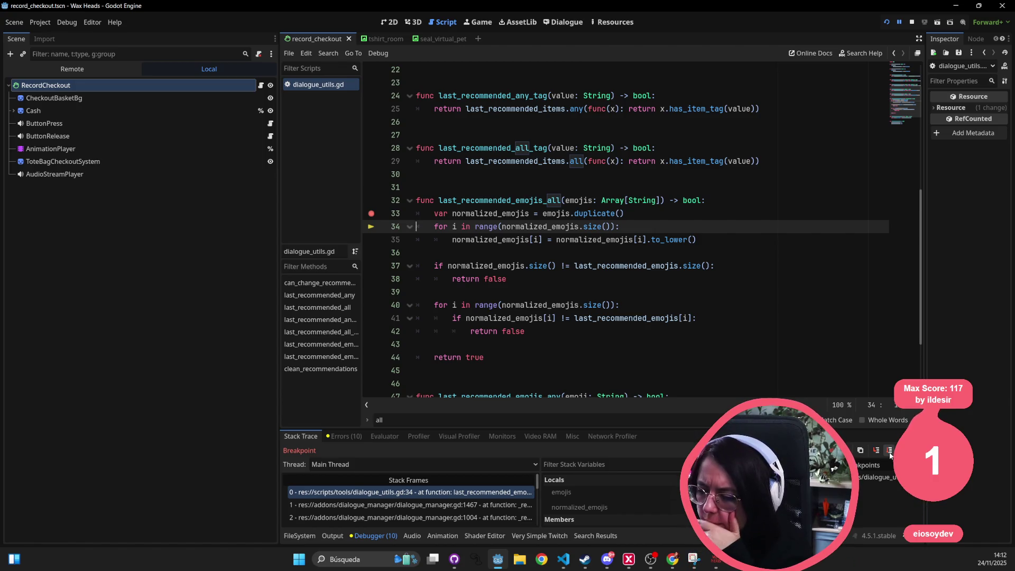
left_click(890, 454)
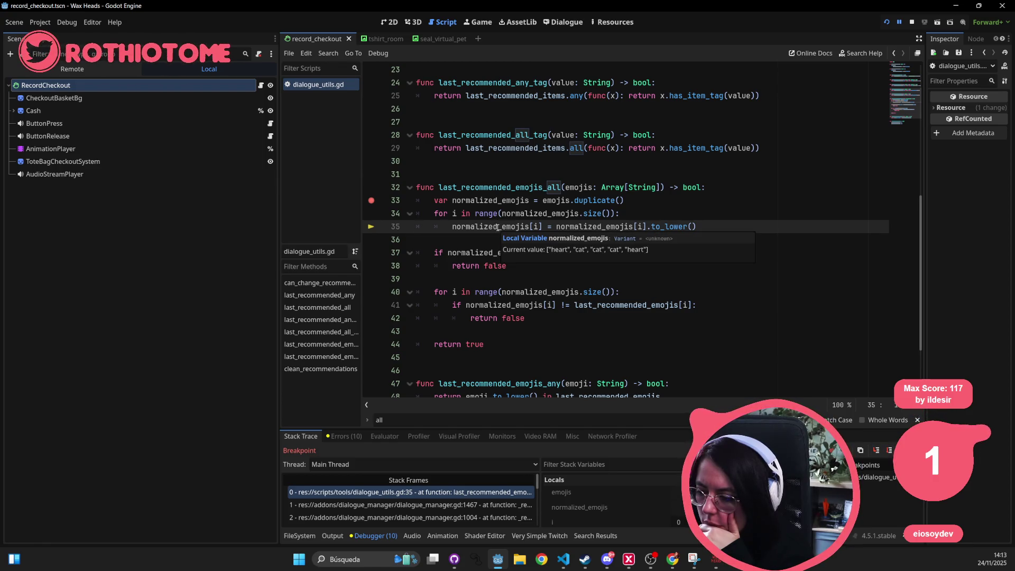
Step: Check normalized_emojis and the empty last_recommended_emojis, then stop the debug session
mouse_move(602, 228)
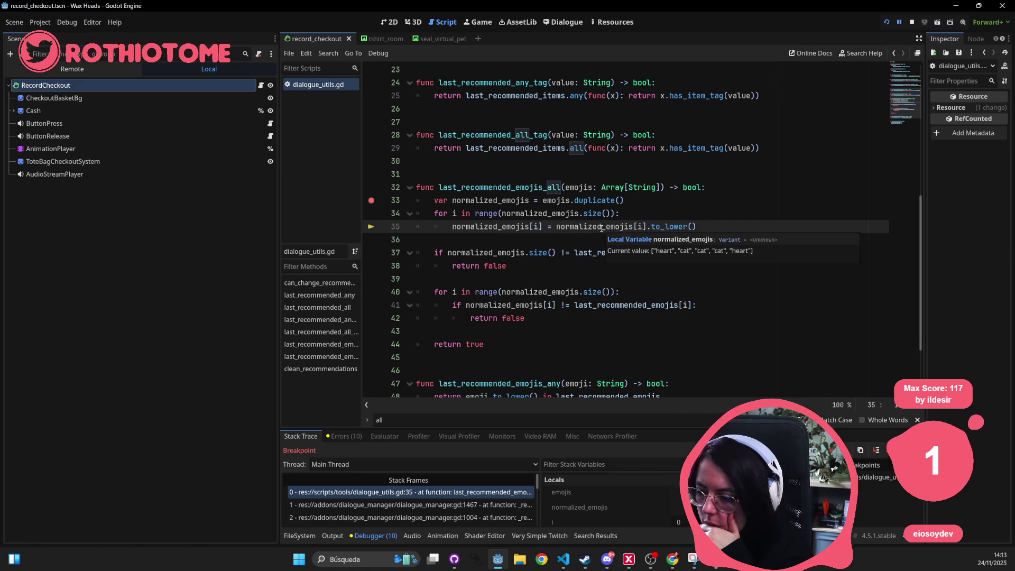
double_click(602, 228)
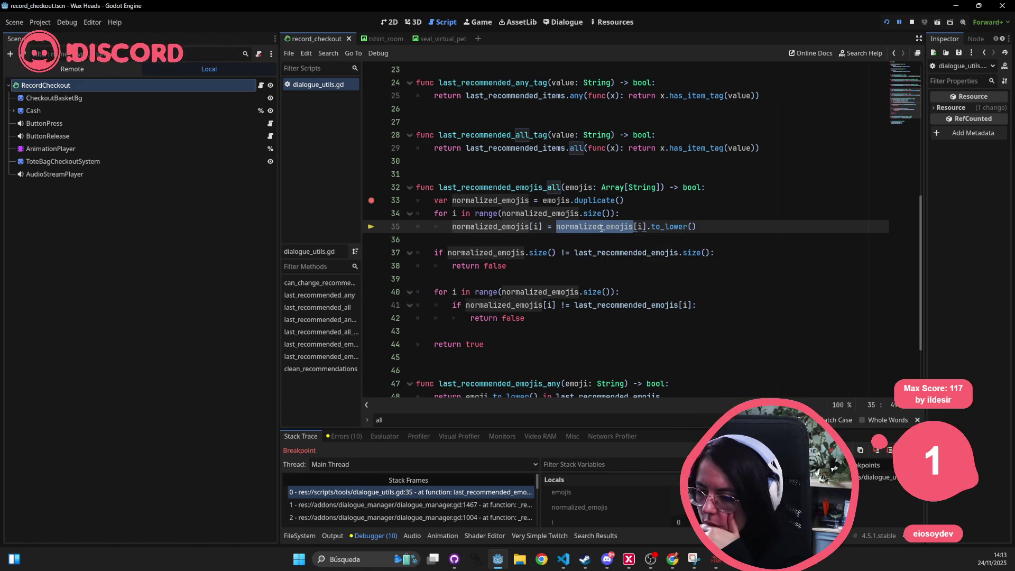
mouse_move(601, 228)
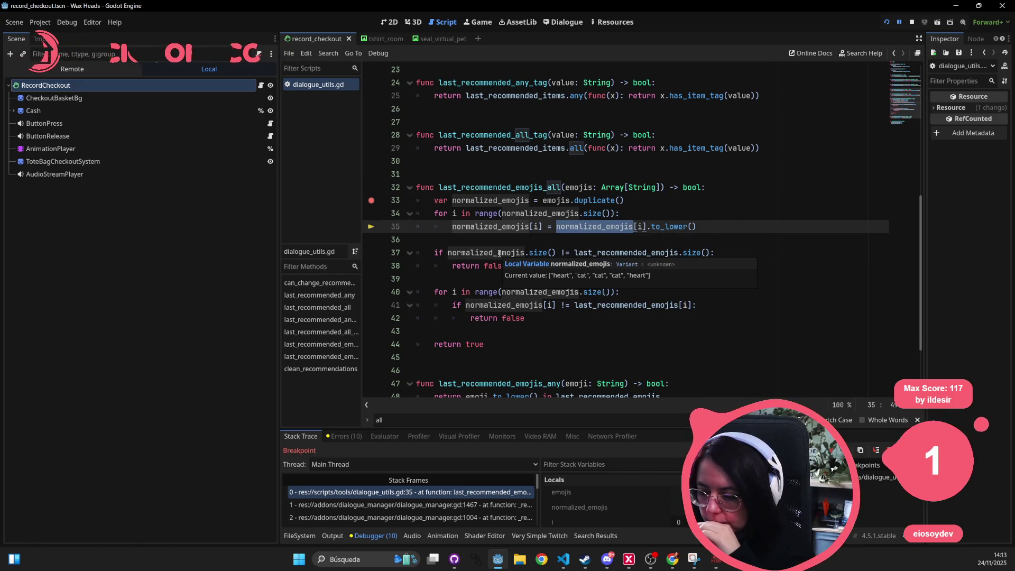
double_click(615, 253)
left_click(912, 22)
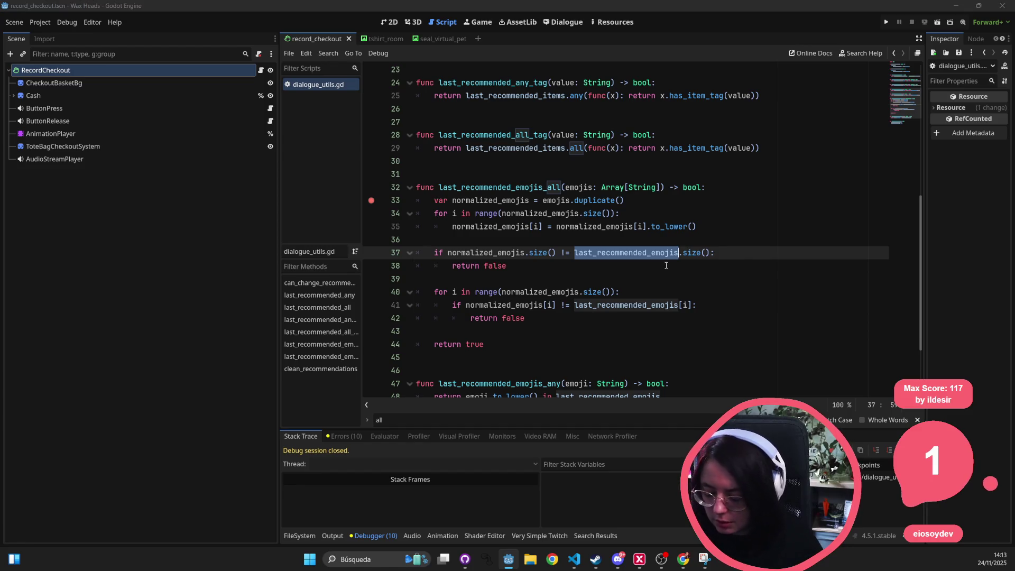
Step: Search the project for last_recommended_emojis and open its assignment at base_checkout.gd line 175
key("ctrl+shift+f")
key("Return")
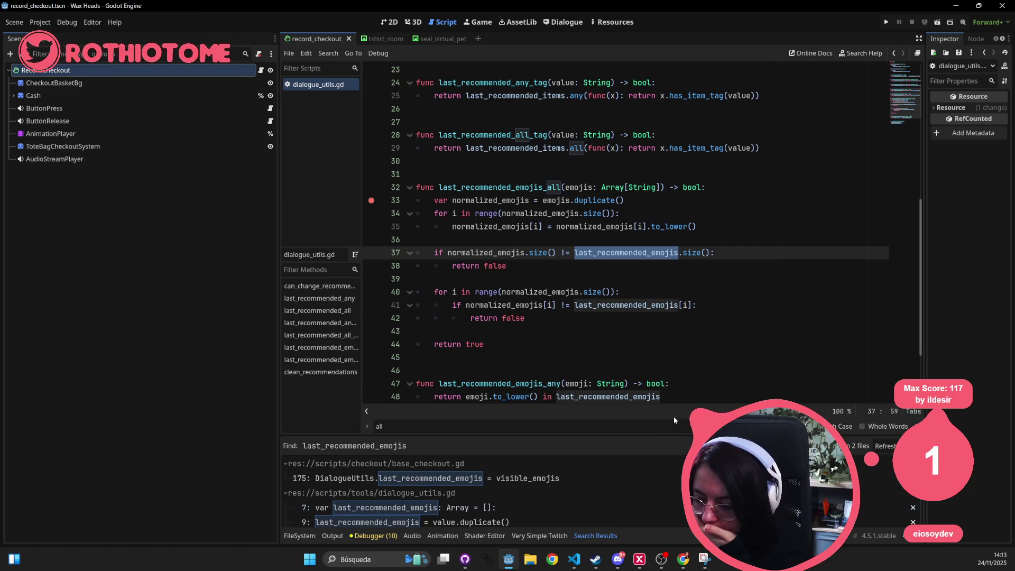
mouse_move(701, 434)
left_mouse_down()
mouse_move(609, 338)
mouse_move(529, 299)
left_mouse_up()
left_click(507, 343)
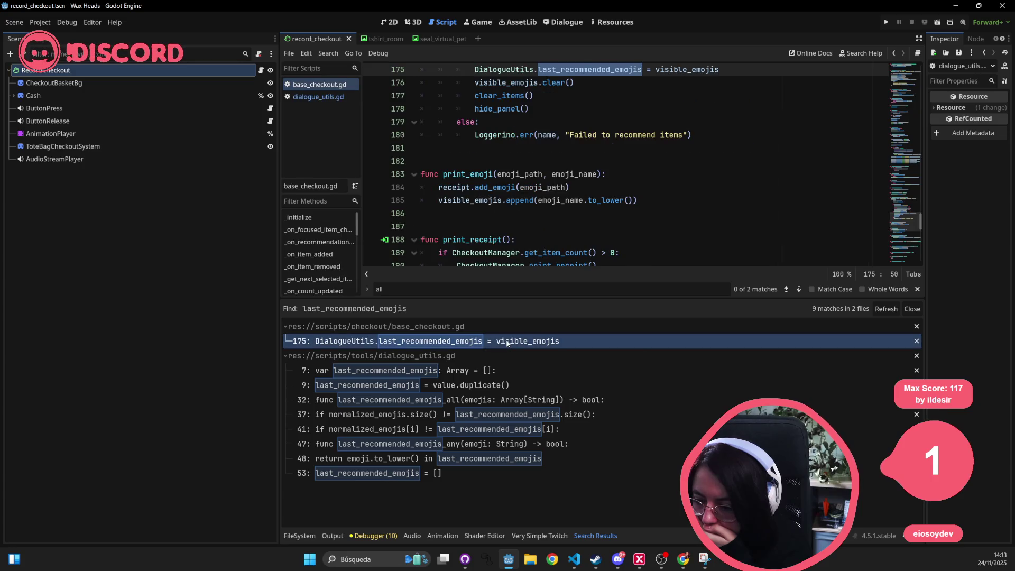
Step: Examine last_recommended_emojis and visible_emojis on lines 175–176, then run the game again
scroll(606, 173, "up", 1)
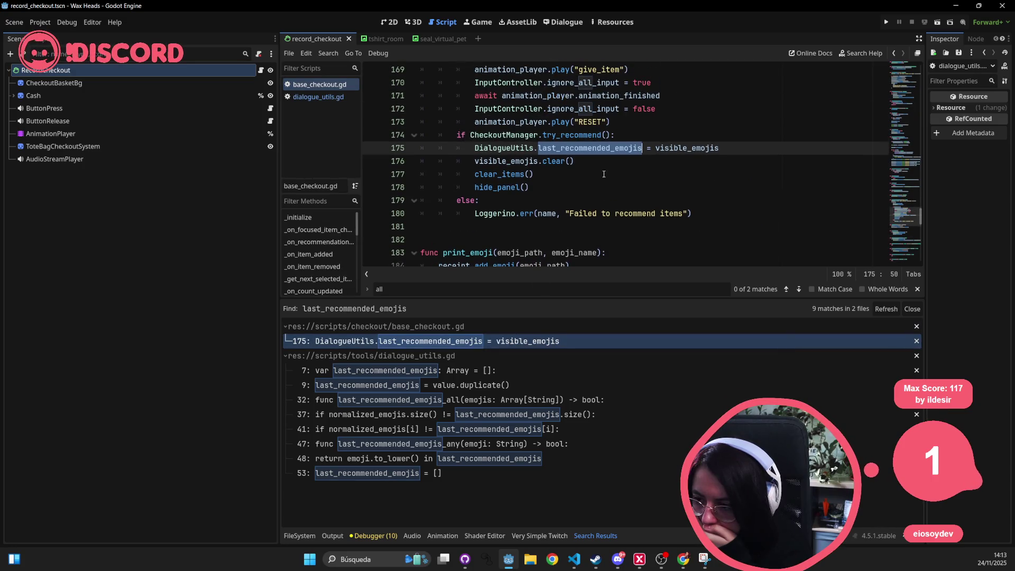
double_click(690, 151)
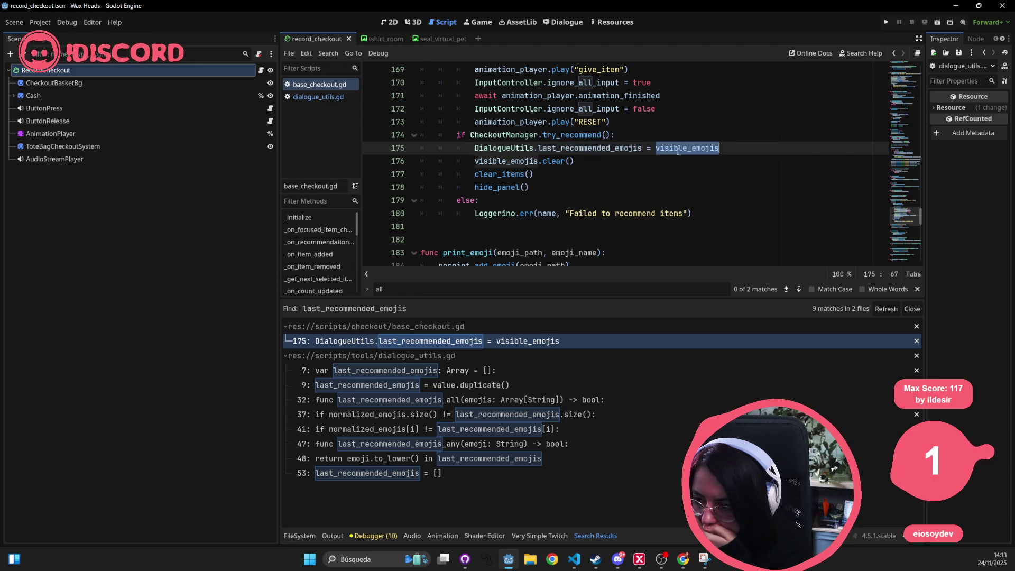
double_click(556, 135)
double_click(595, 148)
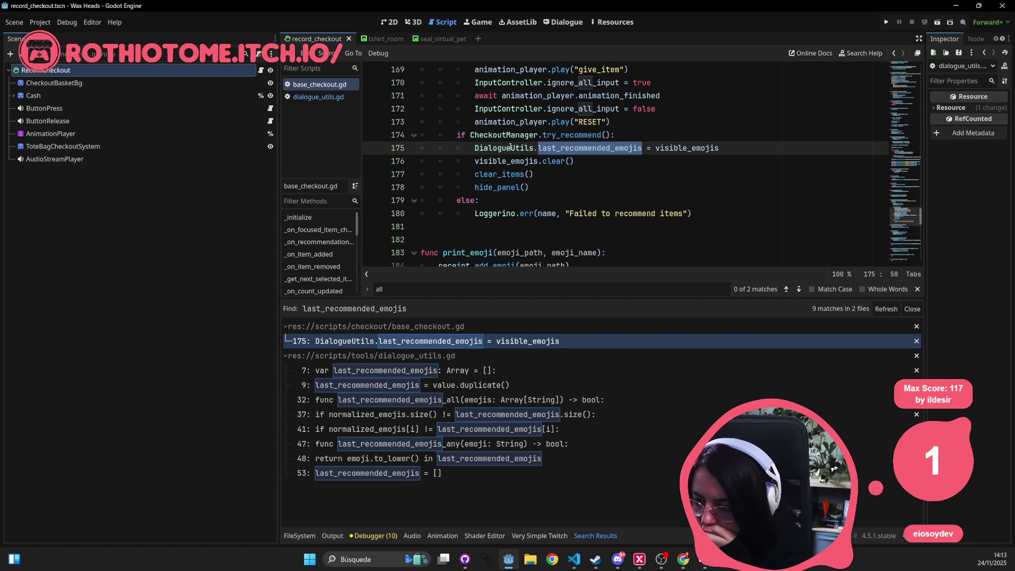
double_click(704, 149)
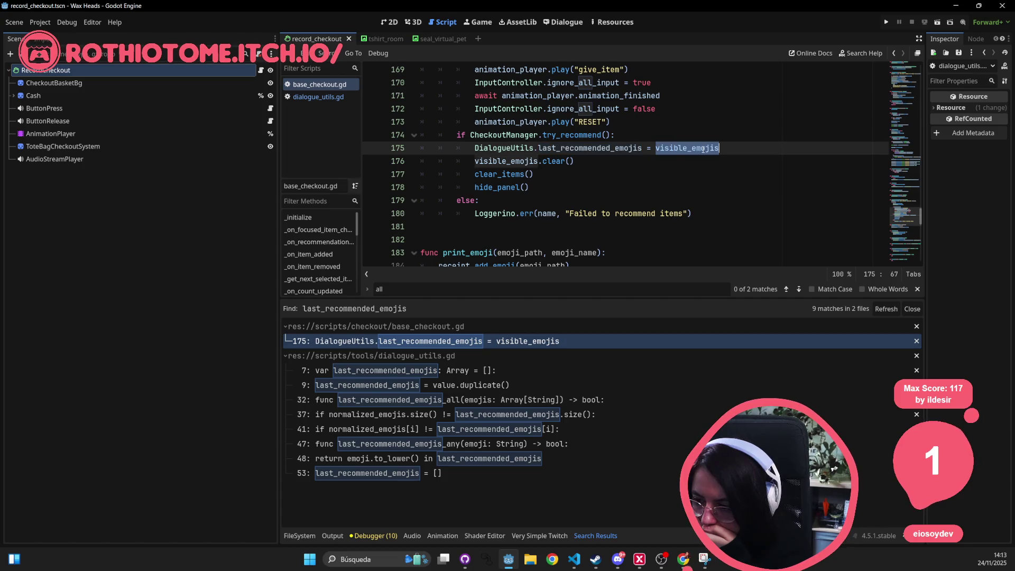
double_click(516, 161)
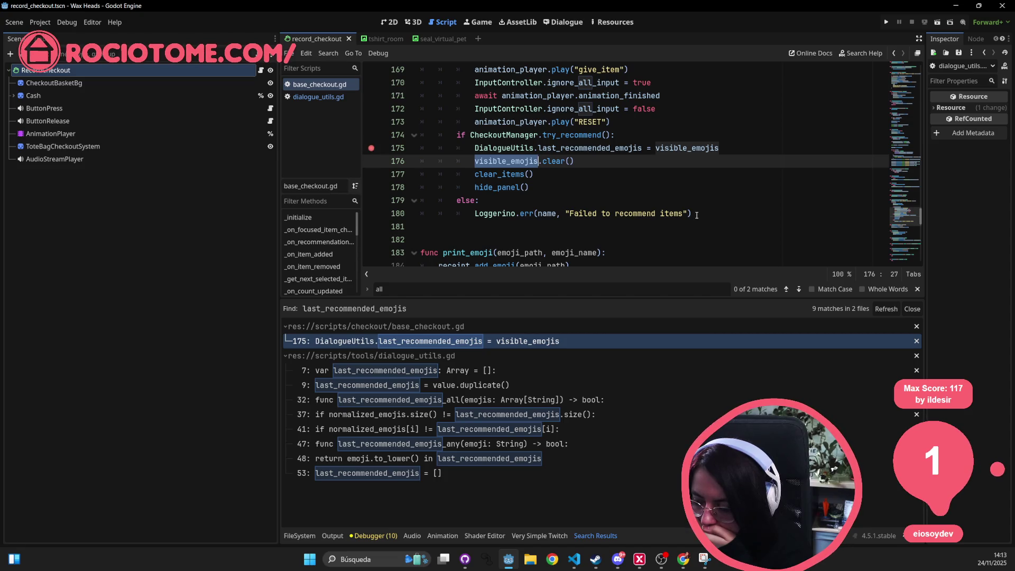
double_click(502, 174)
double_click(640, 148)
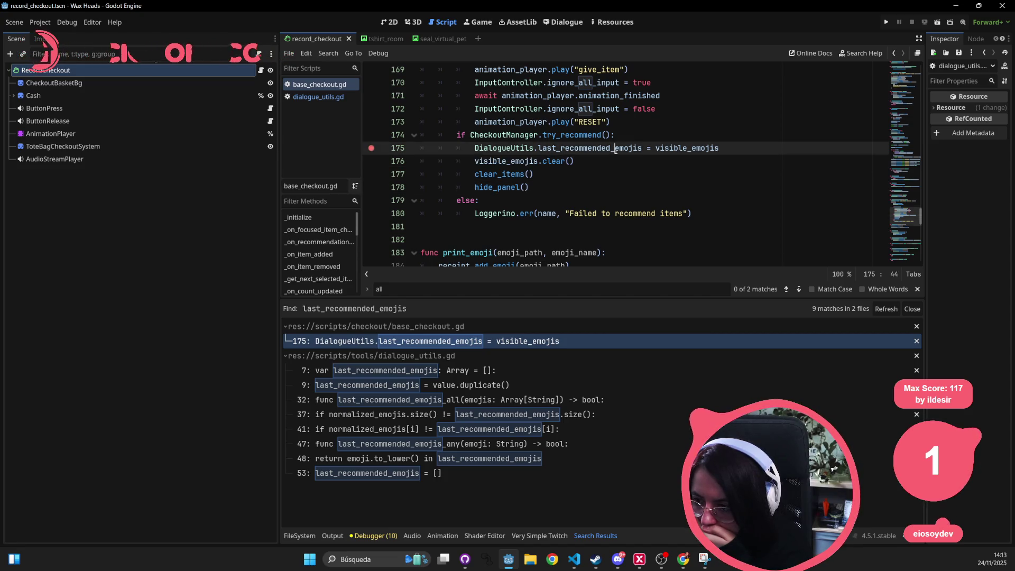
left_click(887, 20)
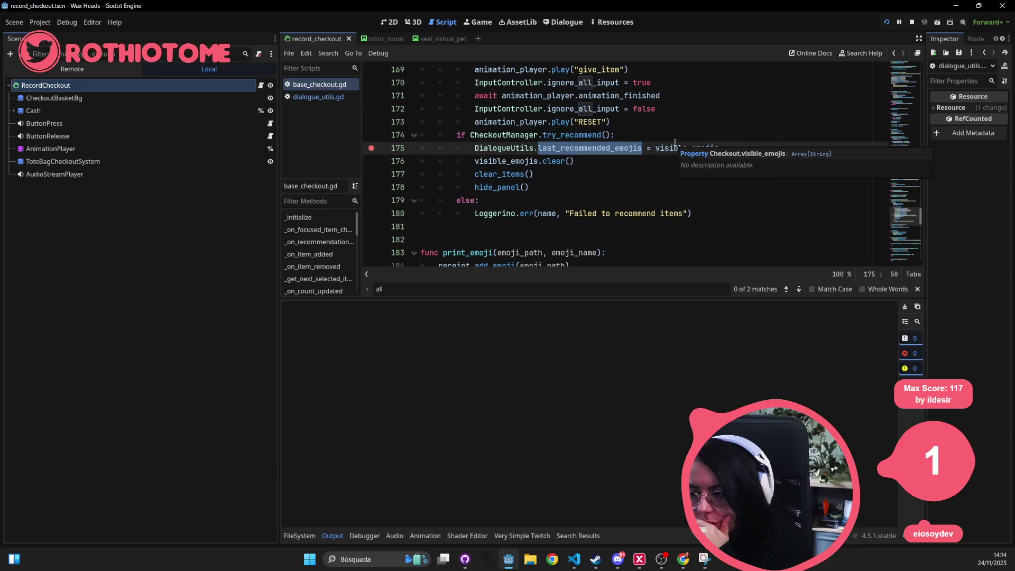
Step: Stop the game, change line 175 to visible_emojis.duplicate(), save base_checkout.gd and relaunch the project
key("F5")
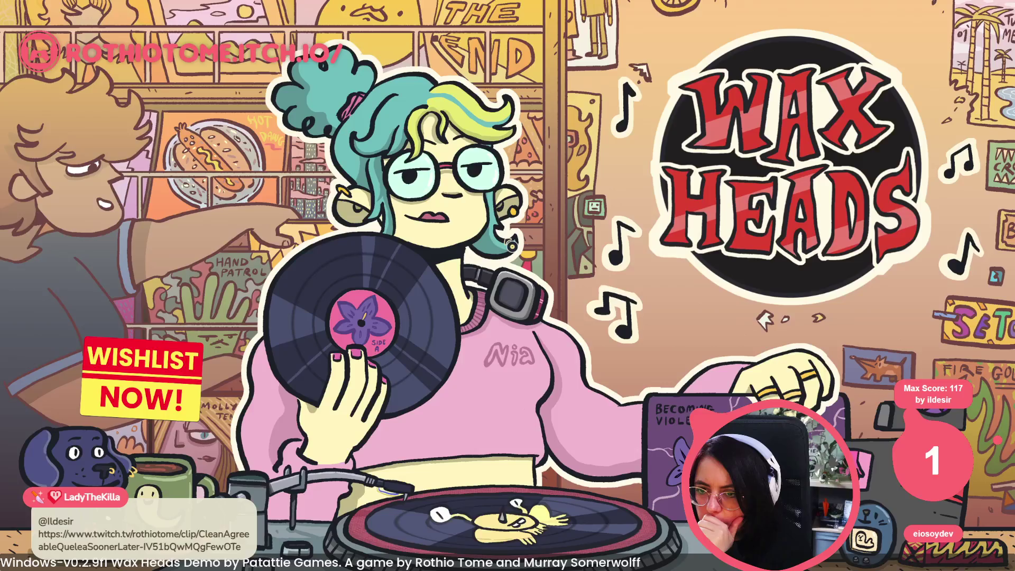
key("F8")
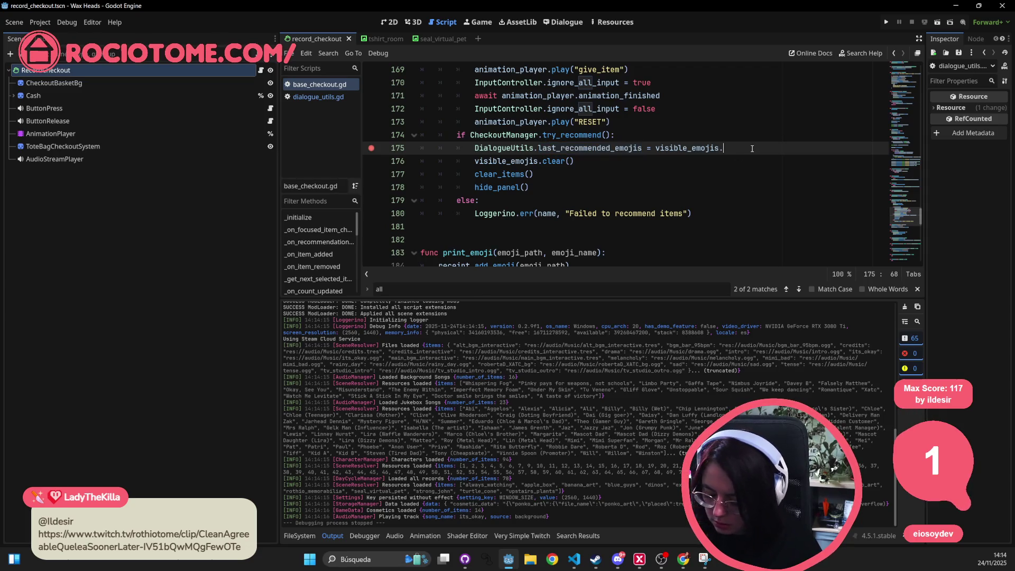
type("duplicate()")
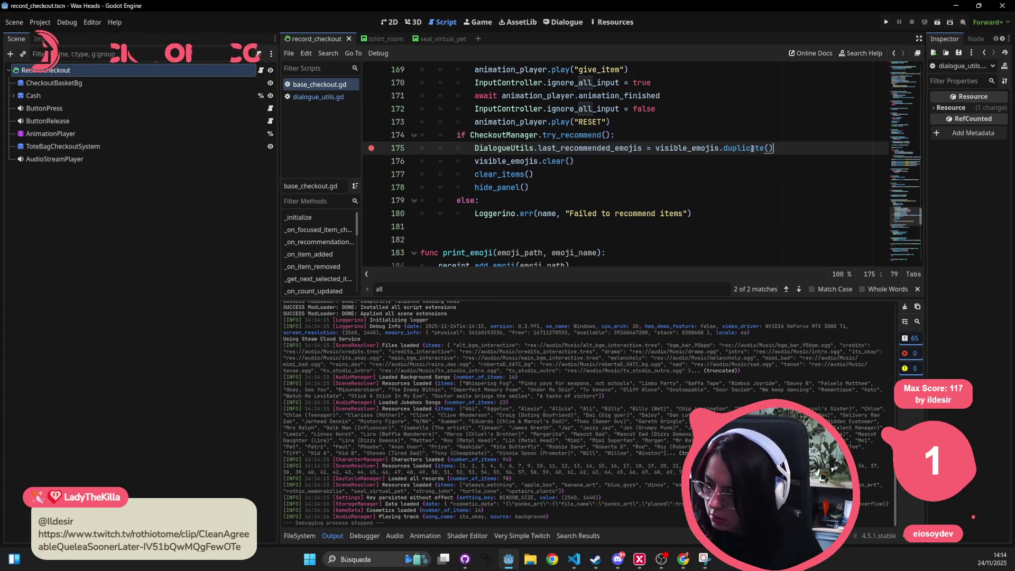
key("ctrl+s")
key("Up")
key("Up")
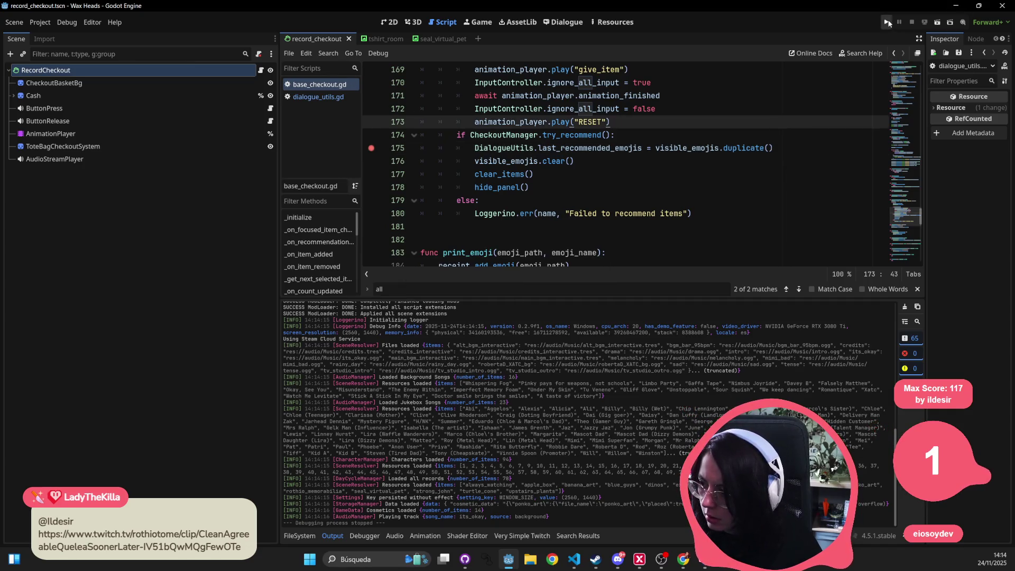
left_click(888, 22)
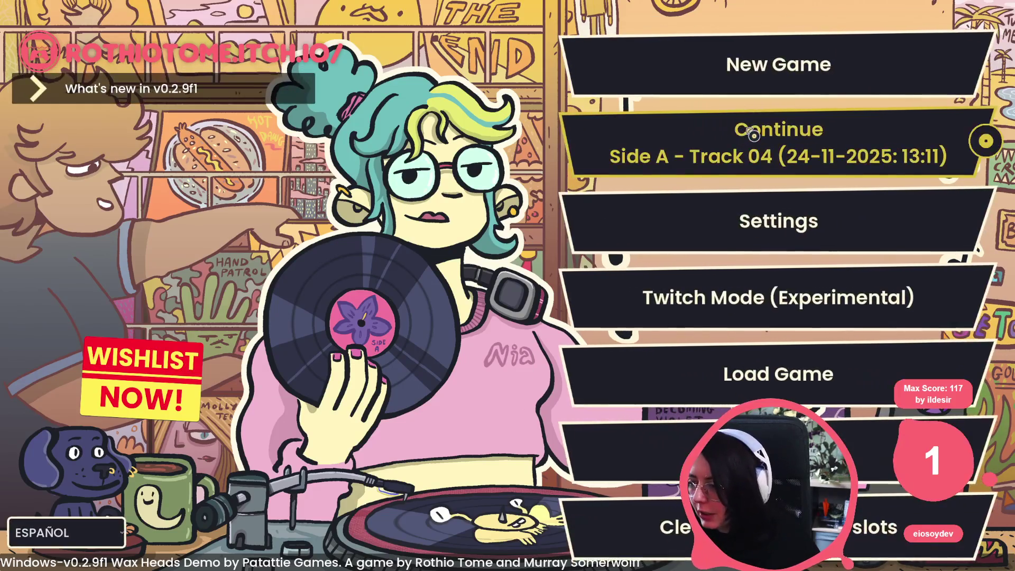
Step: Continue the saved game and talk with Rod up to the 'Really?' reply
left_click(753, 135)
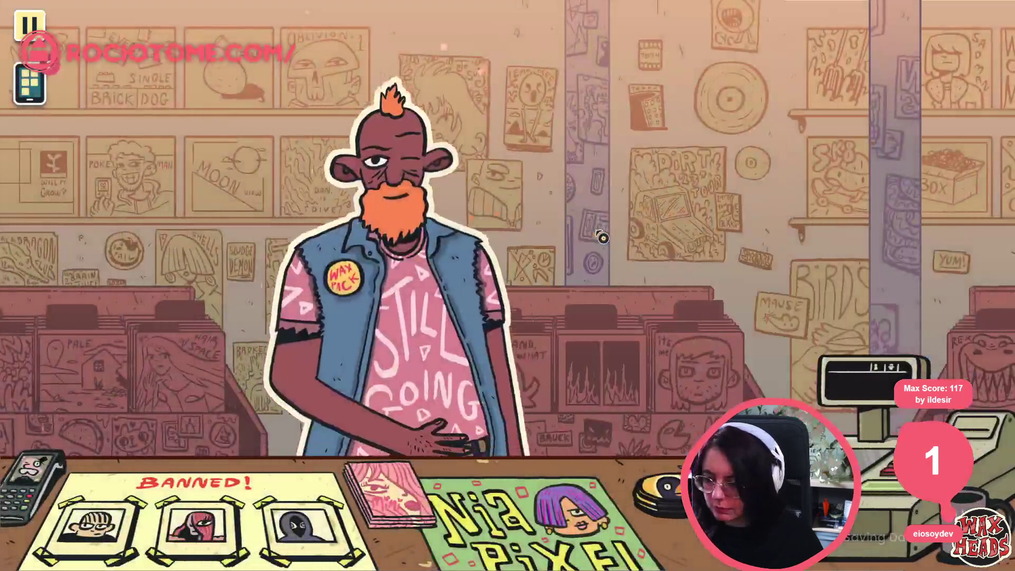
left_click(604, 237)
left_click(586, 243)
left_click(582, 245)
left_click(581, 245)
left_click(583, 227)
left_click(526, 256)
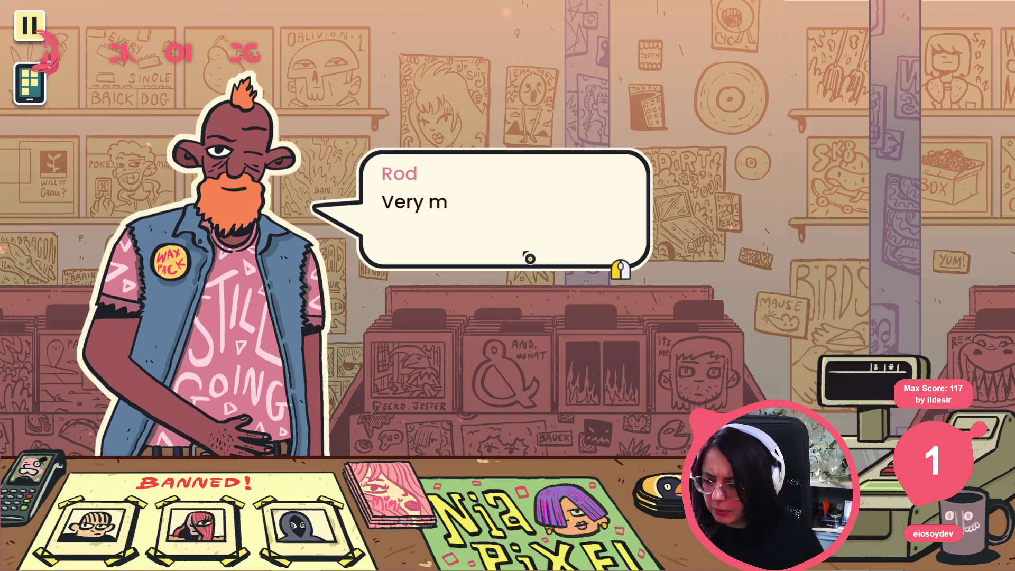
left_click(532, 243)
left_click(535, 229)
Step: Finish Rod's dialogue and choose 'Look for record.'
left_click(526, 231)
left_click(526, 231)
left_click(527, 236)
left_click(528, 228)
left_click(537, 216)
left_click(539, 202)
left_click(543, 205)
left_click(543, 205)
left_click(544, 203)
left_click(544, 202)
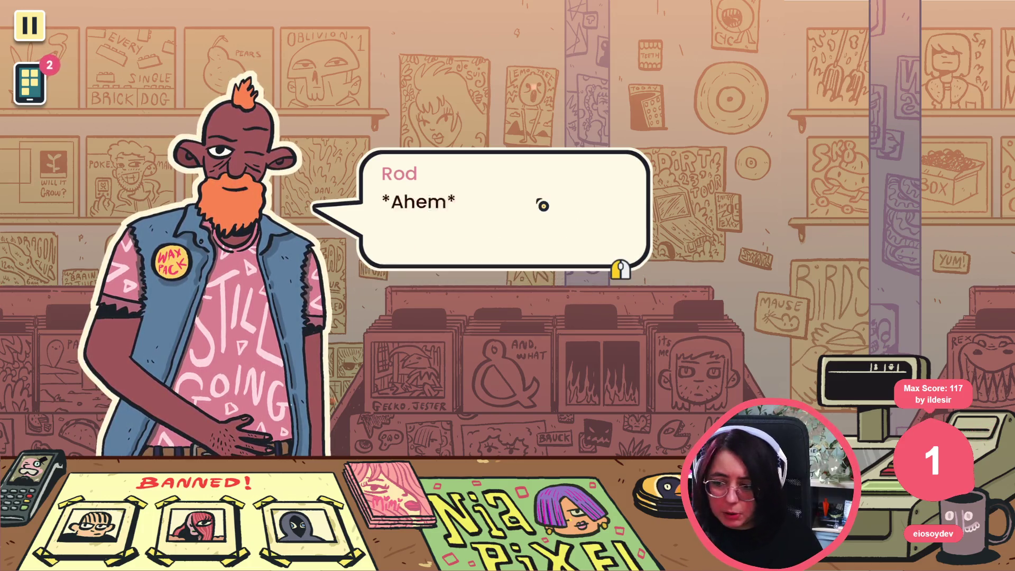
left_click(545, 201)
left_click(544, 200)
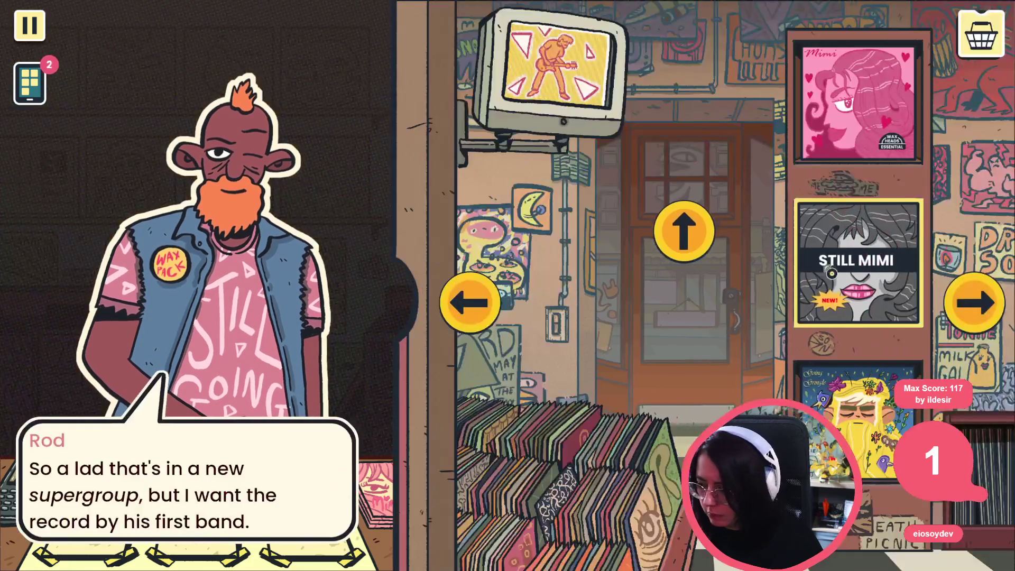
Step: Recommend the Still Mimi record to Rod at checkout, hitting the line-175 breakpoint
left_click(878, 181)
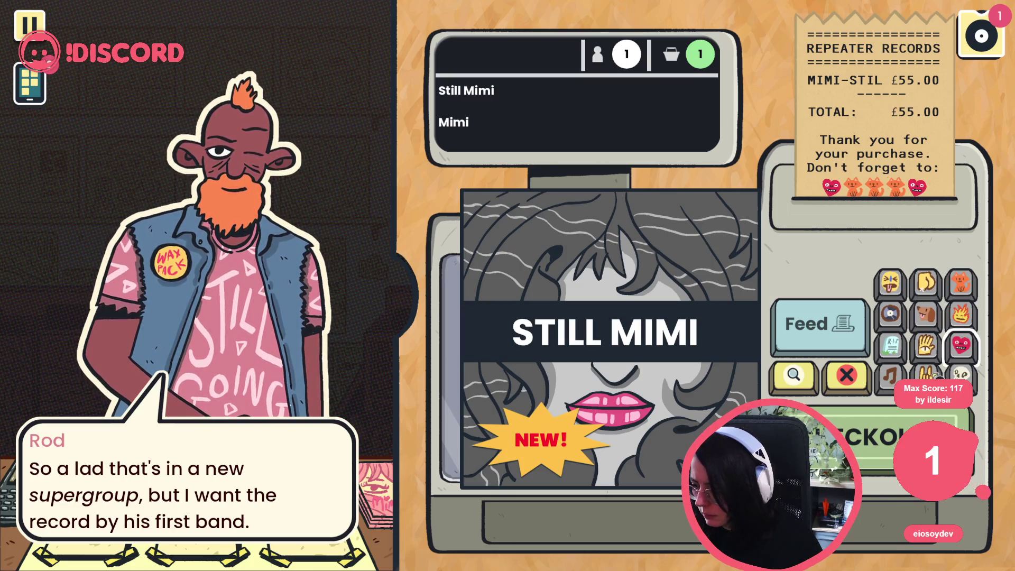
left_click(863, 453)
left_click(450, 298)
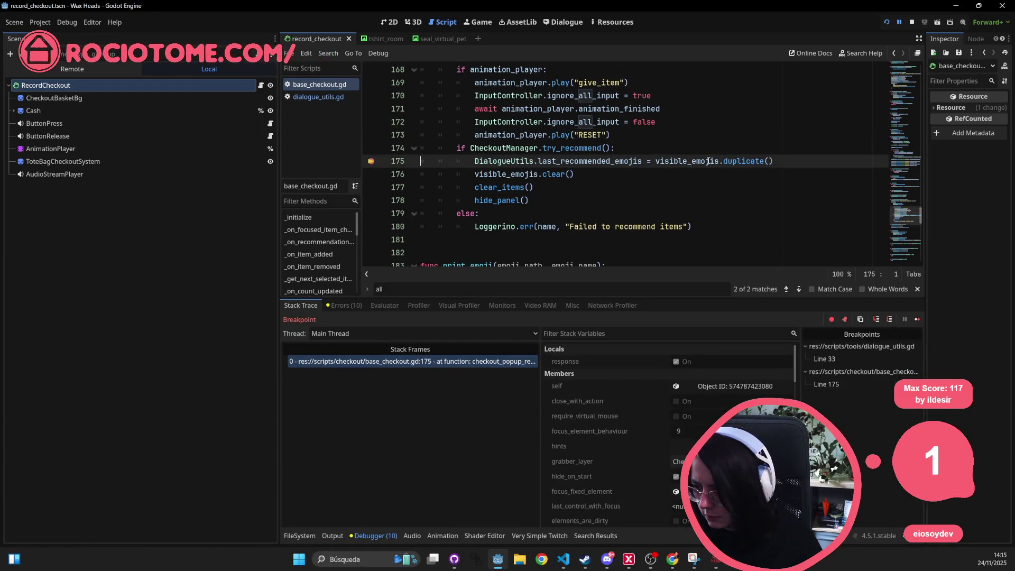
Step: Confirm visible_emojis is empty at line 175, stop the game and return to VS Code
mouse_move(693, 159)
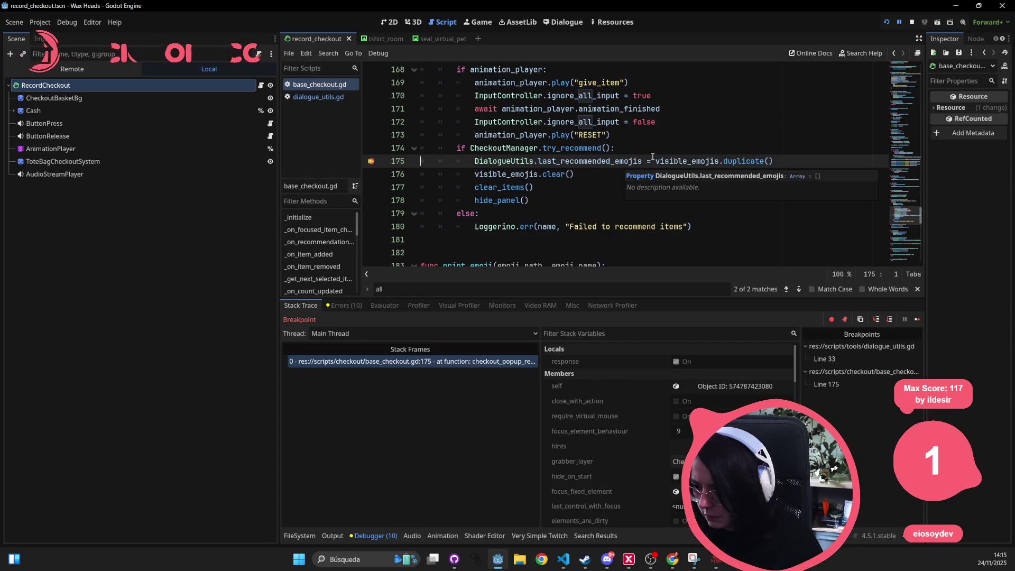
double_click(693, 162)
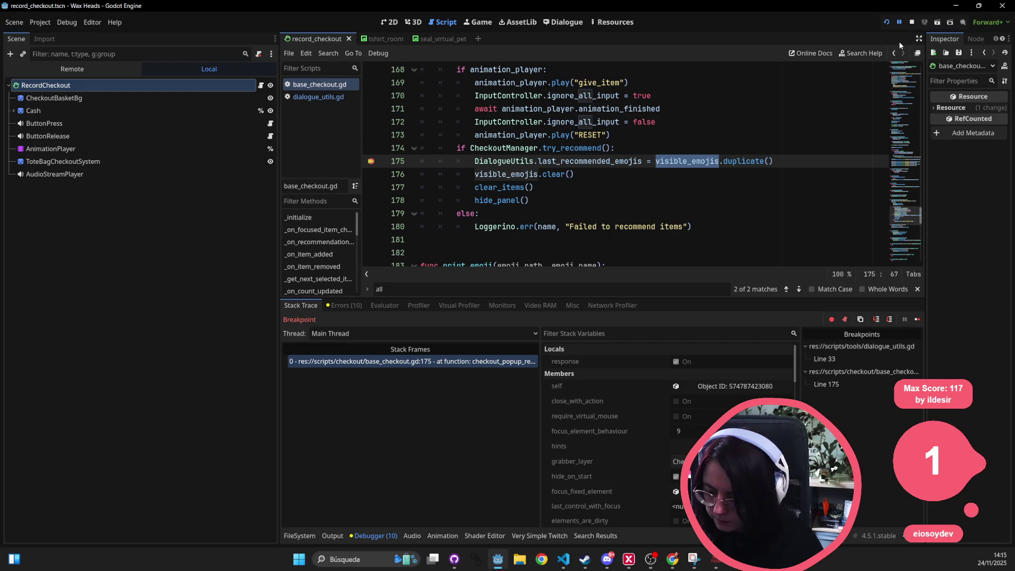
left_click(912, 22)
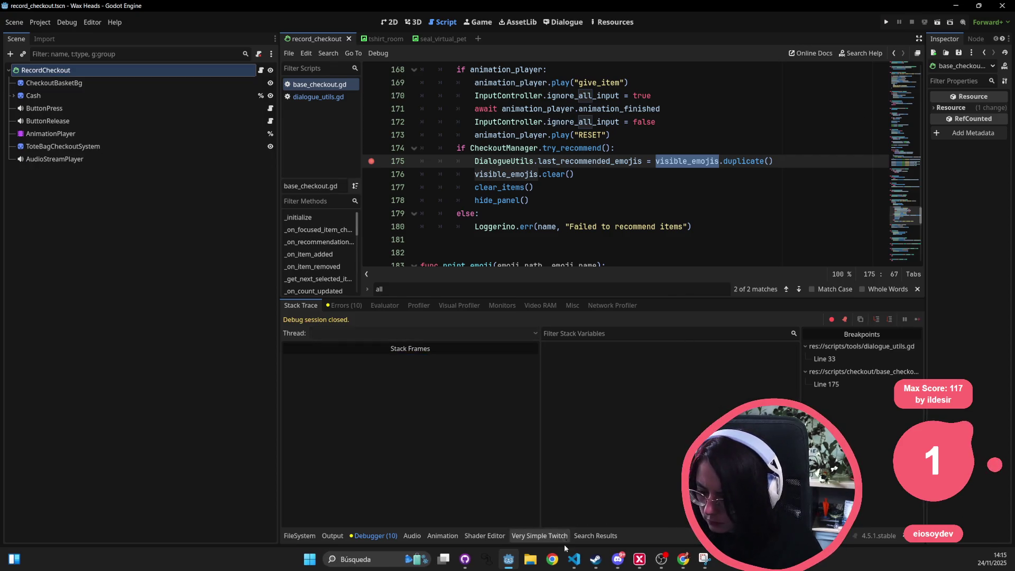
left_click(575, 559)
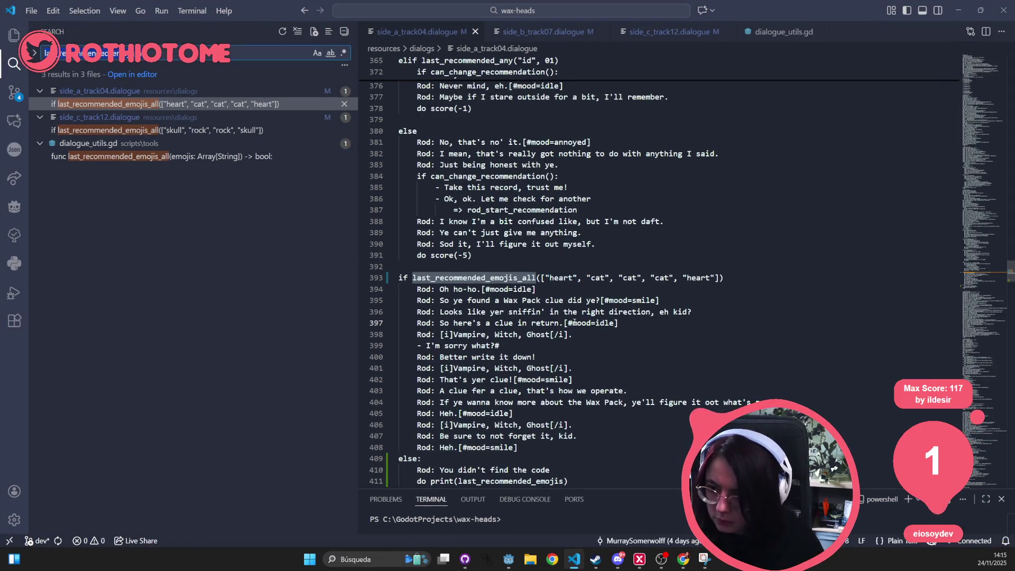
Step: Search for visible_emojis and review each of its uses in base_checkout.gd
type("visible_emojis")
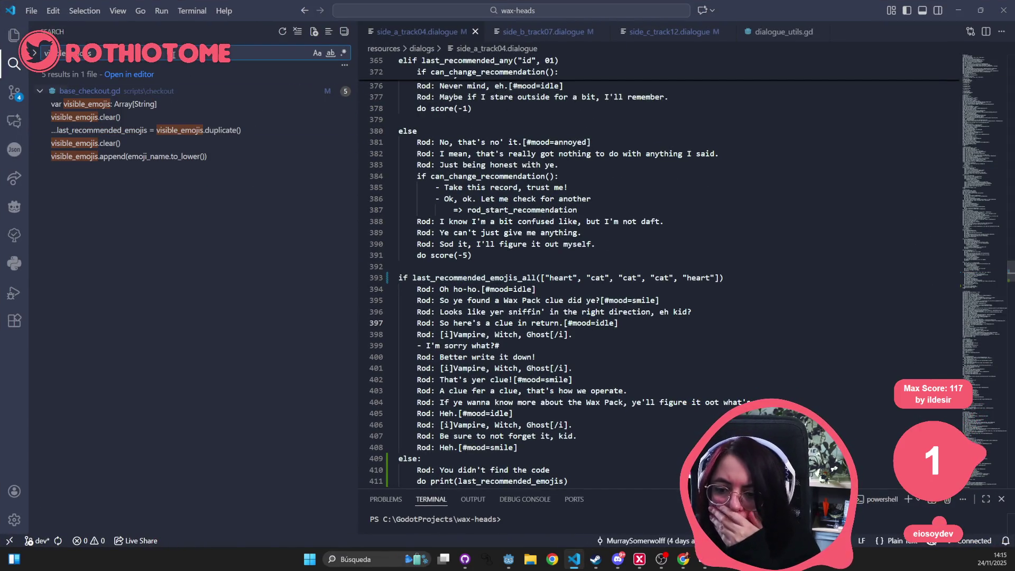
left_click(147, 117)
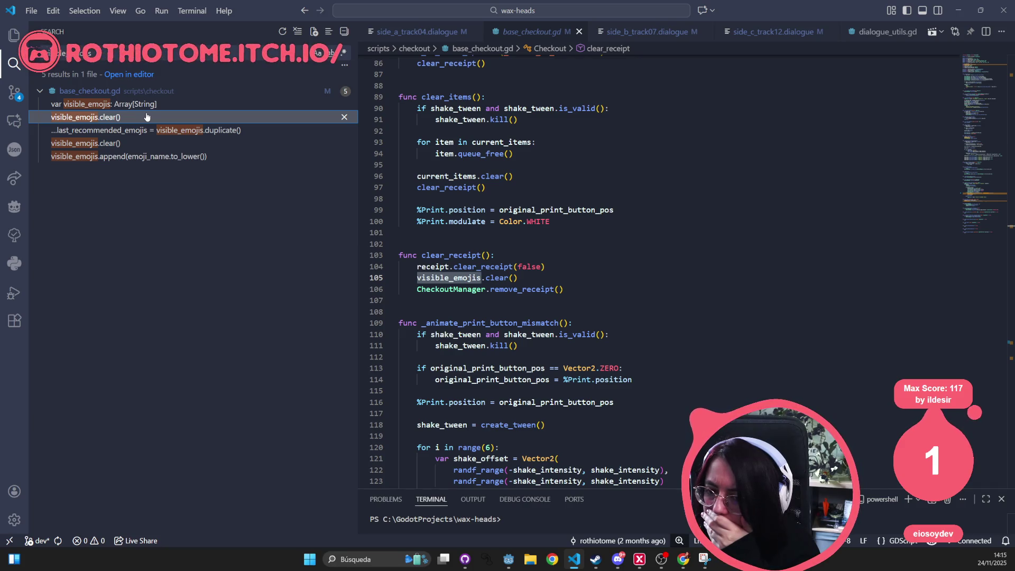
left_click(135, 156)
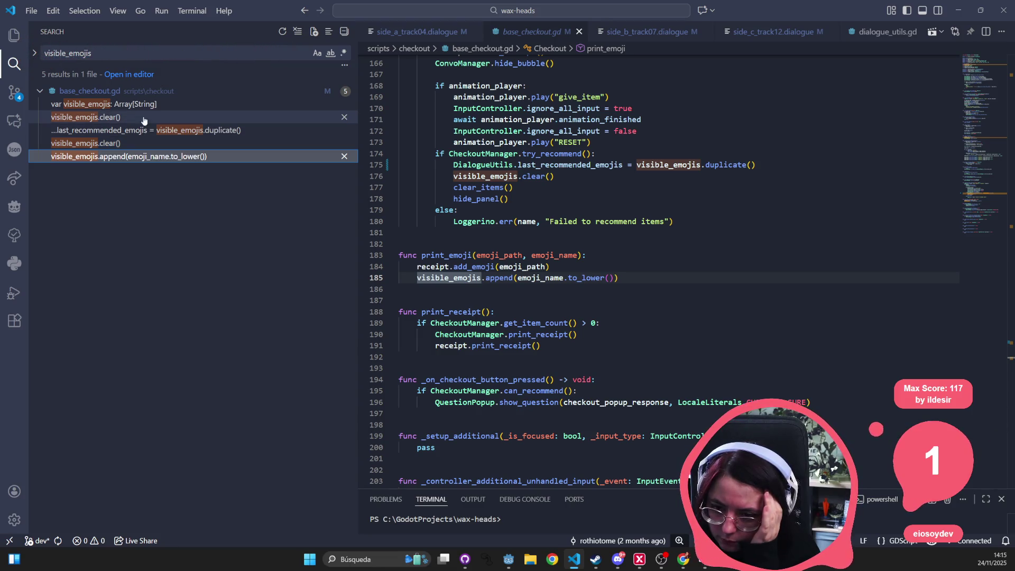
left_click(144, 117)
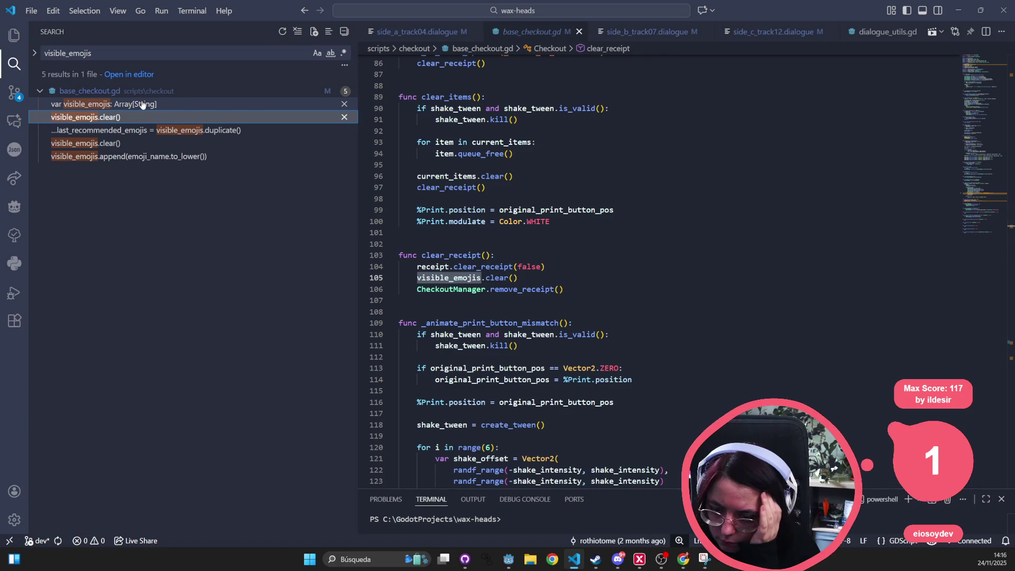
left_click(132, 144)
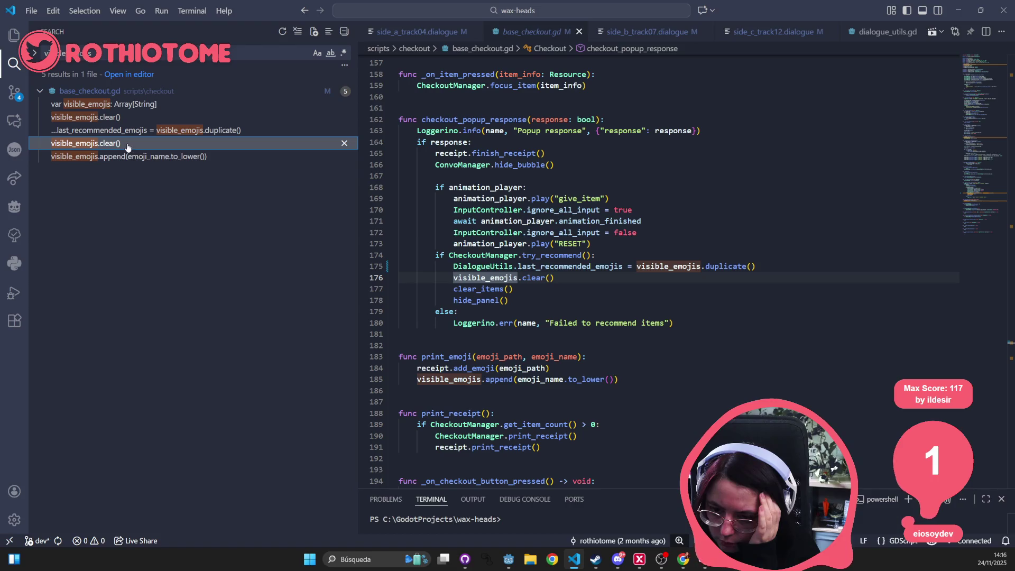
left_click(118, 157)
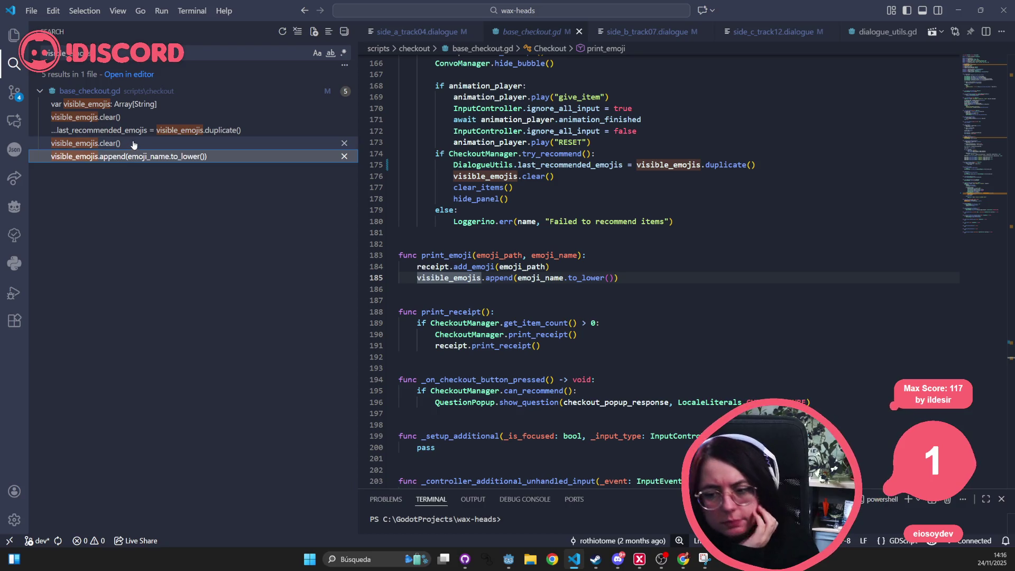
left_click(174, 106)
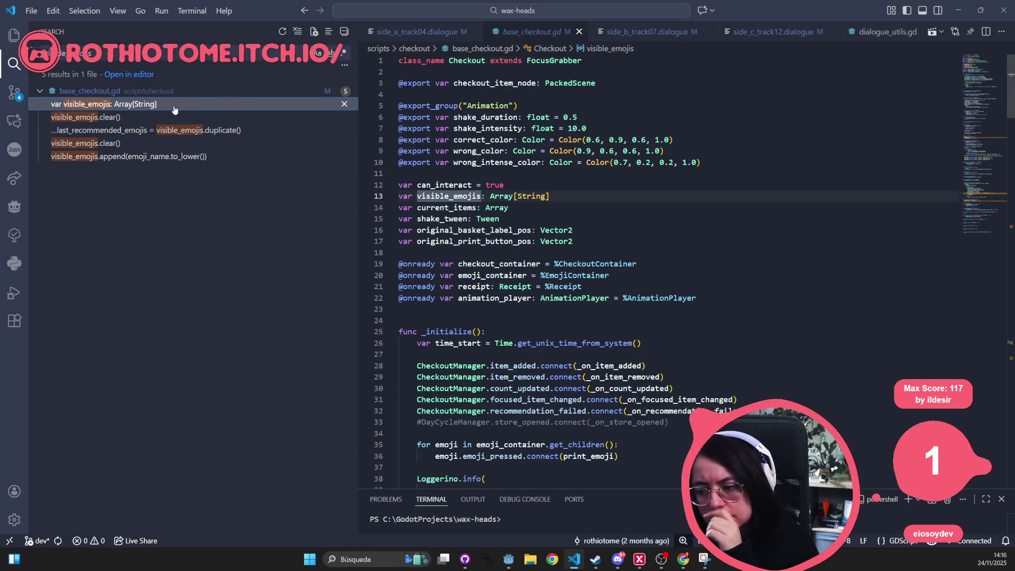
left_click(170, 118)
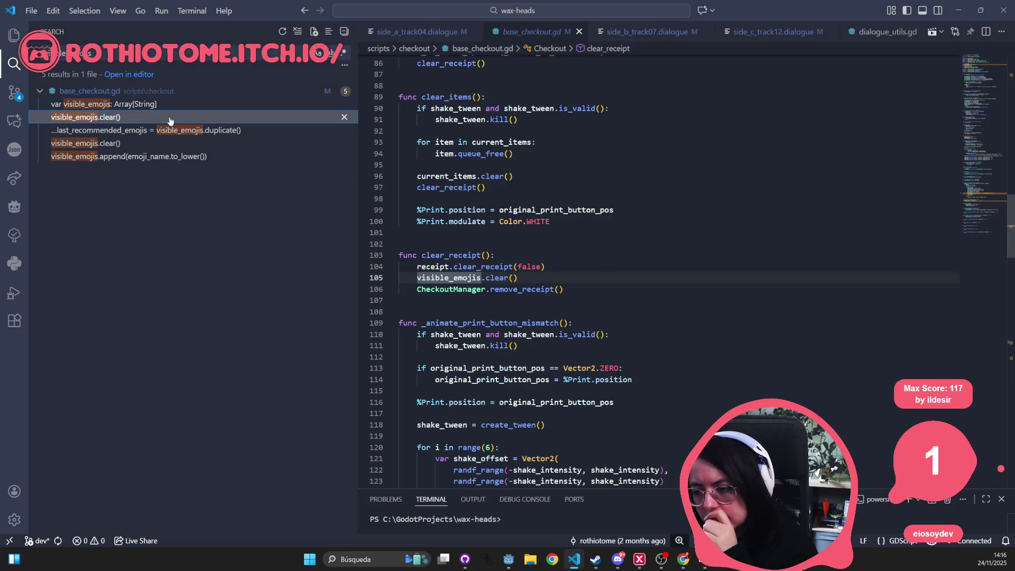
Step: Select the line-105 clear in clear_receipt and search the project for clear_receipt
left_click_drag(533, 278, 419, 278)
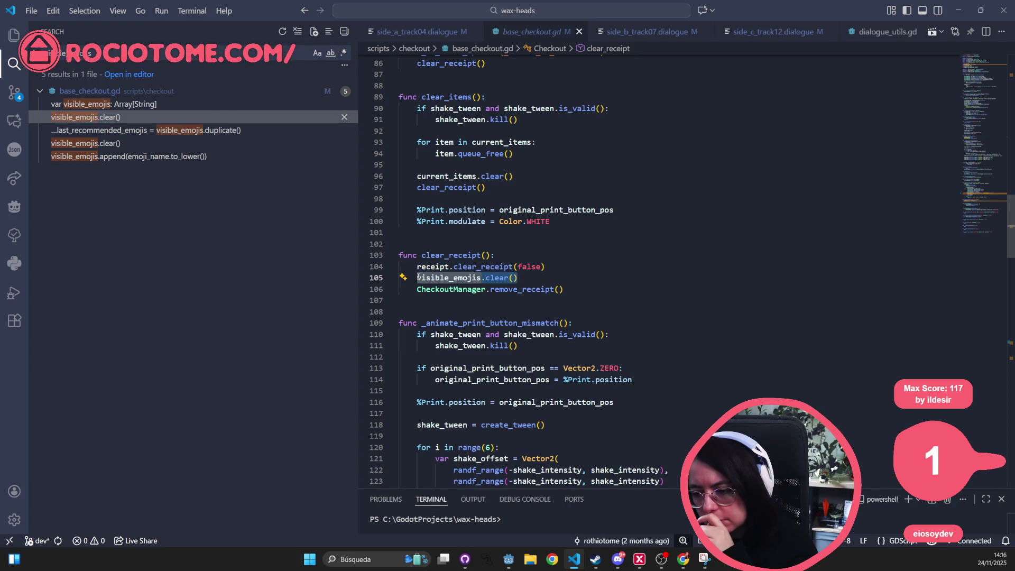
left_click(435, 255)
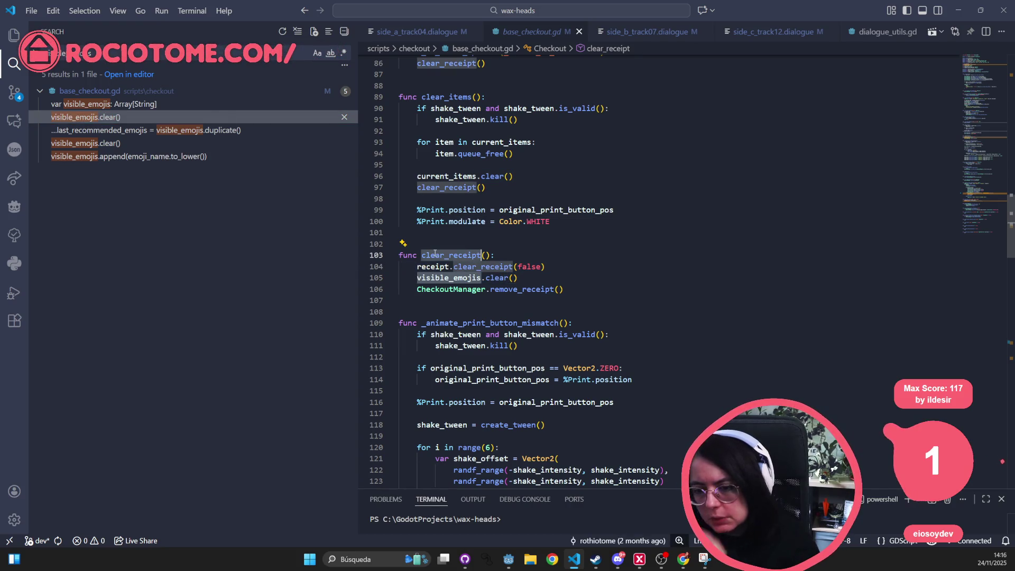
key("ctrl+shift+f")
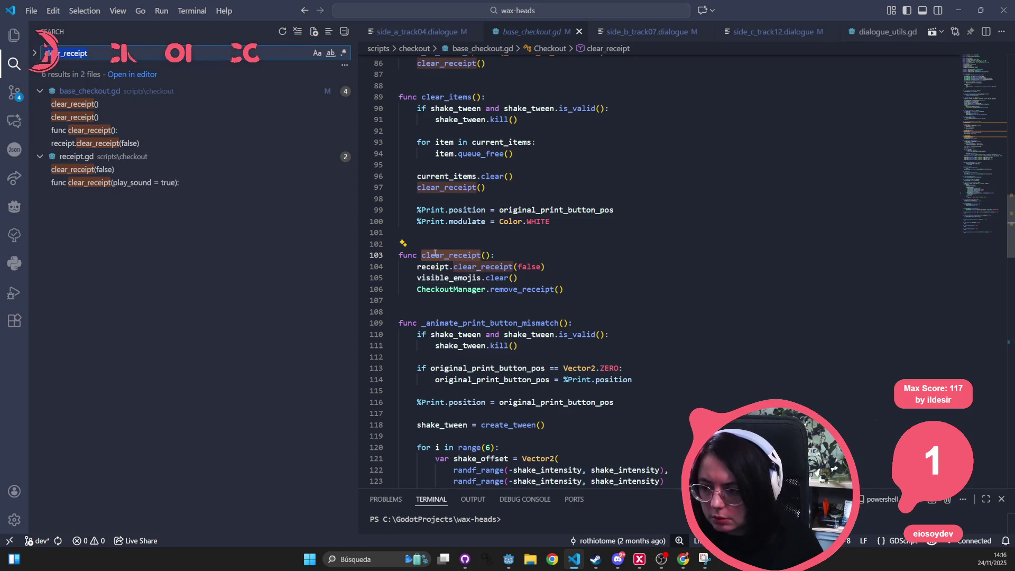
Step: Step through the clear_receipt matches in base_checkout.gd and receipt.gd
left_click(157, 109)
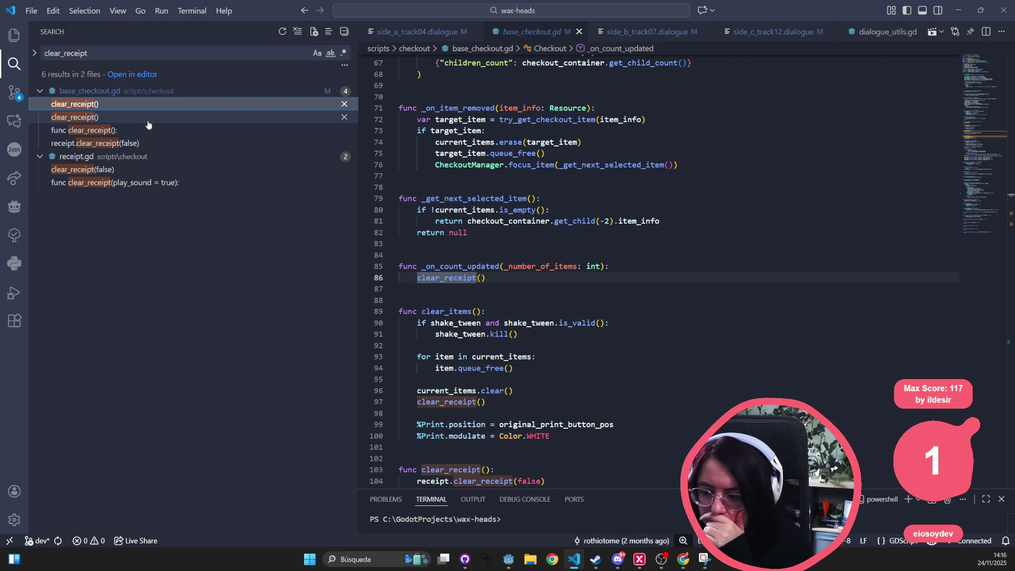
left_click(148, 125)
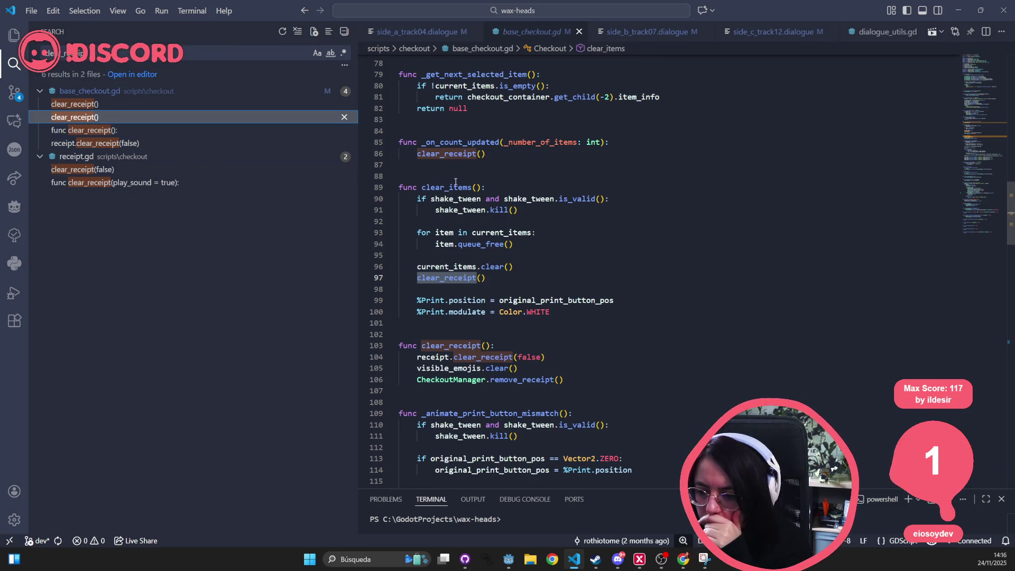
left_click(127, 132)
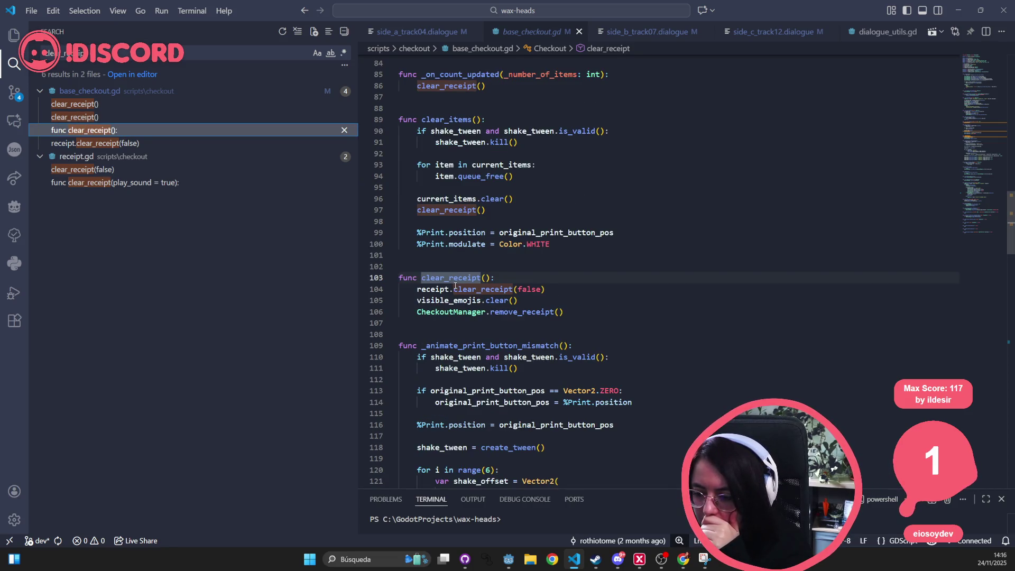
mouse_move(479, 289)
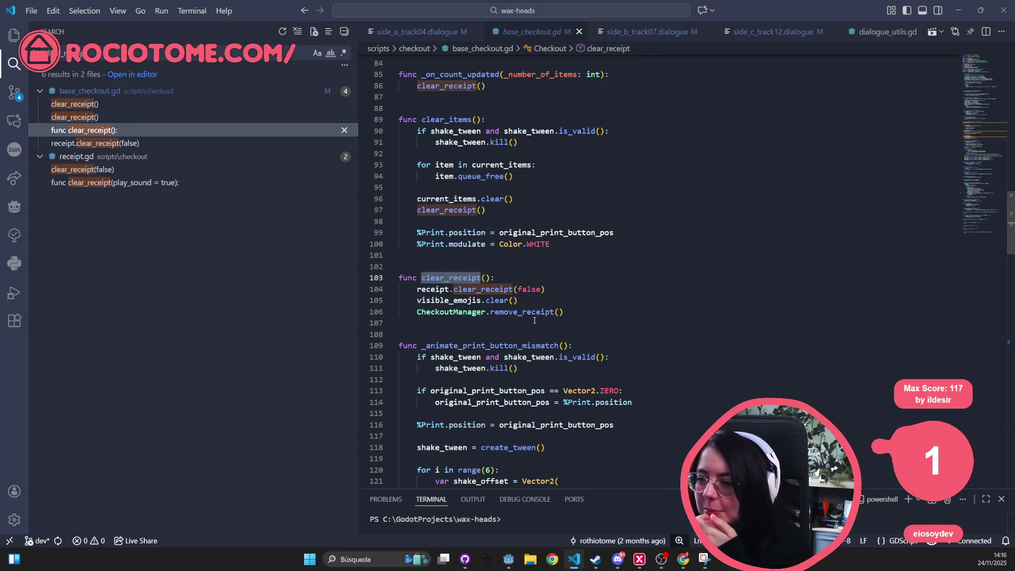
left_click(170, 143)
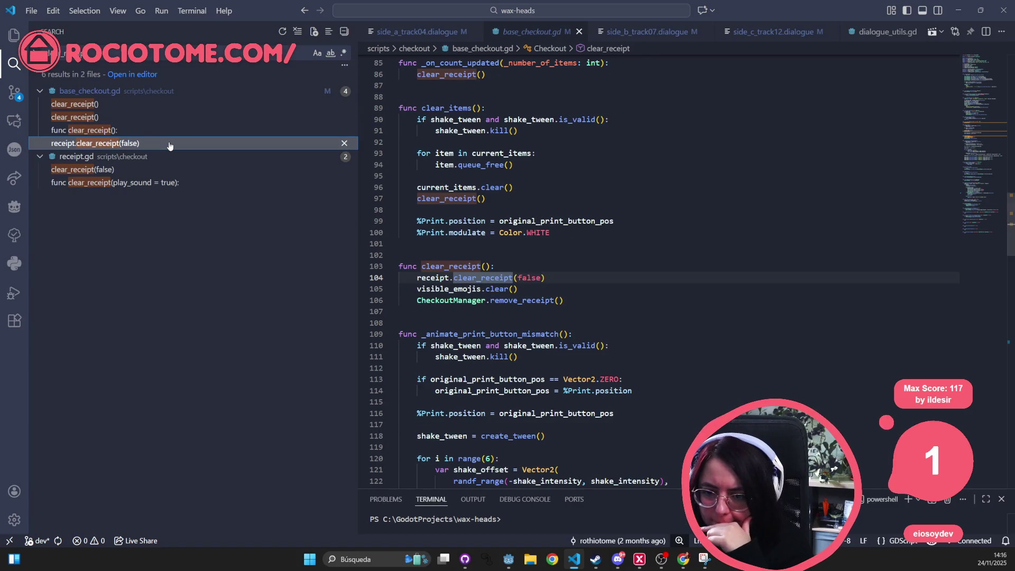
left_click(141, 170)
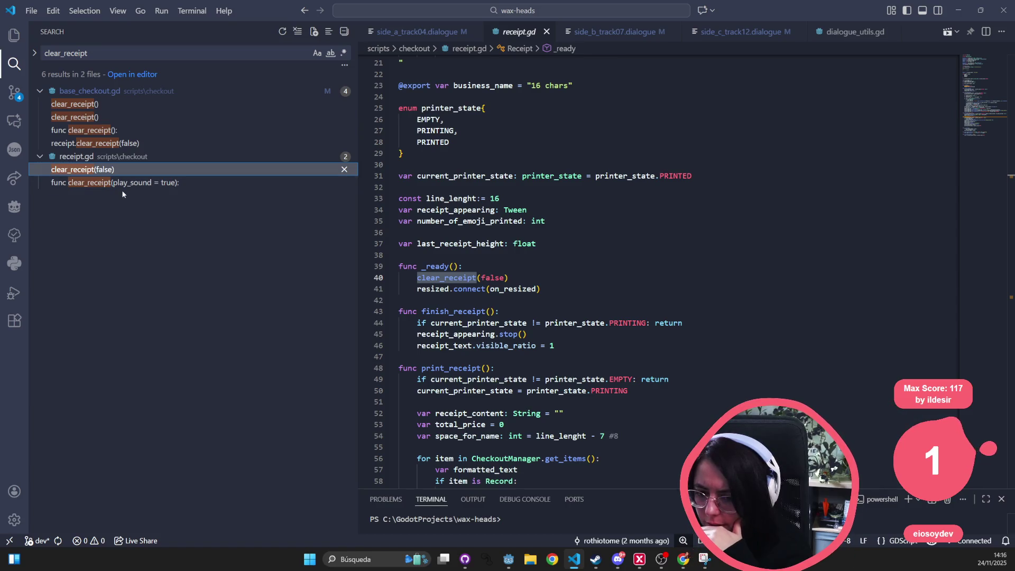
left_click(128, 187)
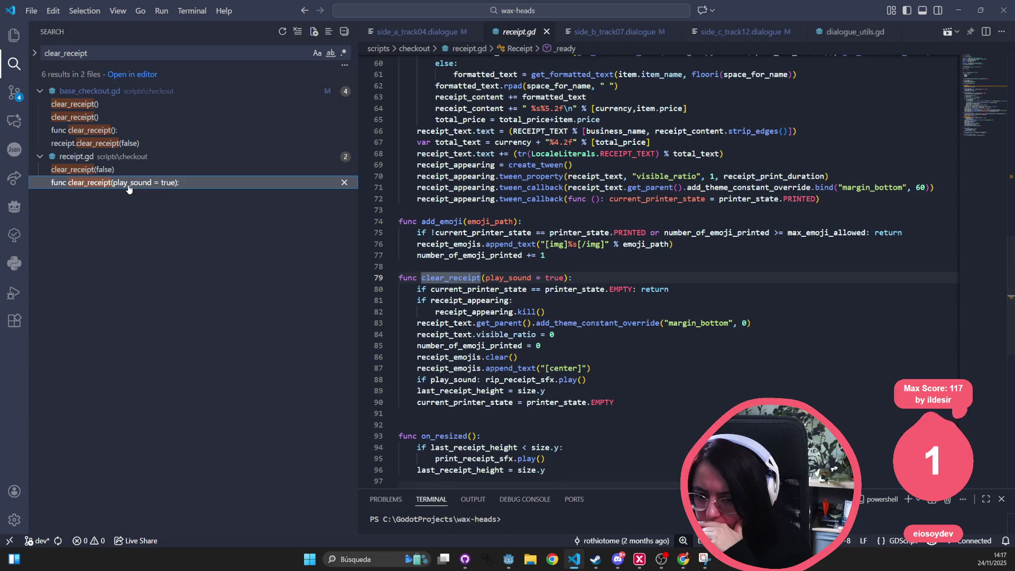
left_click(125, 144)
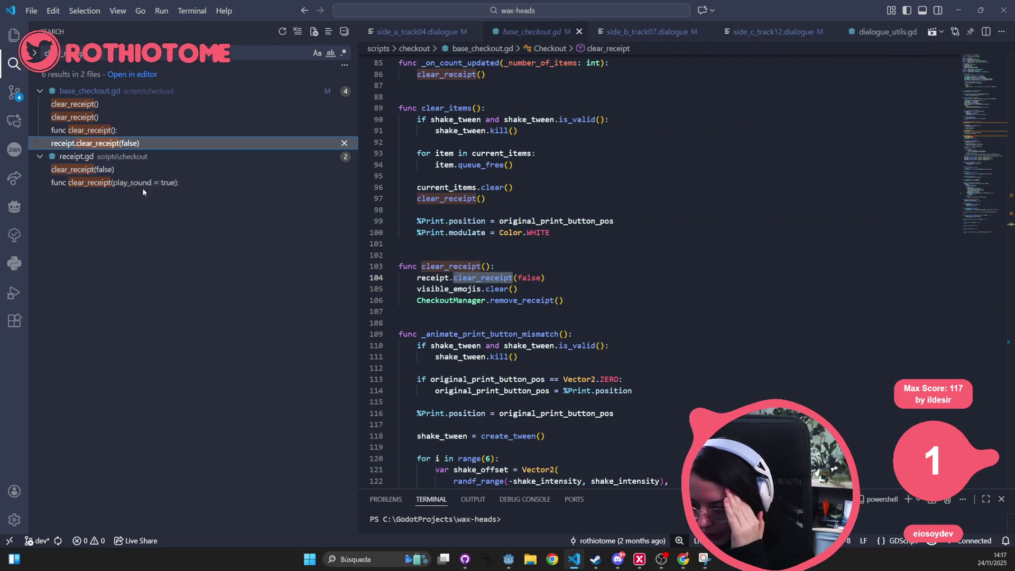
Step: Dismiss the receipt.gd matches and revisit the remaining clear_receipt results
double_click(449, 266)
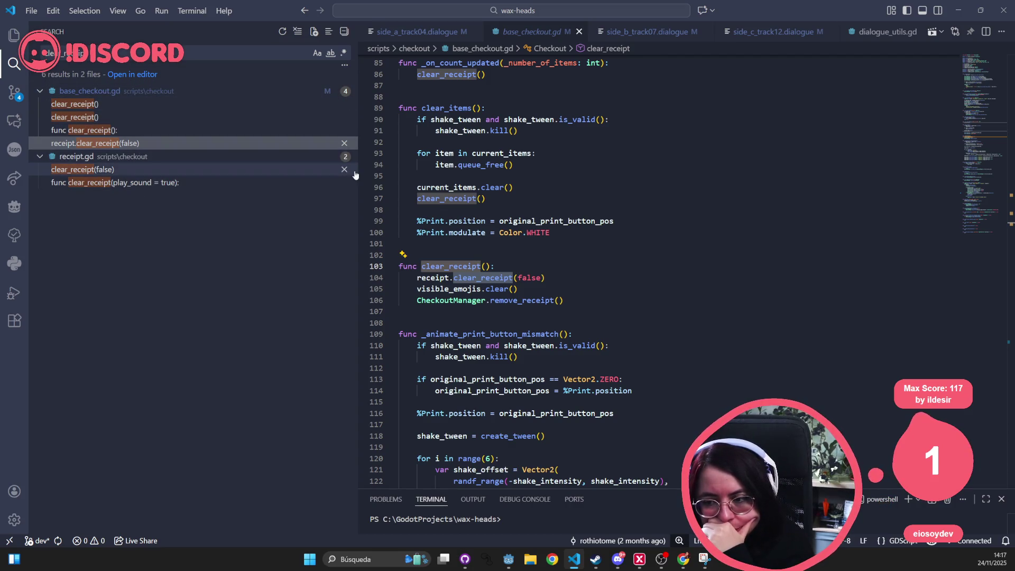
left_click(344, 156)
left_click(106, 107)
left_click(106, 117)
left_click(104, 131)
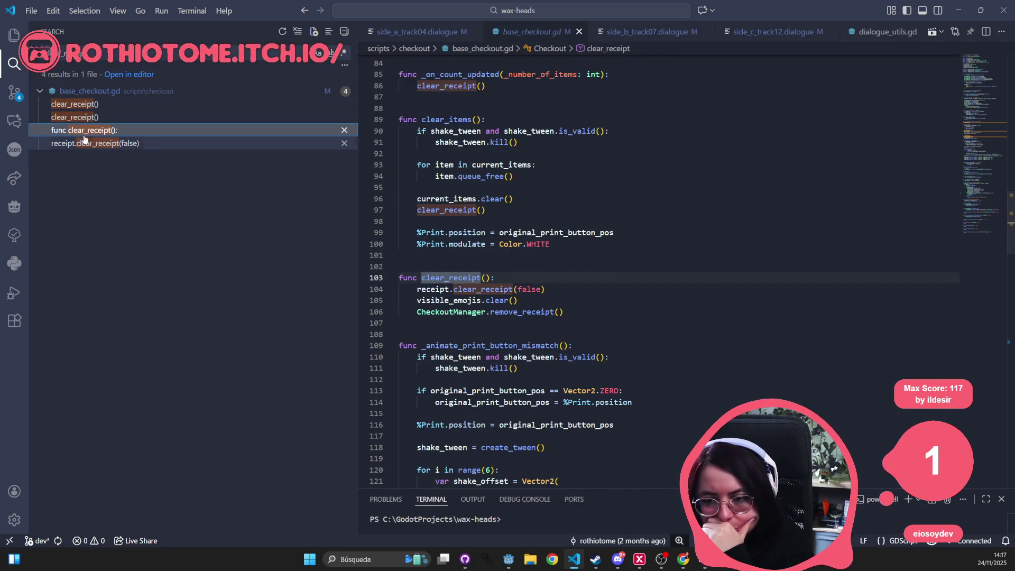
Step: Inspect the visible_emojis.clear() on line 105 inside clear_receipt
double_click(449, 277)
key("Down")
key("Down")
mouse_move(528, 300)
left_mouse_down()
mouse_move(437, 289)
mouse_move(418, 300)
left_mouse_up()
double_click(458, 301)
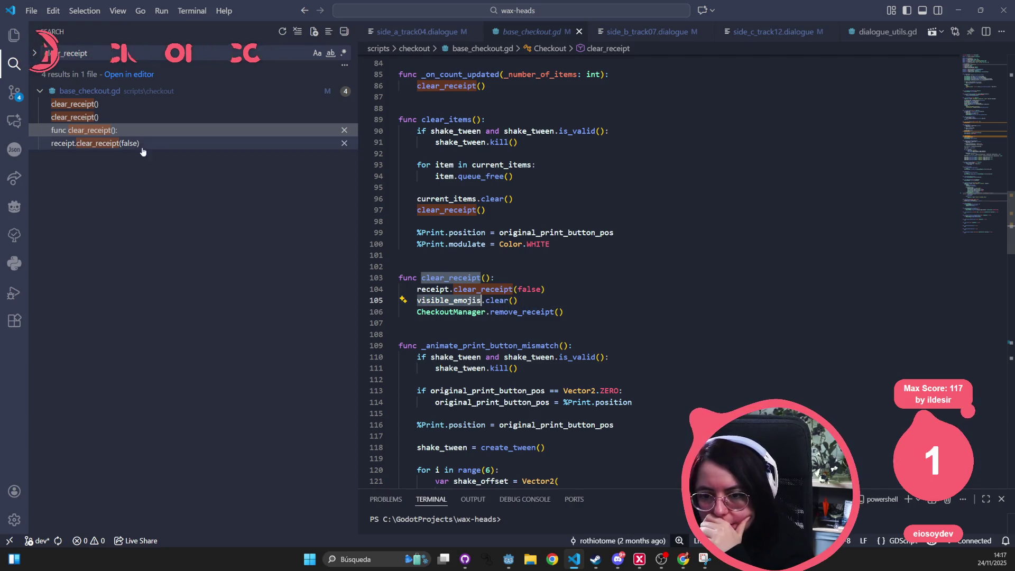
Step: Compare the clear_receipt calls on lines 86 and 97, then search for visible_emojis
left_click(132, 104)
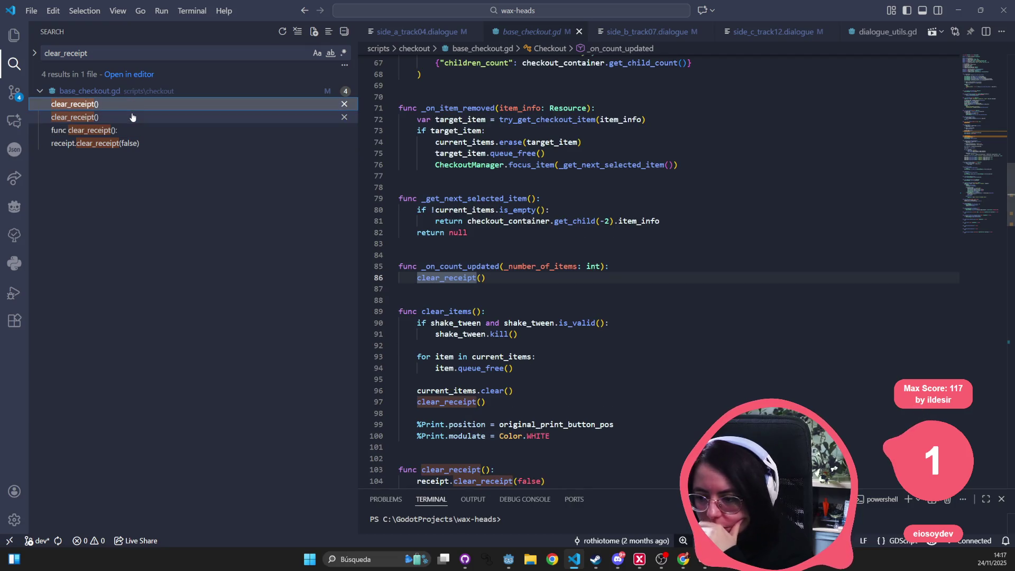
left_click(132, 117)
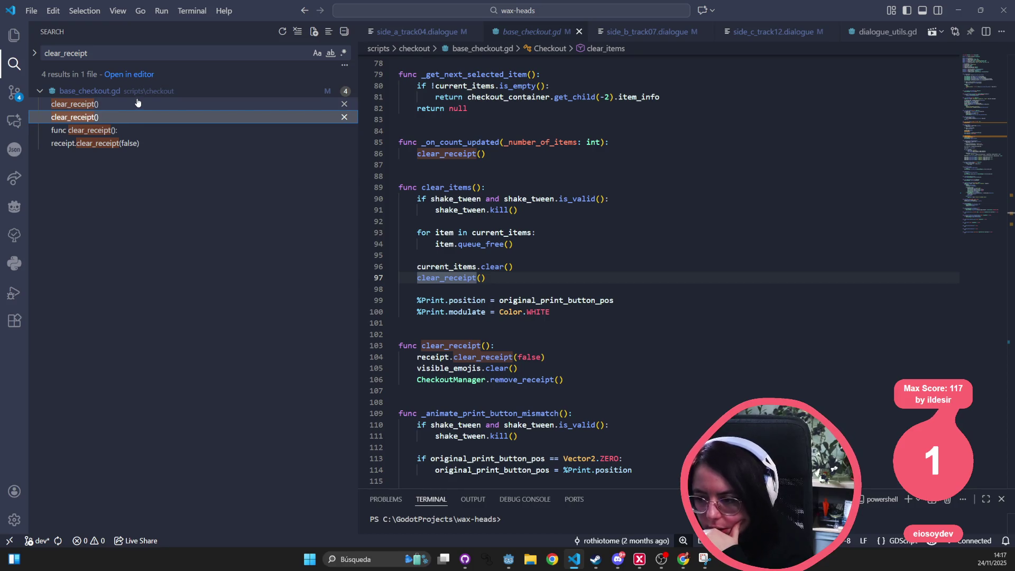
left_click(138, 103)
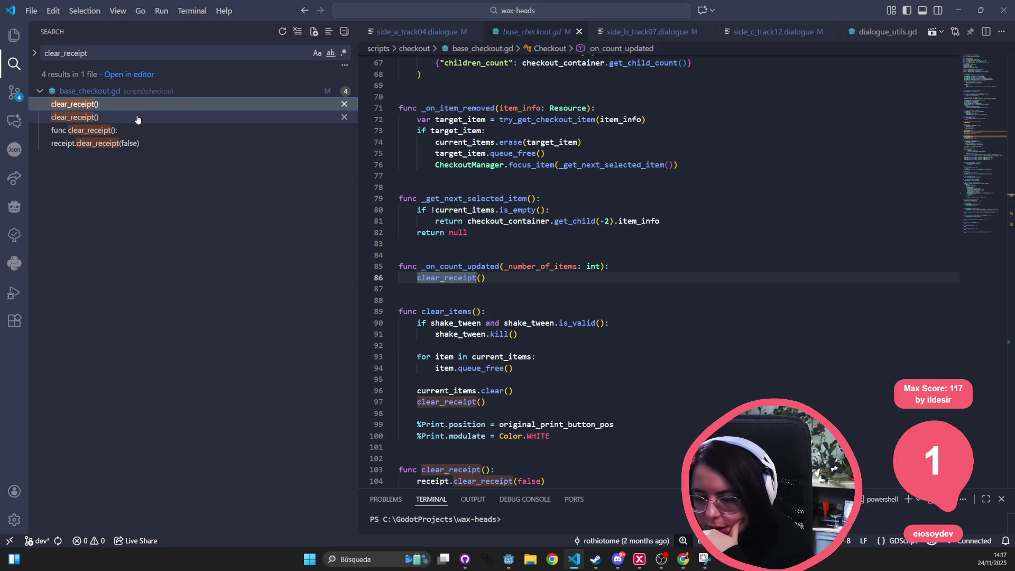
left_click(138, 118)
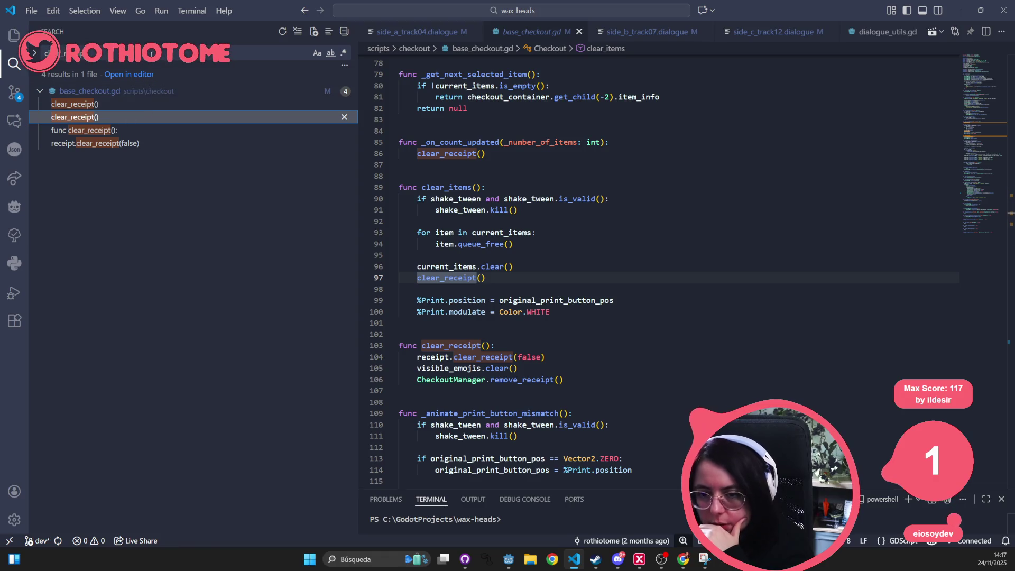
double_click(451, 369)
key("ctrl+c")
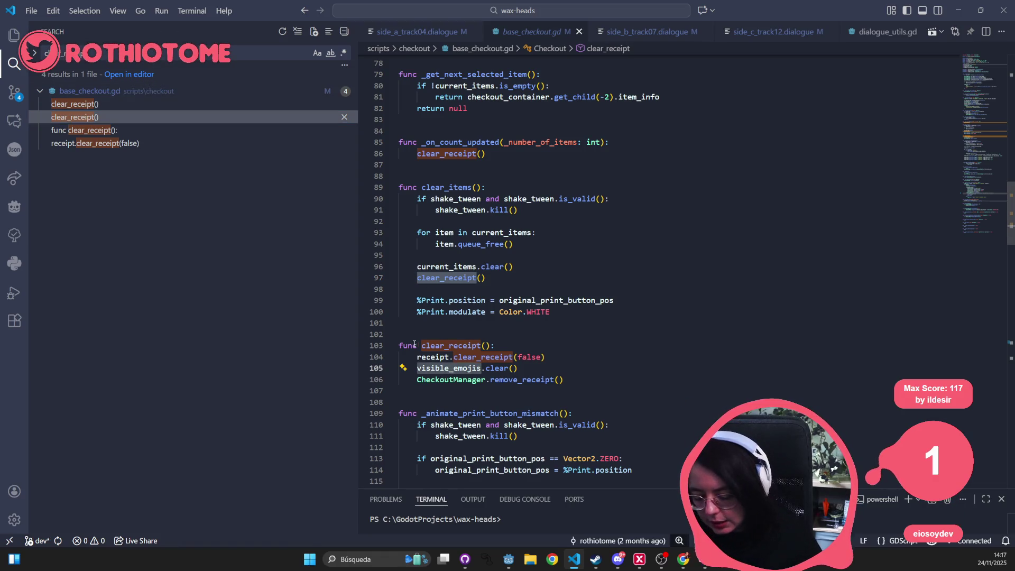
key("ctrl+shift+f")
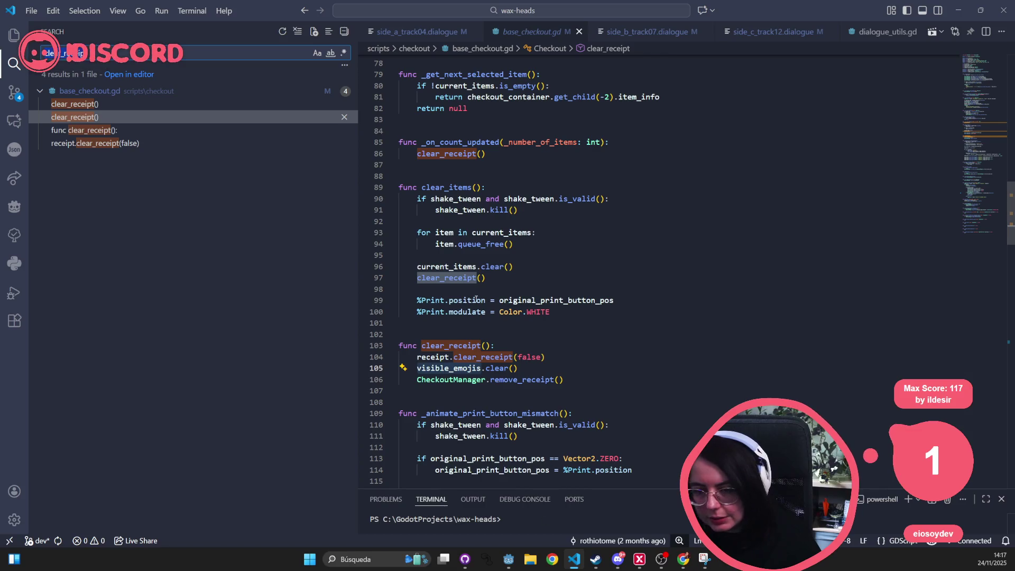
key("ctrl+v")
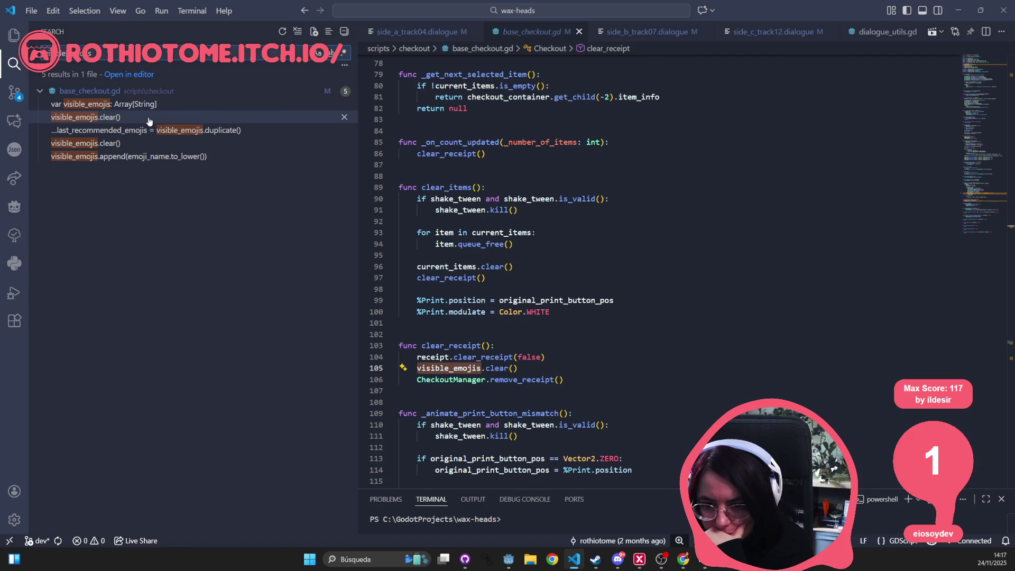
Step: Delete the stray visible_emojis.clear() on line 176 after the recommendation
left_click(151, 117)
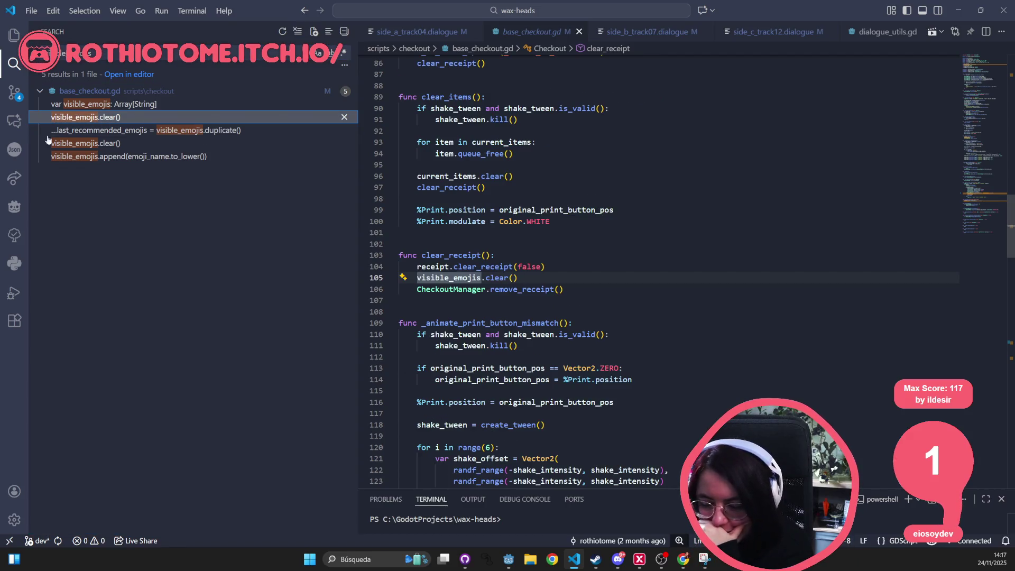
left_click(124, 144)
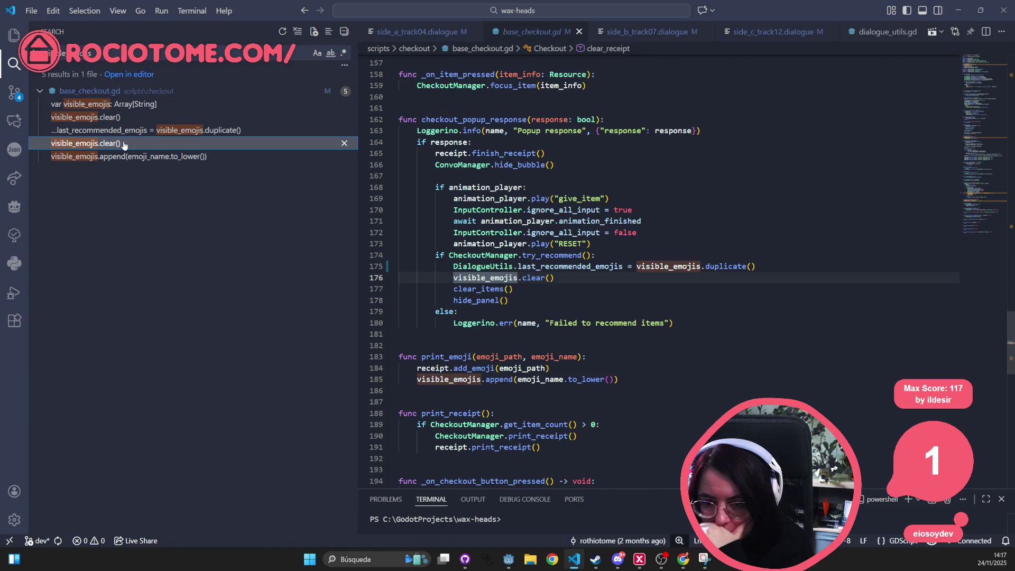
left_click(570, 277)
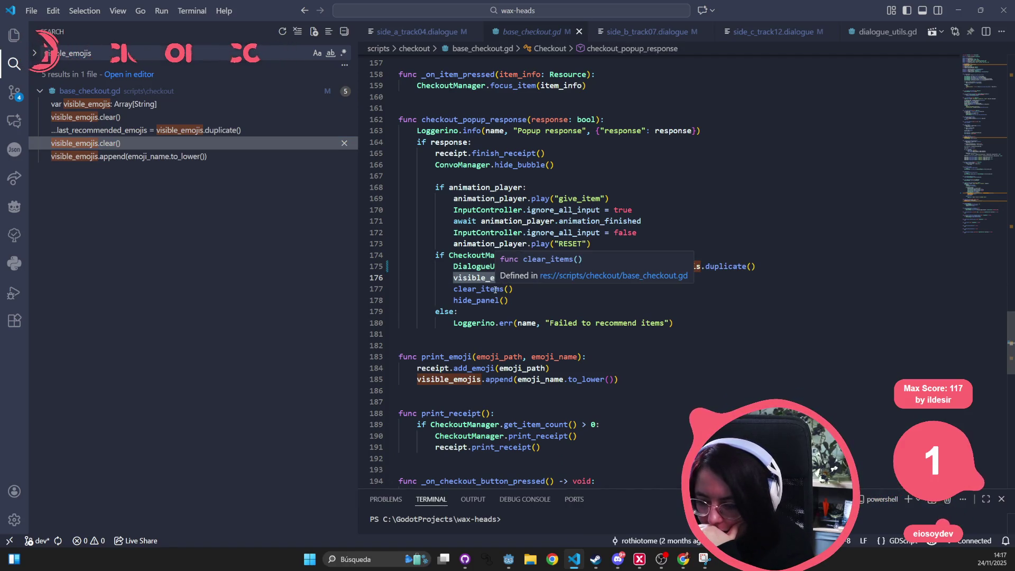
mouse_move(567, 278)
left_mouse_down()
mouse_move(394, 266)
mouse_move(372, 281)
left_mouse_up()
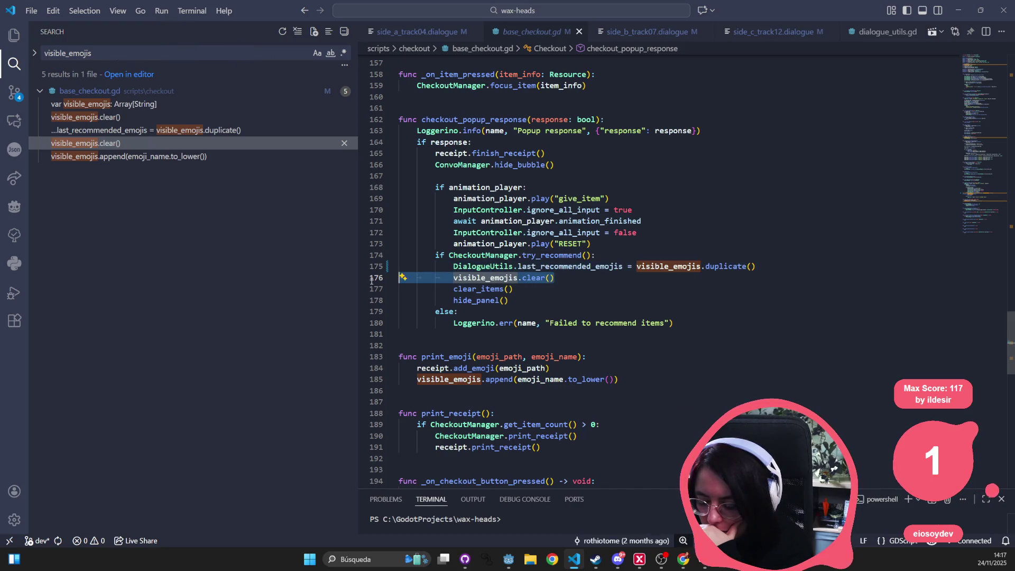
key("BackSpace")
key("BackSpace")
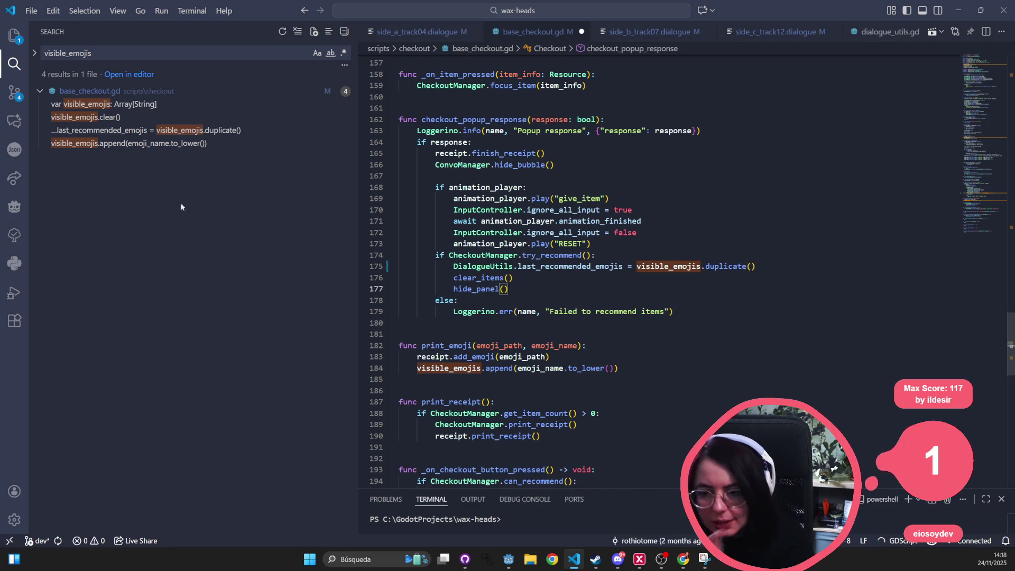
Step: Search the project for every use of print_emoji
left_click(110, 146)
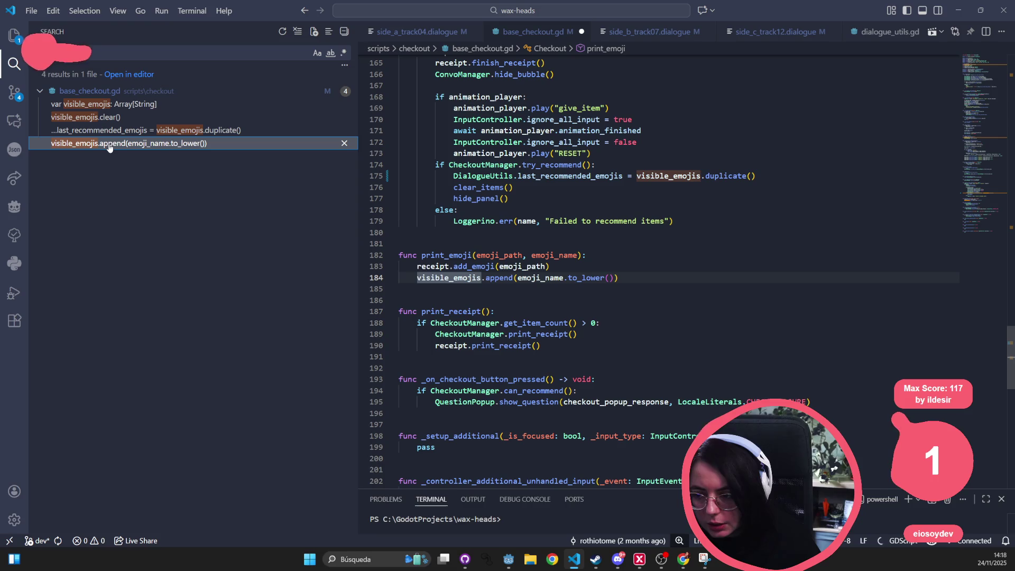
double_click(460, 255)
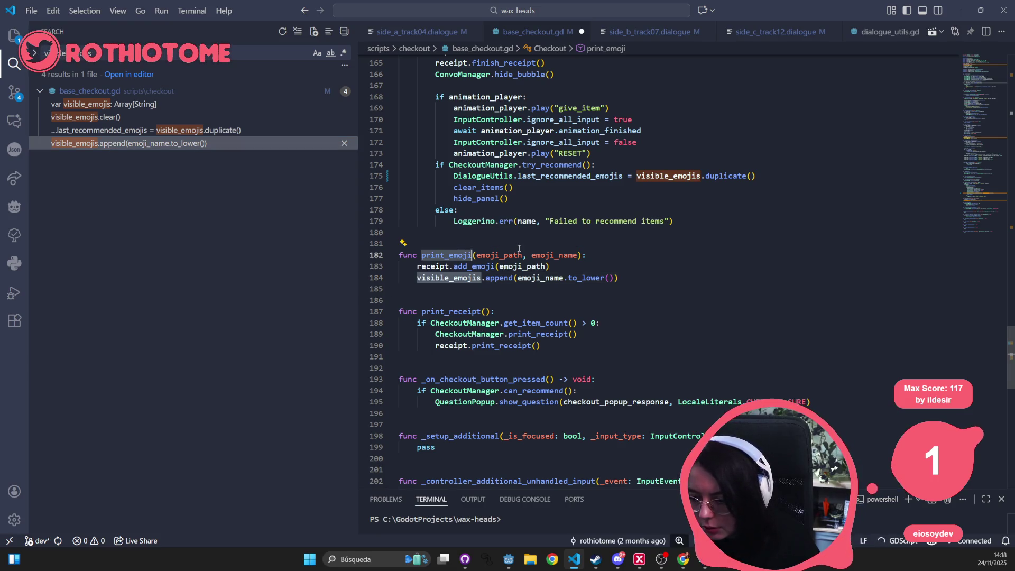
key("ctrl+shift+f")
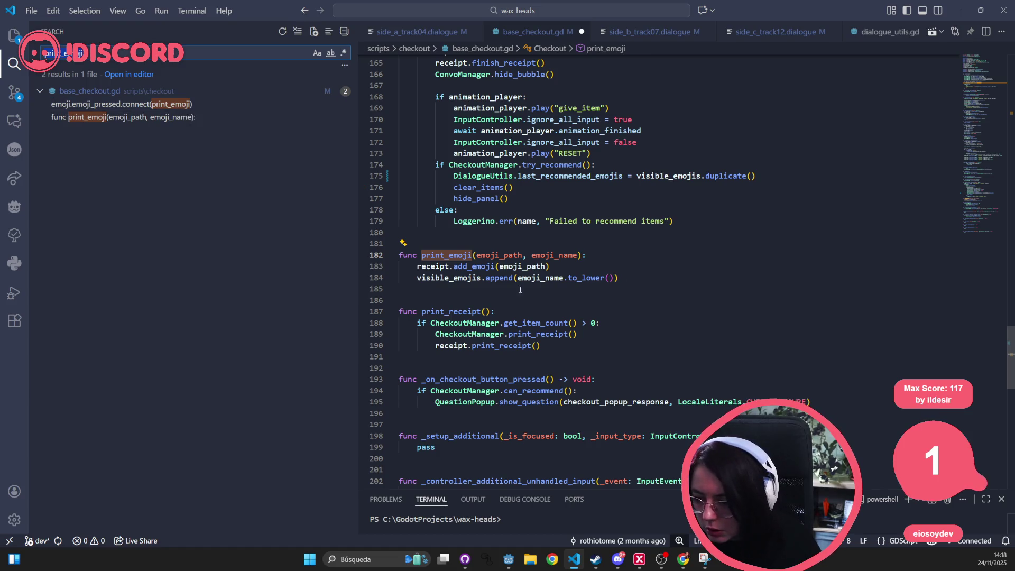
Step: Examine print_emoji's add_emoji and visible_emojis lines 183–184
double_click(430, 266)
double_click(443, 276)
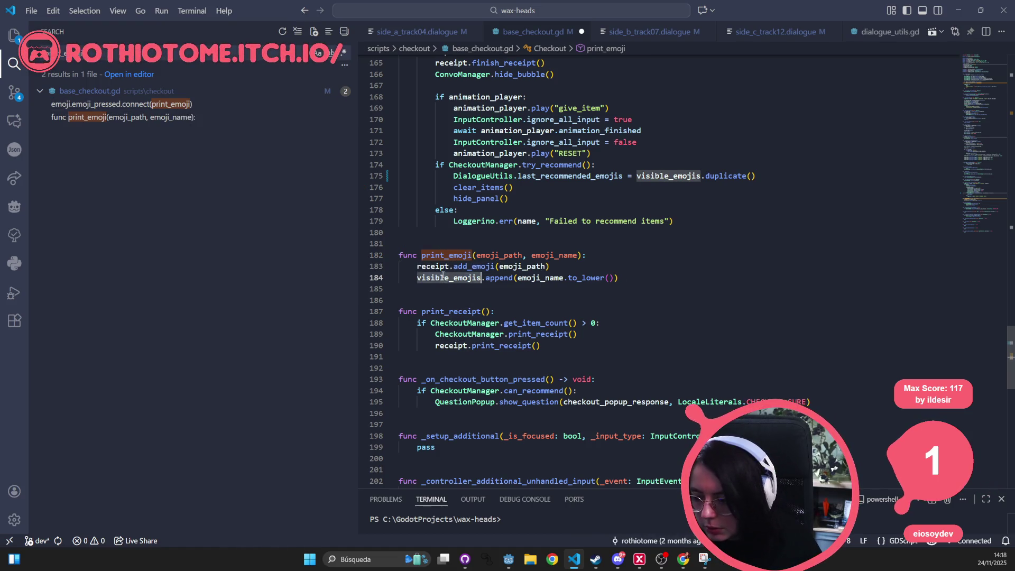
double_click(578, 275)
left_click(439, 278)
left_click(431, 267)
left_click(481, 266)
Step: Search the project for visible_emojis.append, then return to Godot
left_click_drag(416, 277, 487, 278)
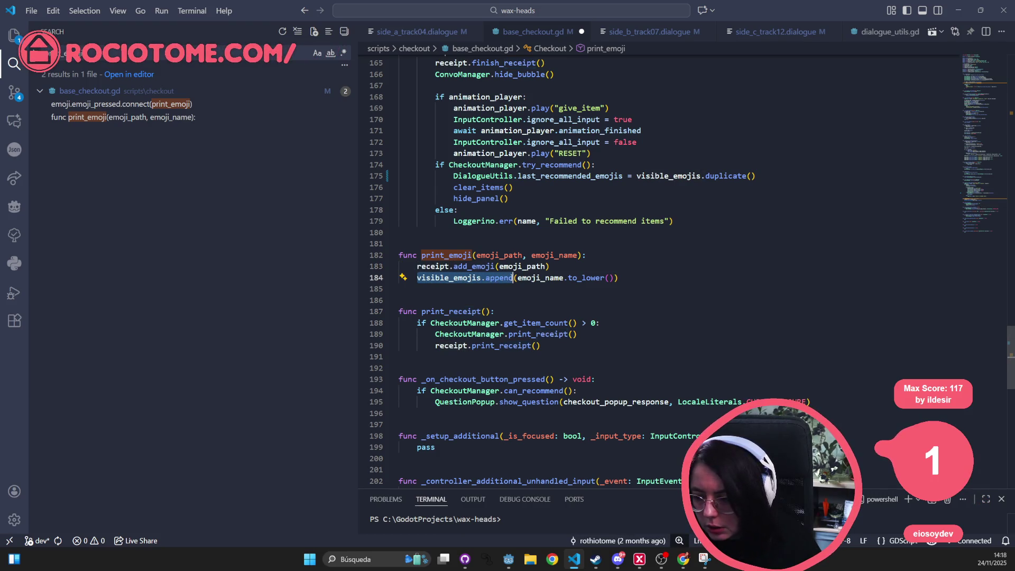
key("ctrl+shift+f")
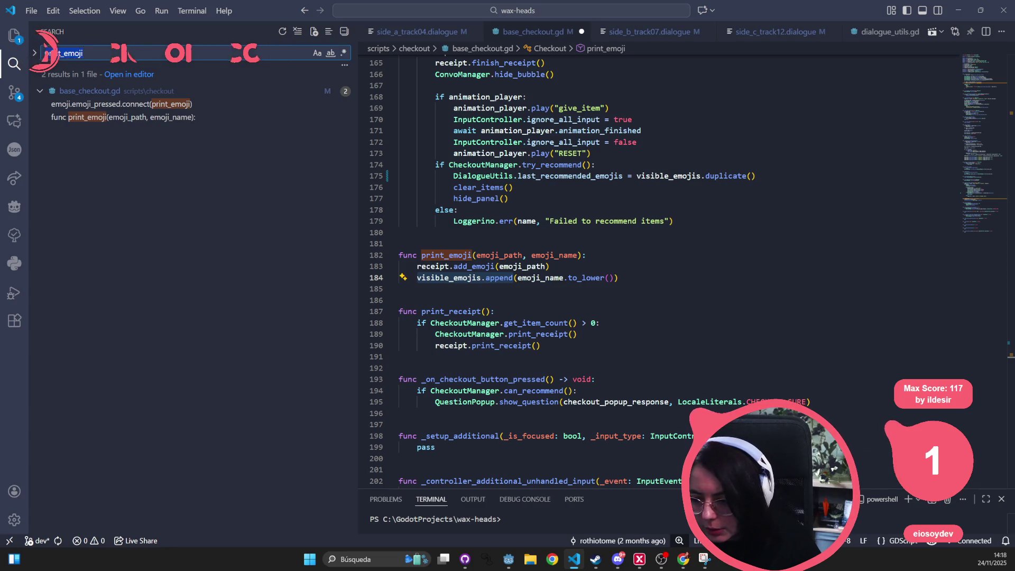
type("visible_emojis.append")
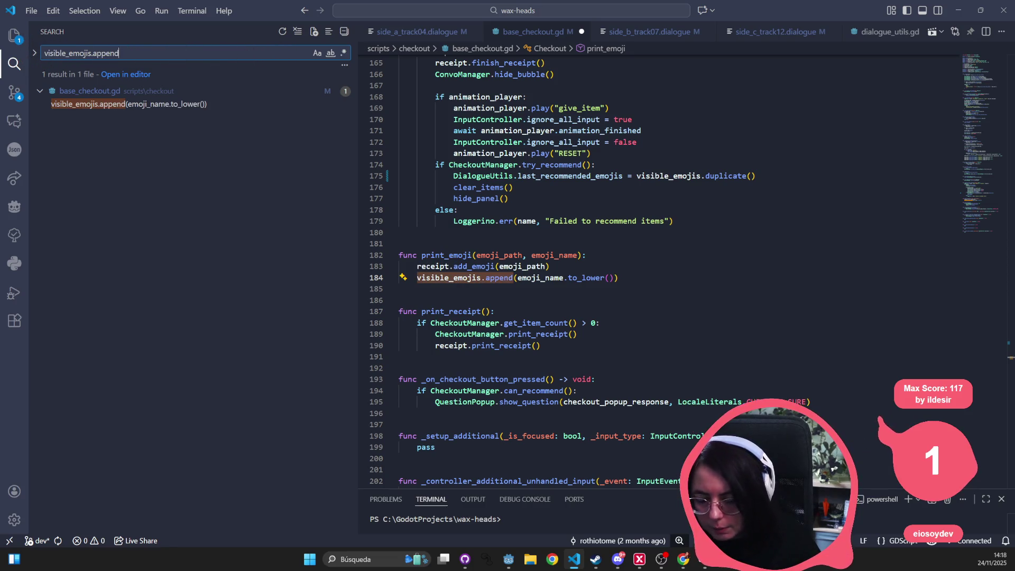
key("alt+Tab")
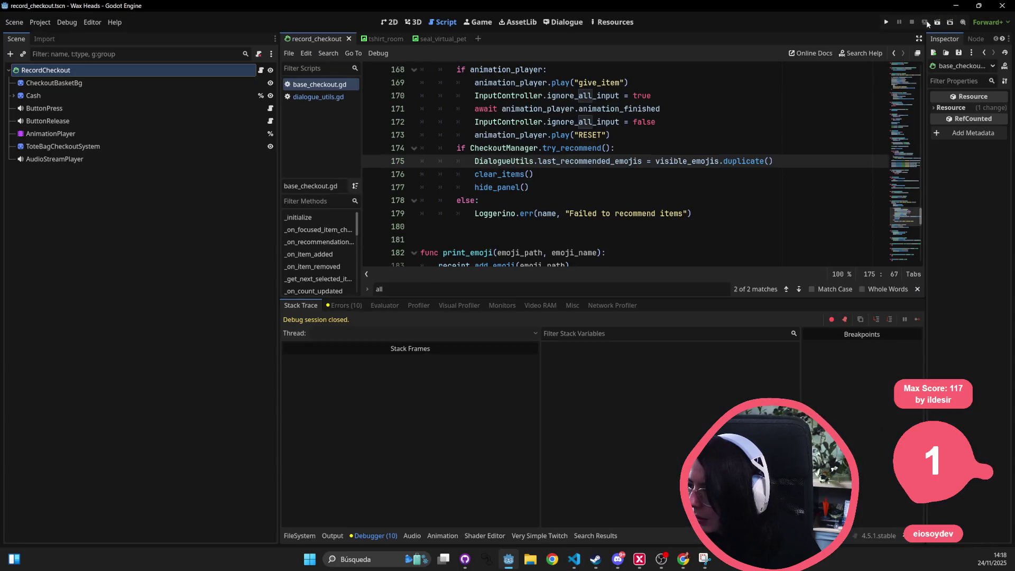
Step: Launch the Wax Heads demo from the Godot editor's play button
left_click(889, 22)
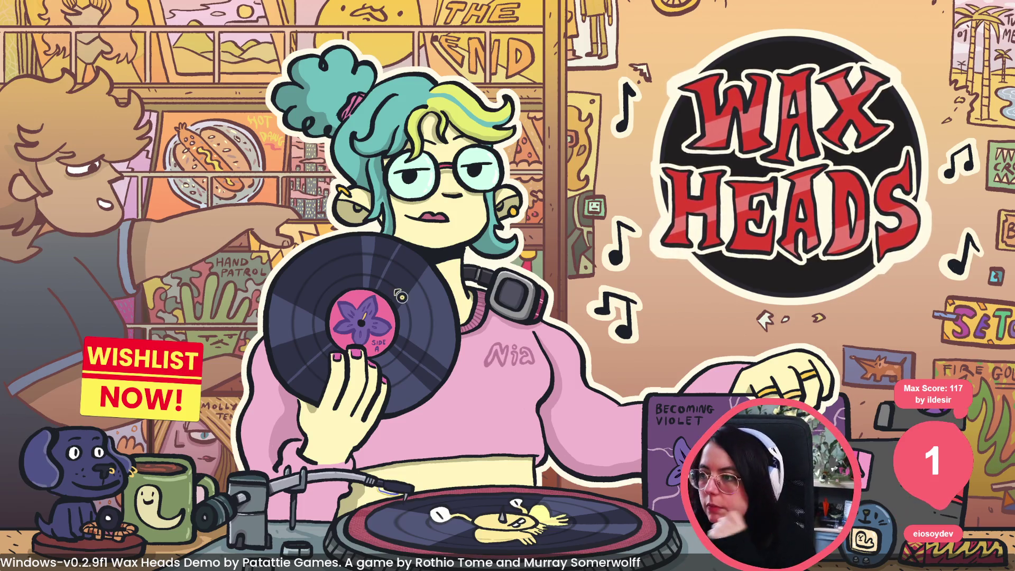
Step: Open the title menu and continue the Side A - Track 04 save
left_click(409, 300)
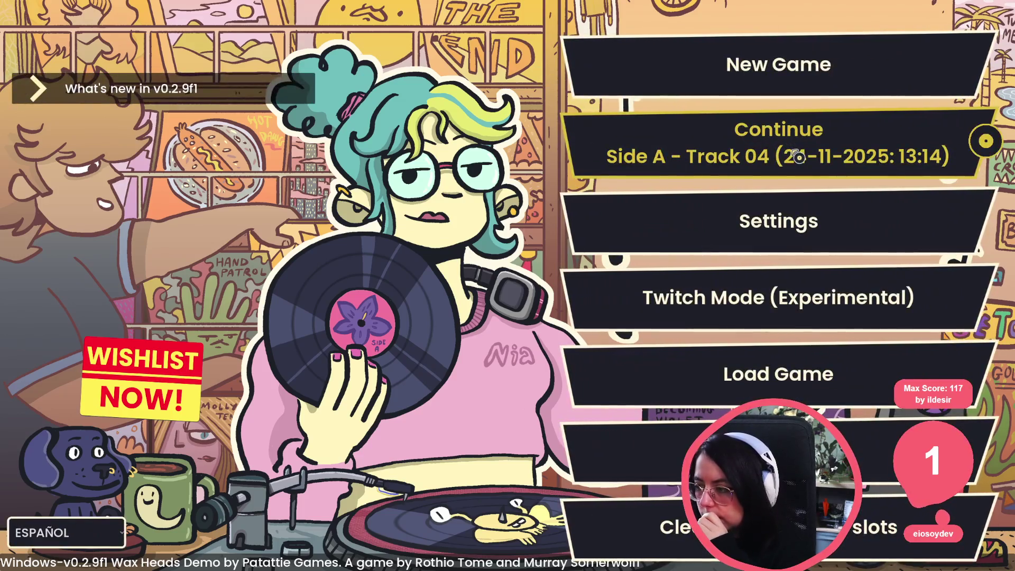
left_click(799, 158)
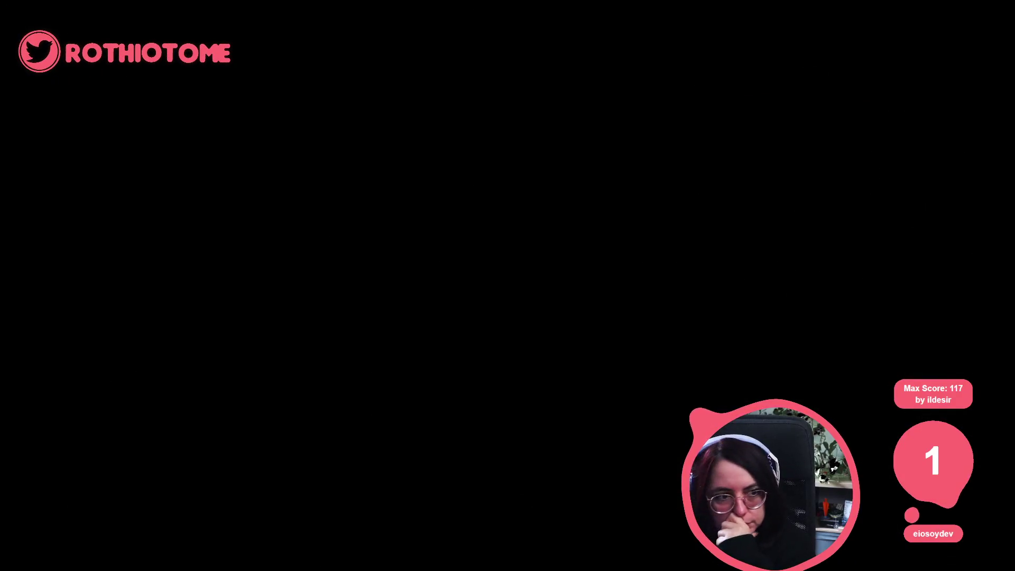
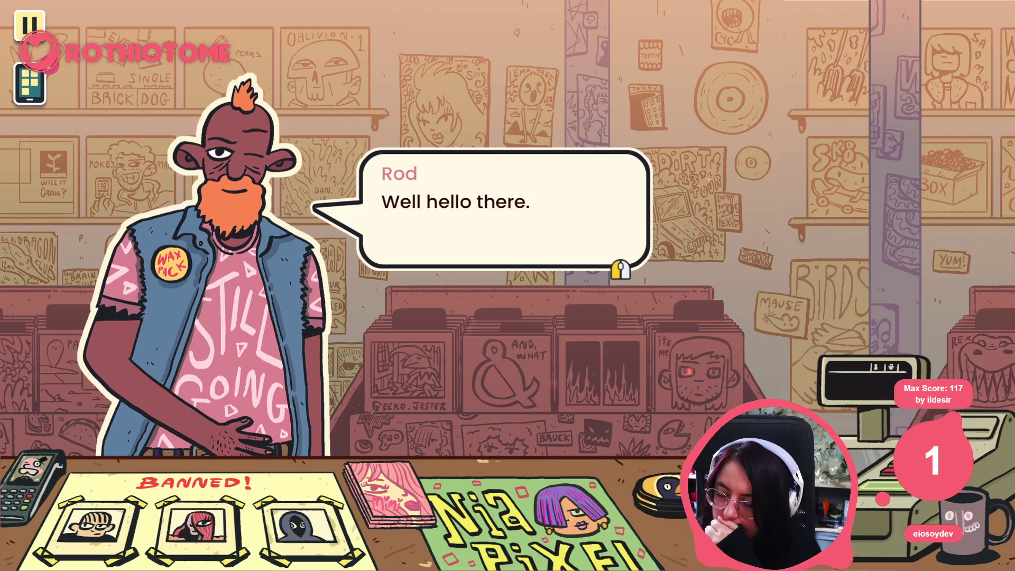
Step: Advance the bearded customer's greeting and choose a reply to him
left_click(477, 252)
left_click(564, 295)
left_click(571, 291)
left_click(574, 280)
left_click(578, 265)
left_click(544, 277)
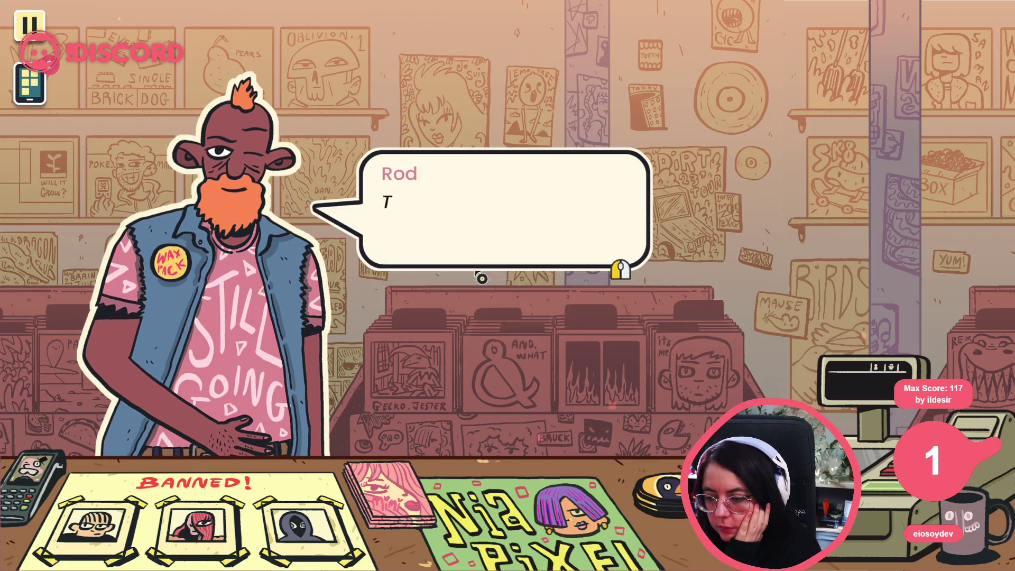
left_click(535, 277)
left_click(386, 336)
left_click(385, 336)
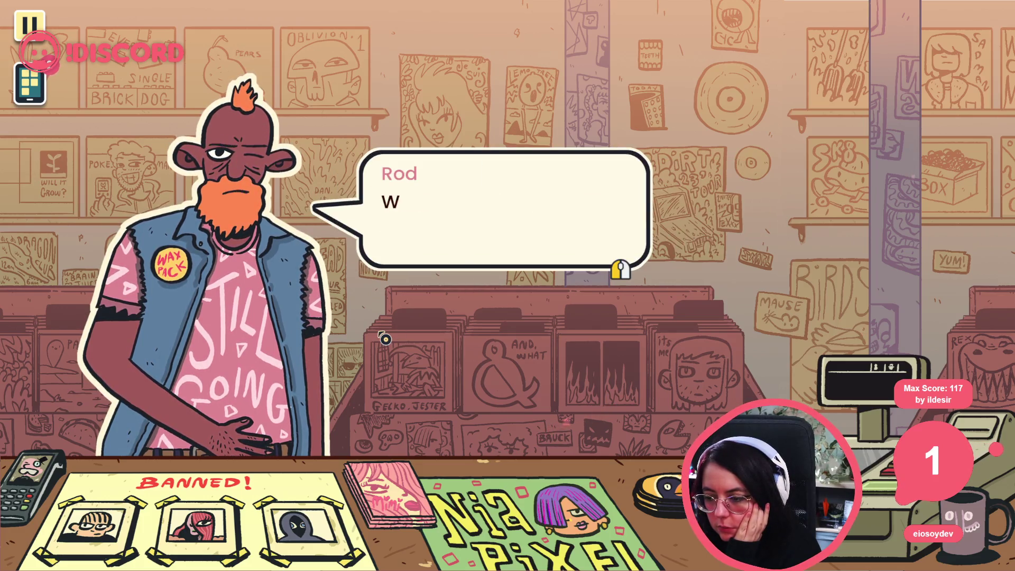
left_click(385, 338)
Step: Hear out his supergroup first-band request, choose 'Look for record.', and enter the shop
left_click(381, 302)
left_click(381, 302)
left_click(383, 303)
left_click(384, 303)
left_click(384, 303)
left_click(384, 303)
left_click(384, 303)
left_click(384, 303)
left_click(381, 301)
left_click(386, 294)
left_click(459, 195)
left_click(411, 284)
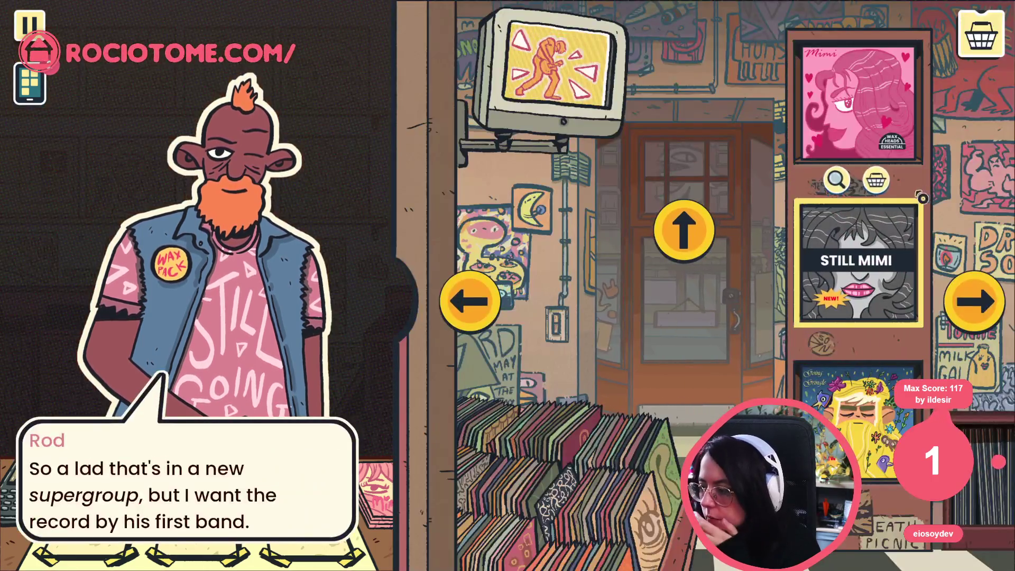
Step: Check the Audio settings from the pause menu, apply, resume, and take Still Mimi to checkout
key("Escape")
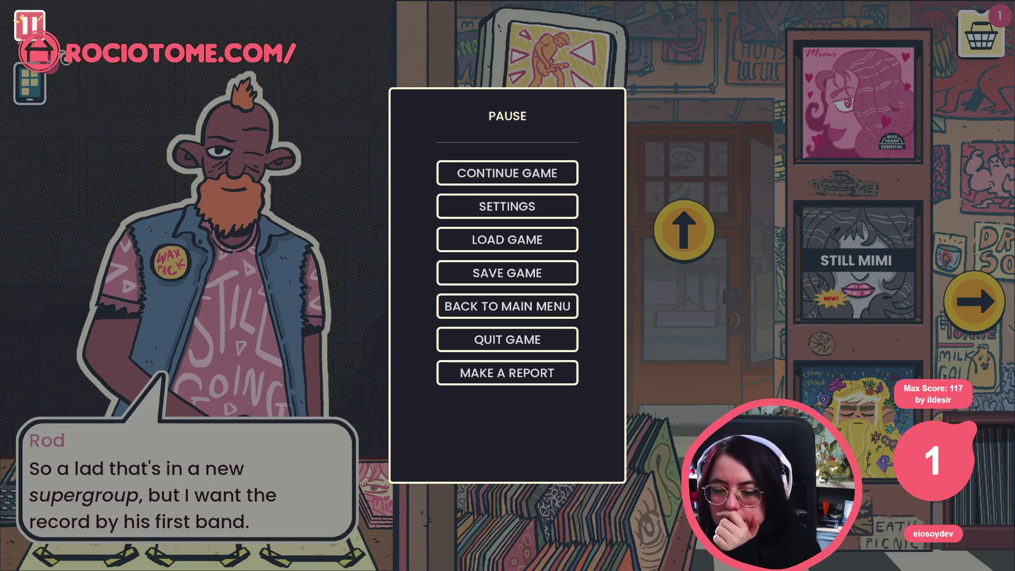
left_click(546, 213)
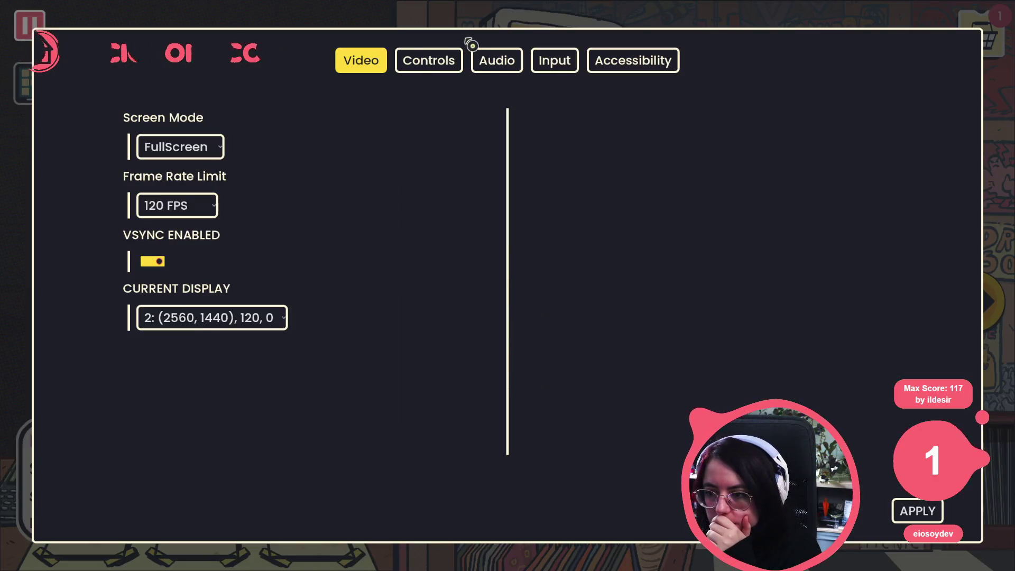
left_click(487, 71)
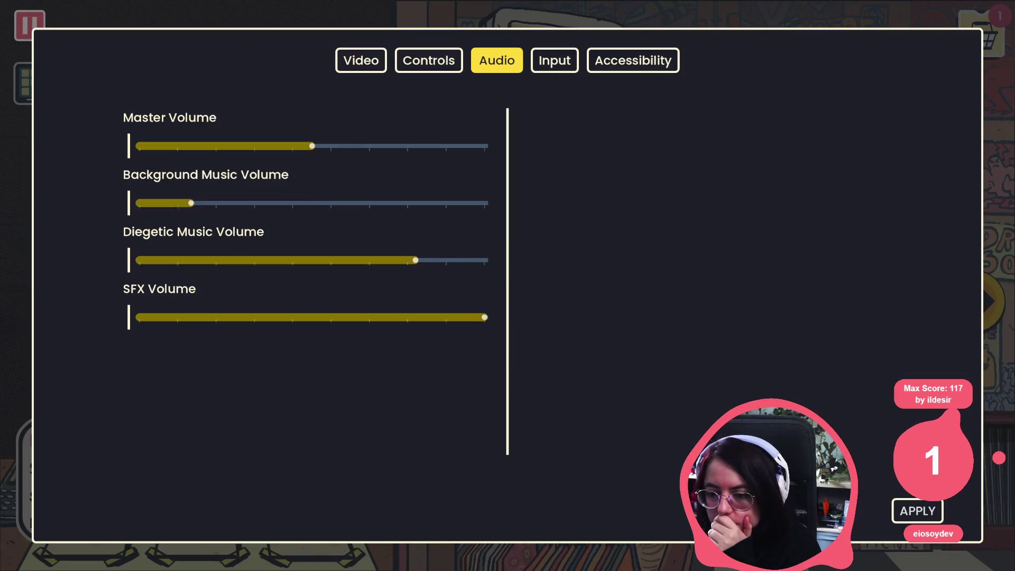
left_click(919, 511)
key("Escape")
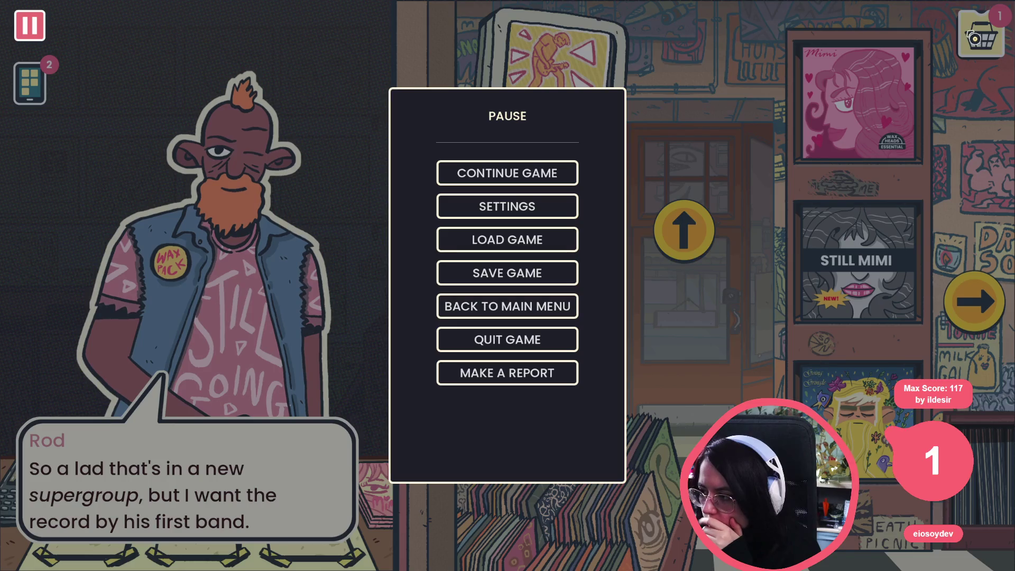
left_click(531, 214)
key("Escape")
key("Escape")
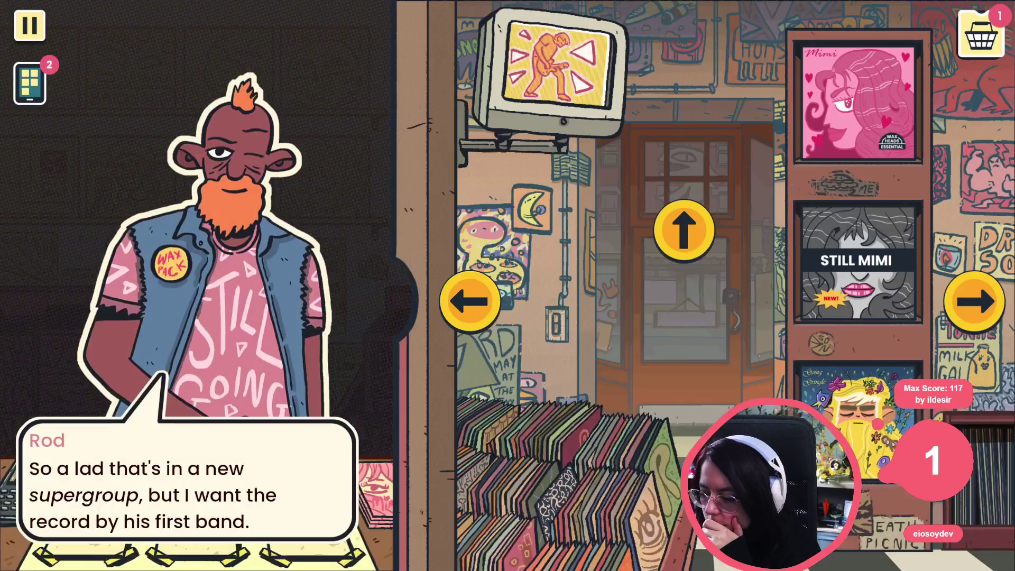
left_click(981, 34)
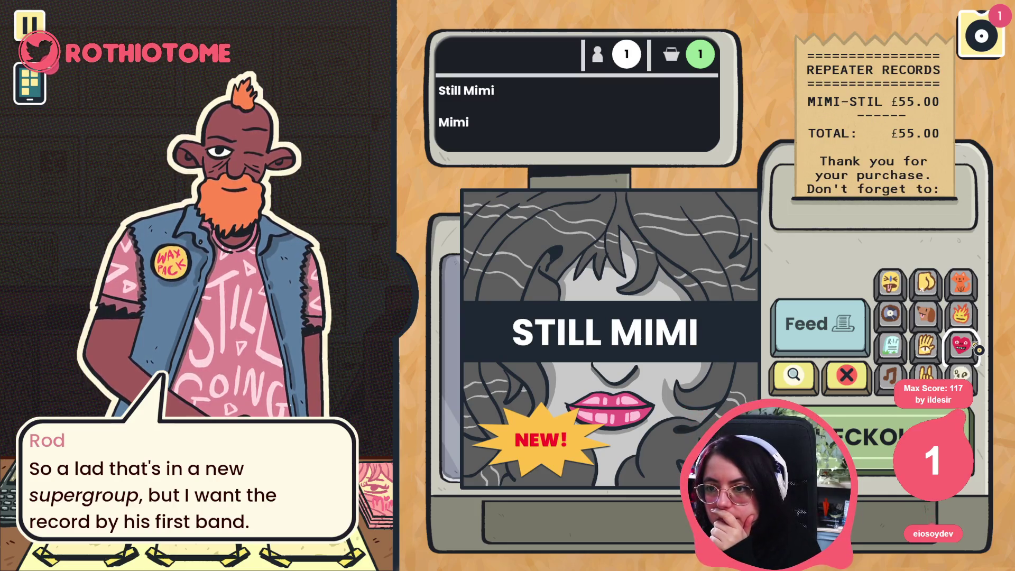
Step: Stamp heart and cat stickers on the Still Mimi receipt, recommend it, and hand over the bag
left_click(978, 349)
left_click(969, 284)
left_click(969, 284)
left_click(962, 284)
left_click(962, 347)
left_click(902, 439)
left_click(422, 311)
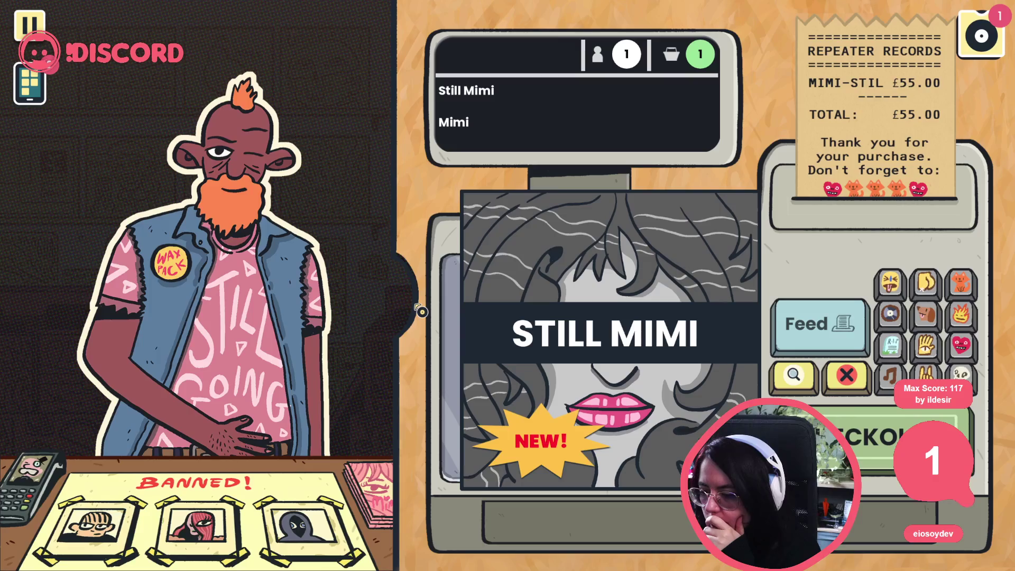
left_click_drag(422, 312, 268, 265)
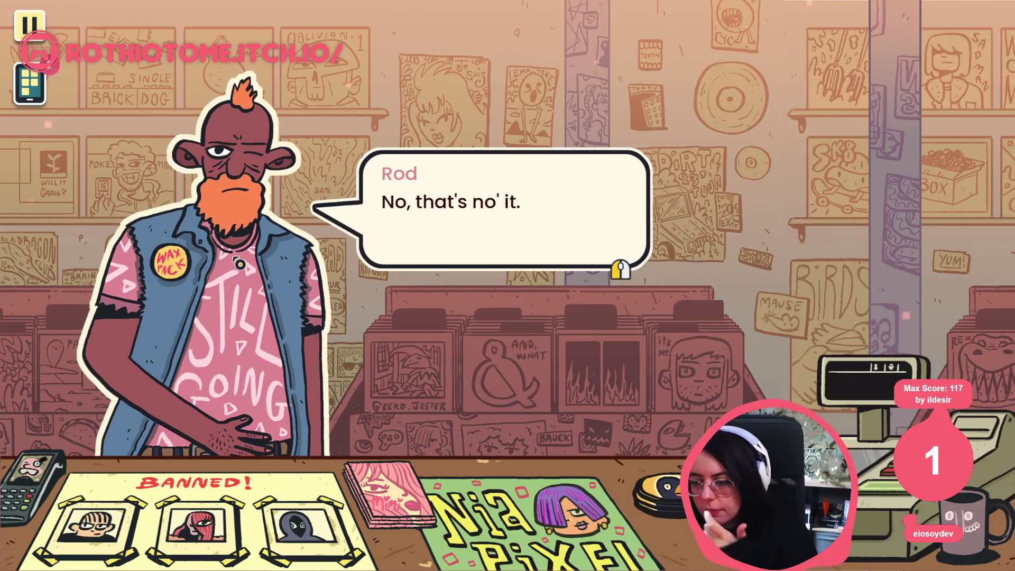
Step: Insist through the customer's refusal, then stop the game with F8
left_click(246, 260)
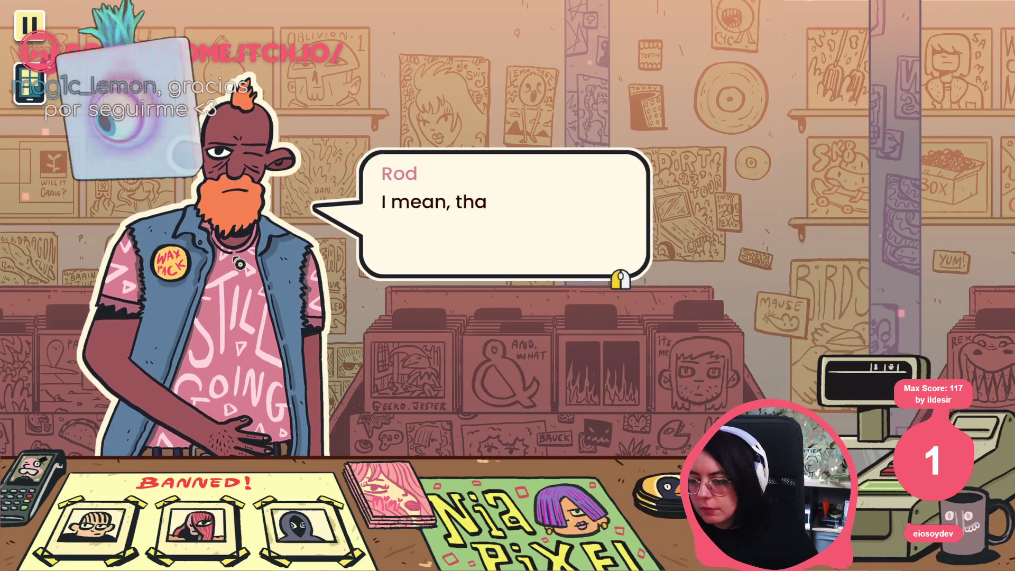
left_click(265, 251)
left_click(279, 243)
left_click(446, 192)
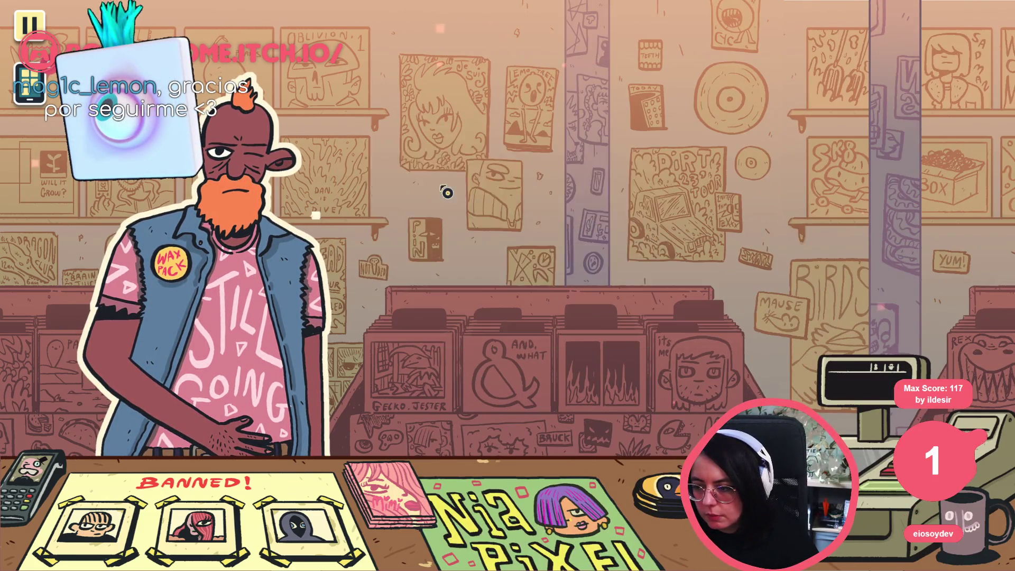
left_click(337, 257)
left_click(336, 257)
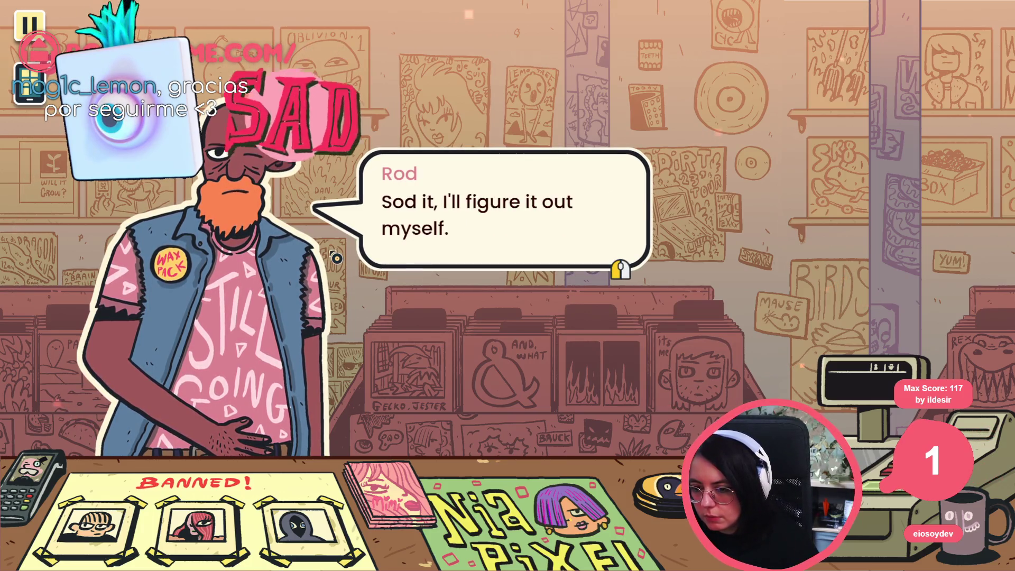
left_click(335, 259)
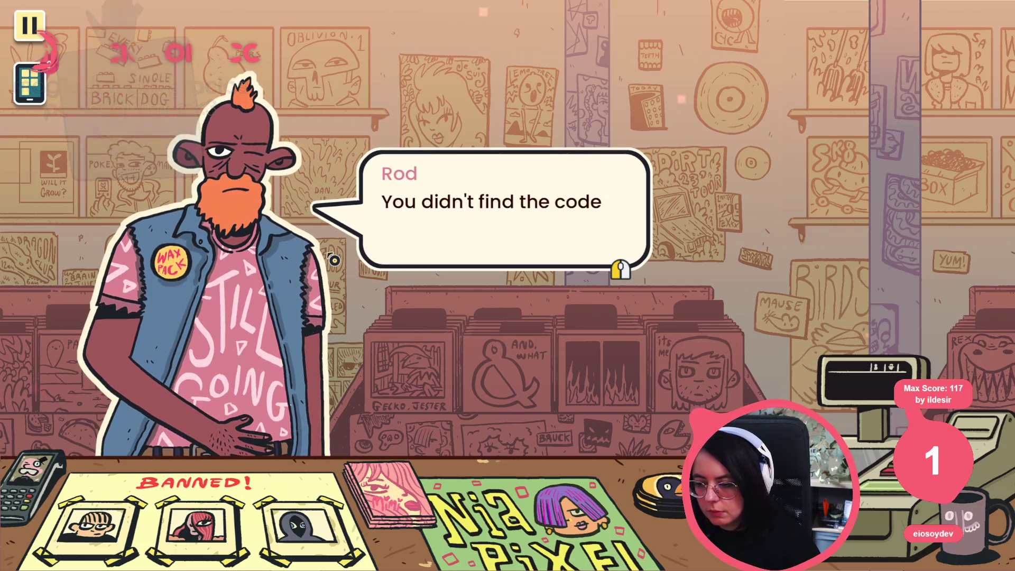
key("F8")
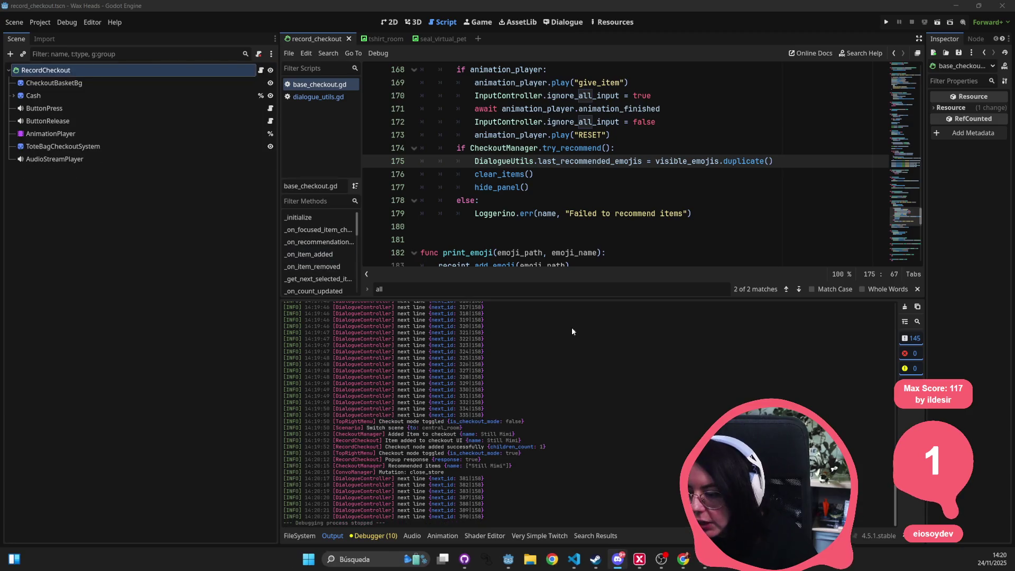
Step: Mark line 175 of base_checkout.gd, where visible_emojis is copied, and open the script search
left_click(557, 146)
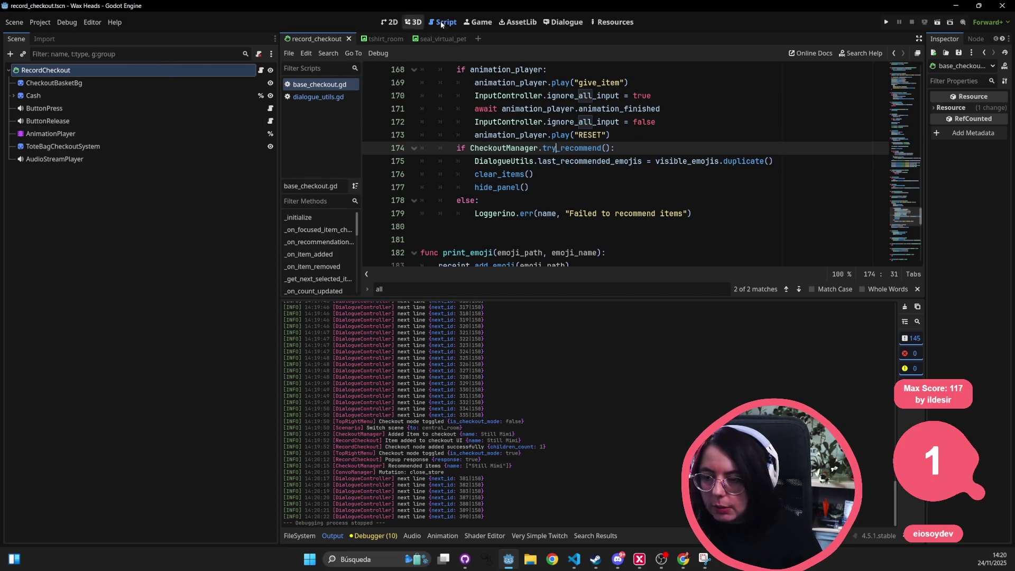
left_click(390, 22)
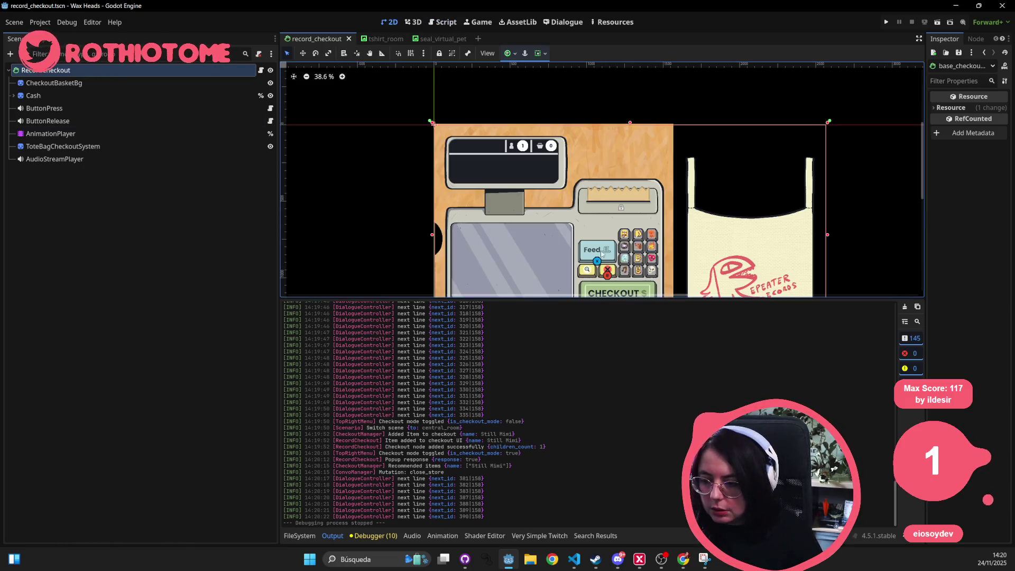
left_click(456, 27)
left_click(538, 161)
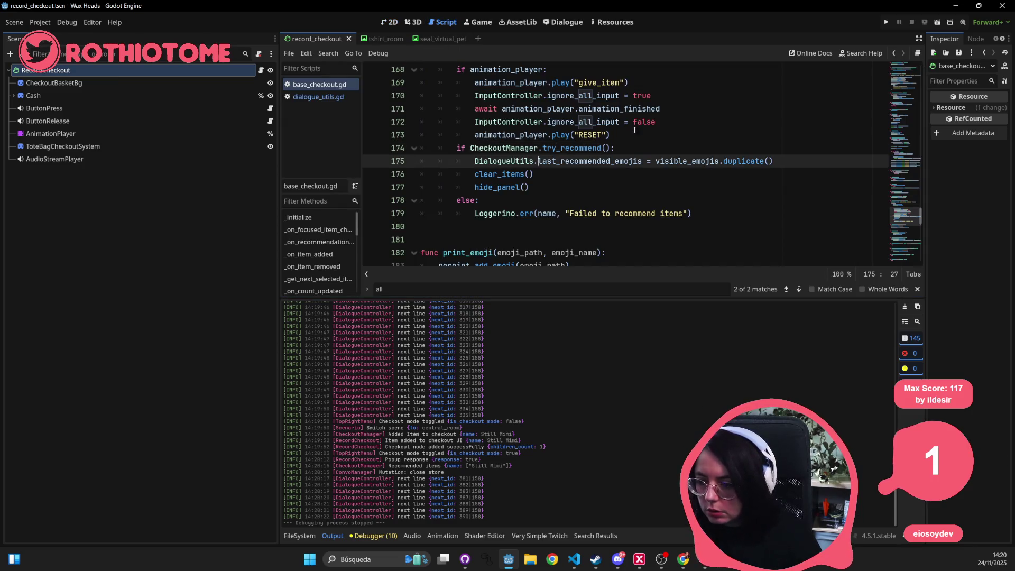
left_click(371, 162)
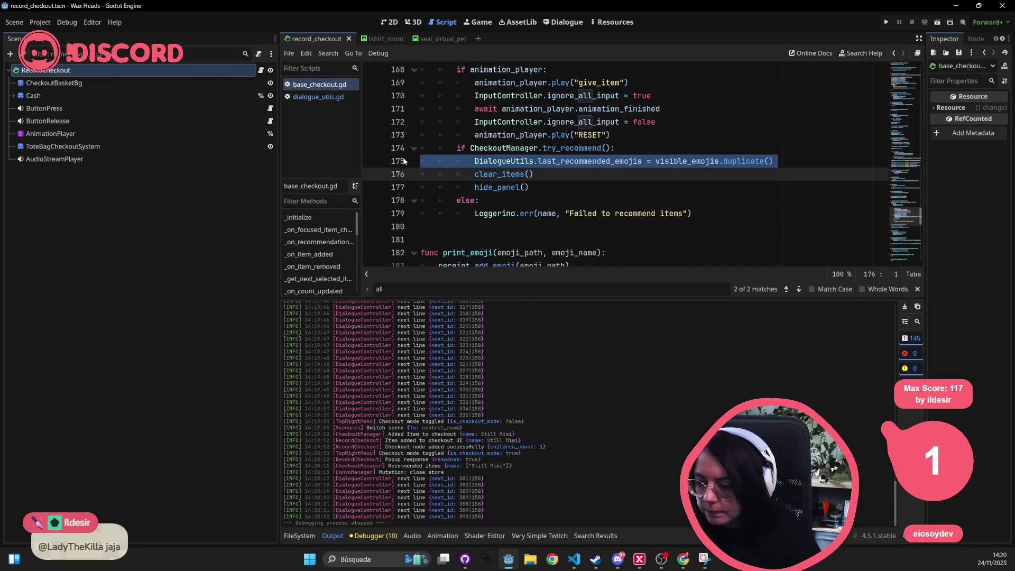
left_click(571, 69)
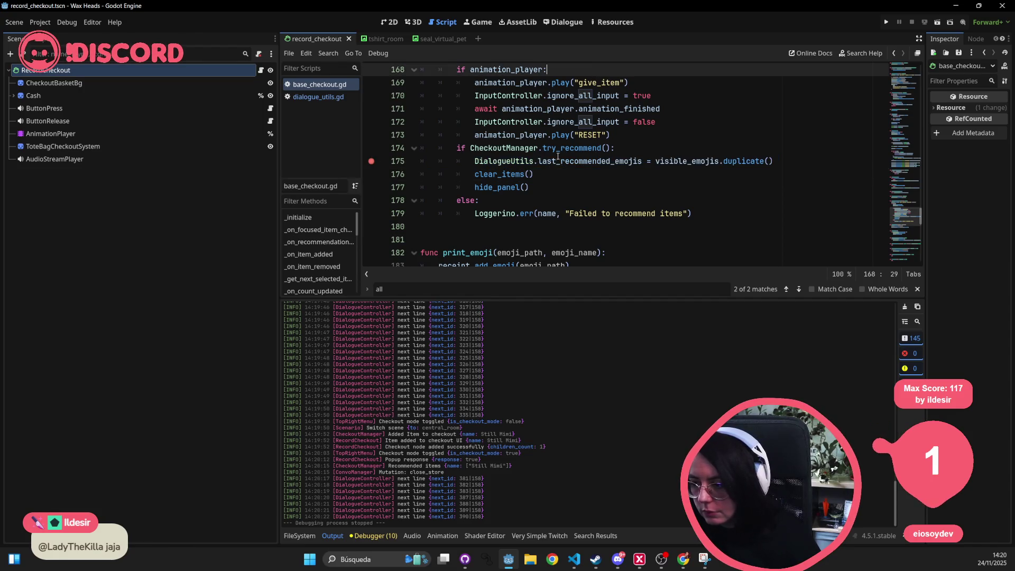
mouse_move(531, 165)
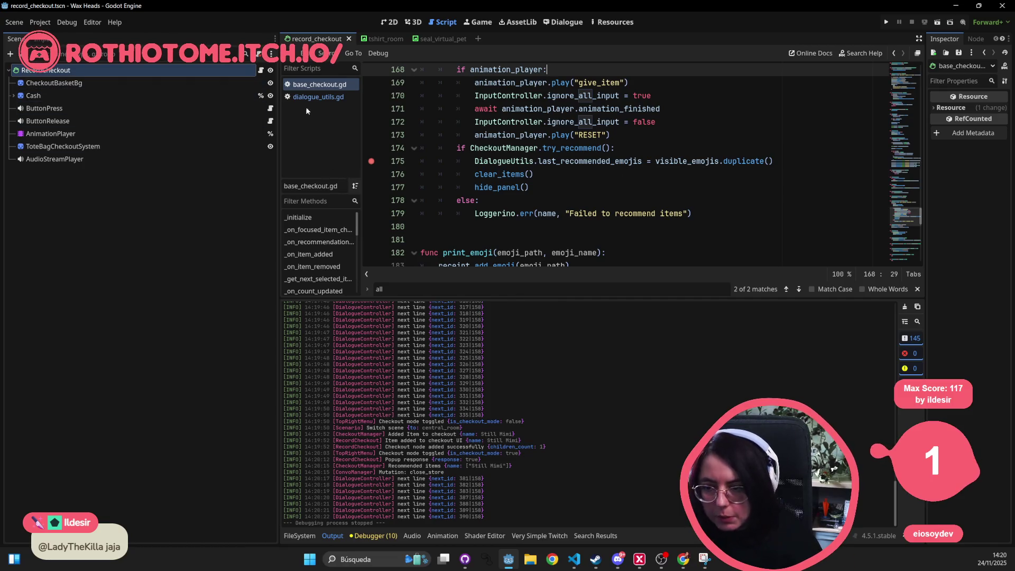
left_click(649, 137)
key("ctrl+f")
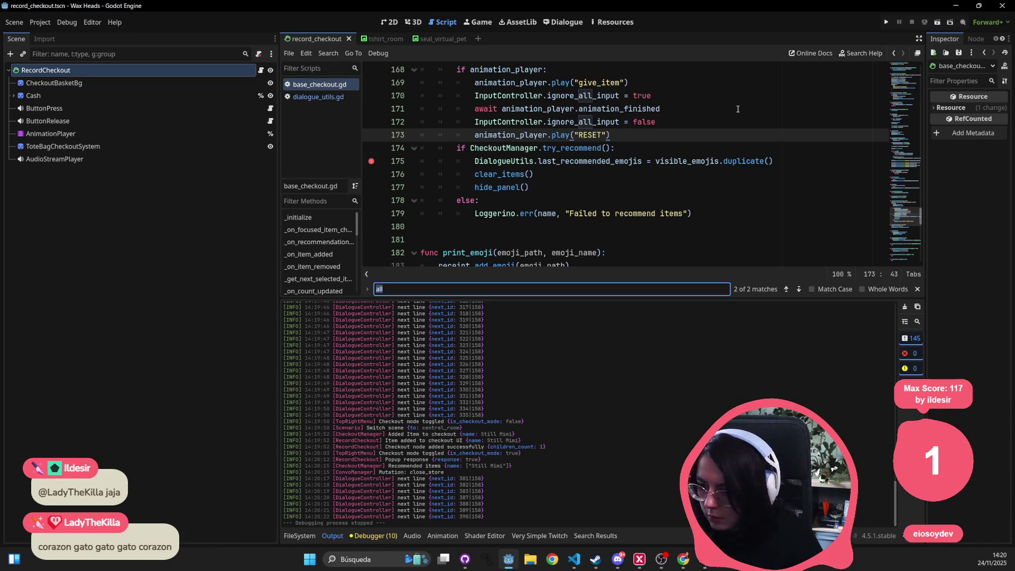
Step: Search base_checkout.gd for visible_emojis and jump to its use in print_receipt
type("visible_em")
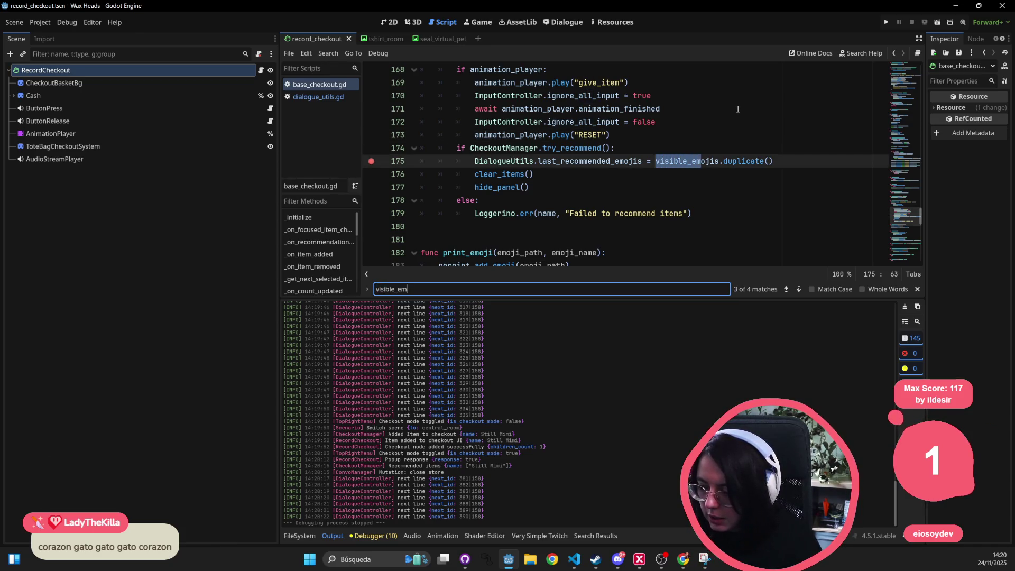
type("ojis")
key("Return")
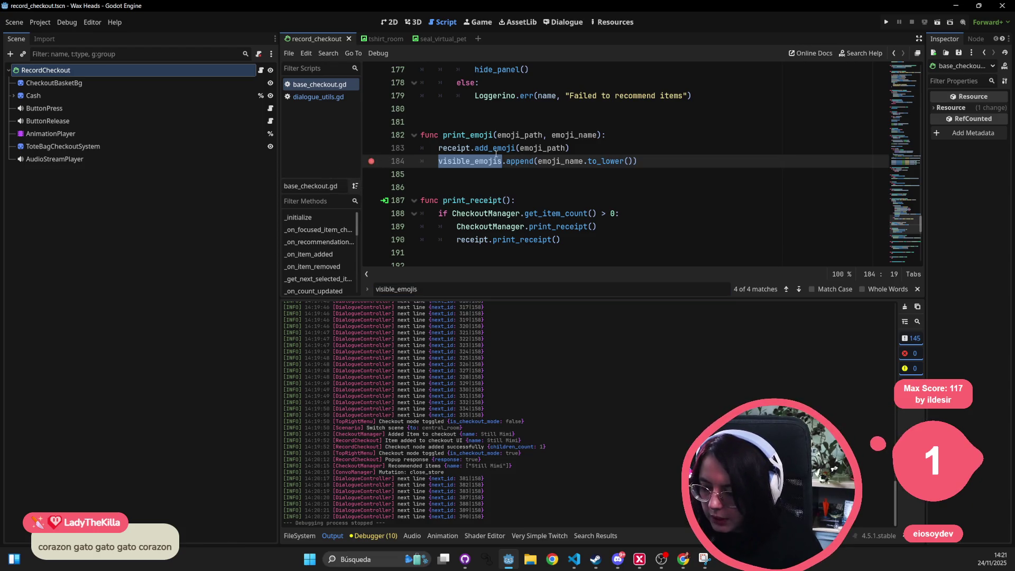
left_click(569, 227)
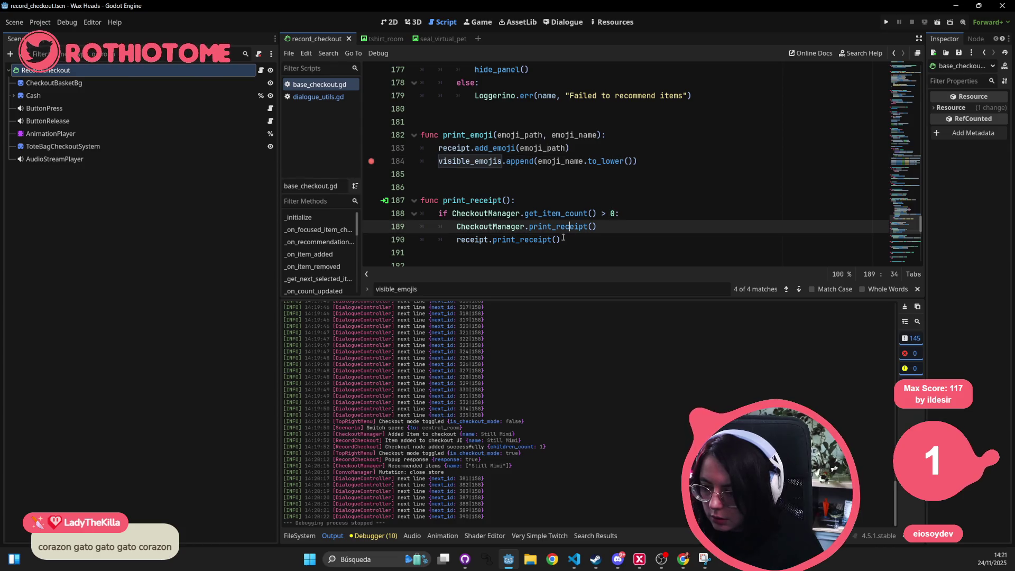
Step: Search for 'clear', inspect clear_items around line 96, and launch the game
key("ctrl+f")
type("c")
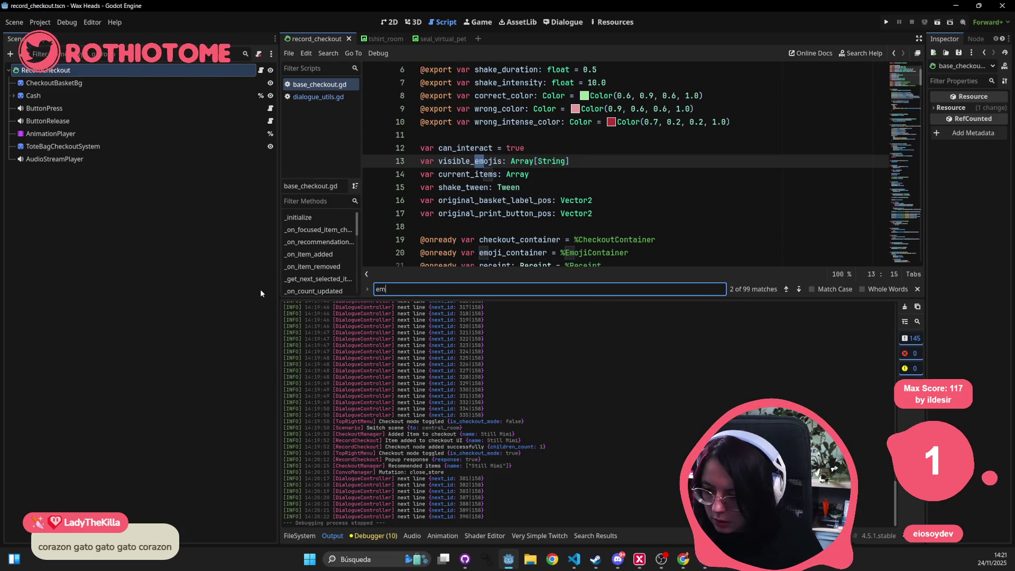
type("lear")
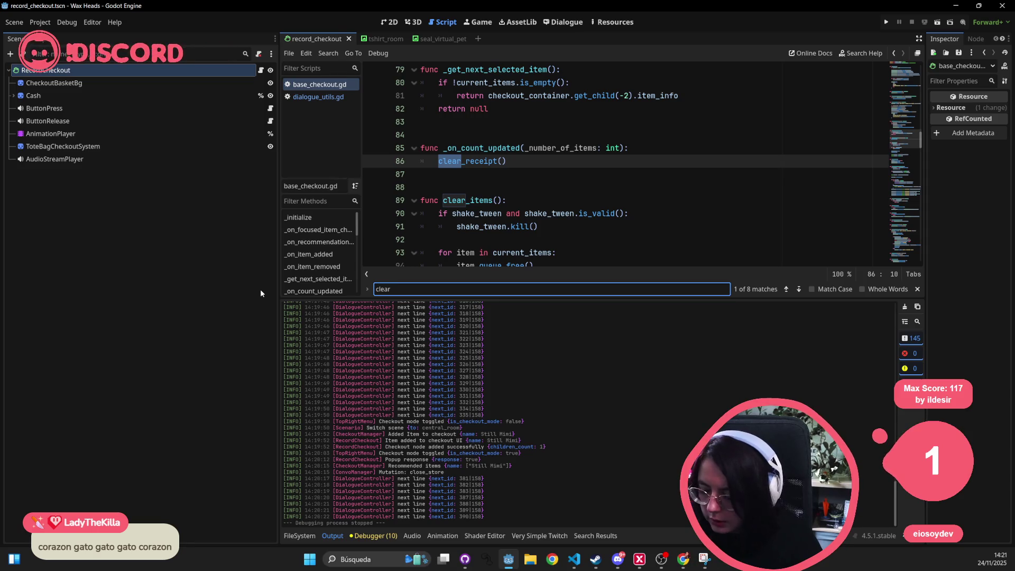
scroll(474, 191, "down", 3)
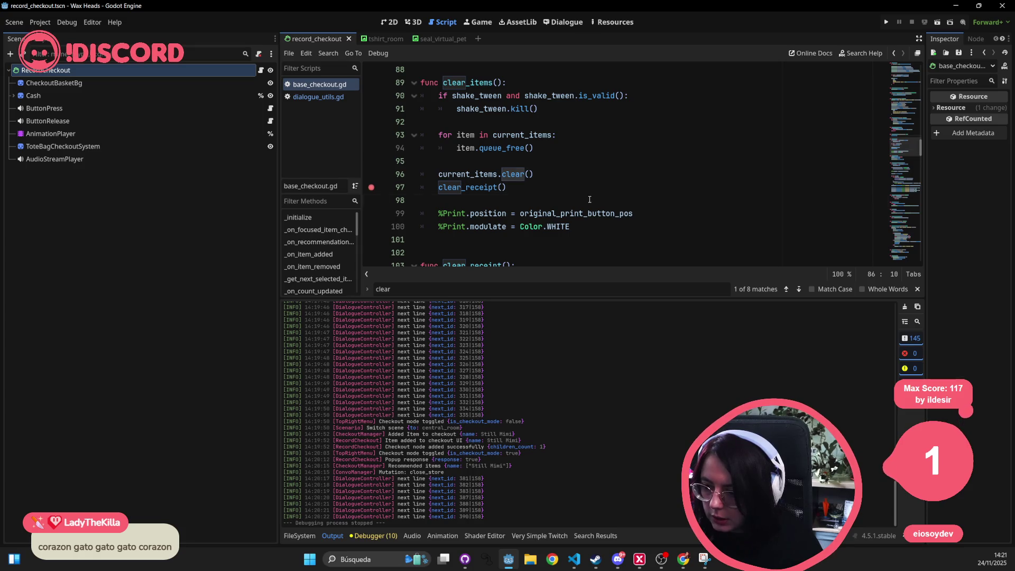
left_click(590, 200)
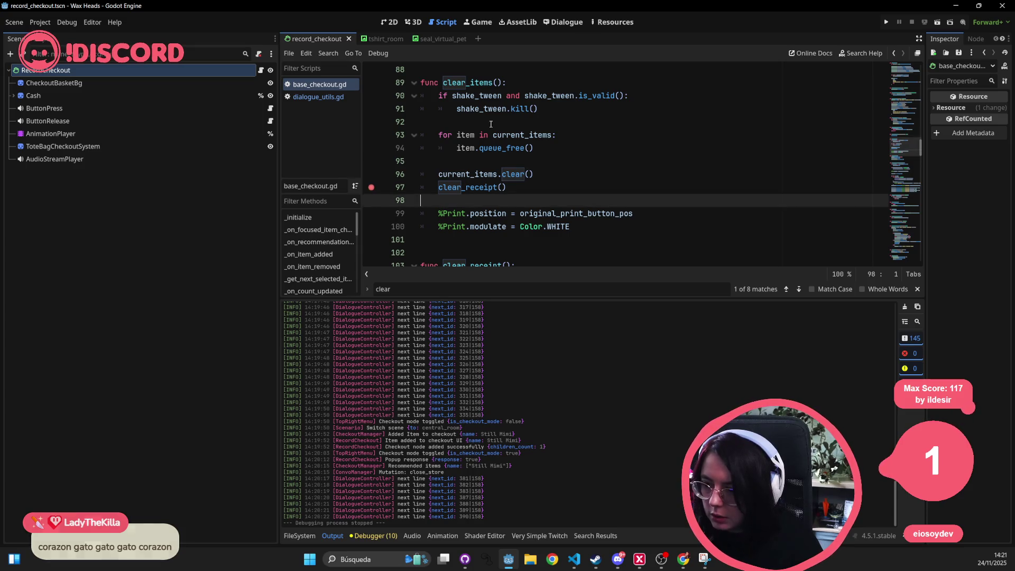
left_click(670, 178)
left_click(888, 22)
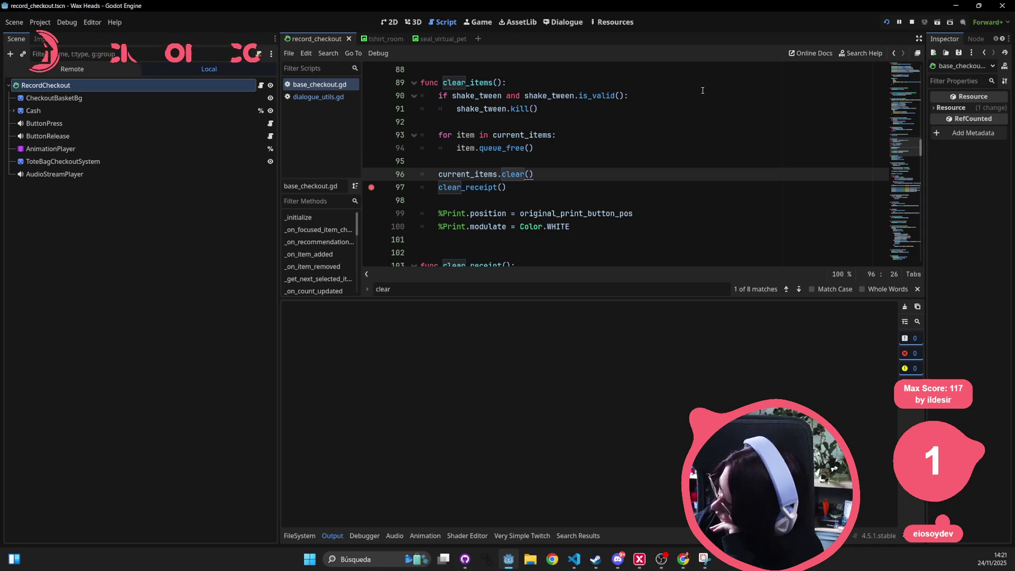
Step: Run the project, continue the saved game, and answer Rod's opening question
key("F5")
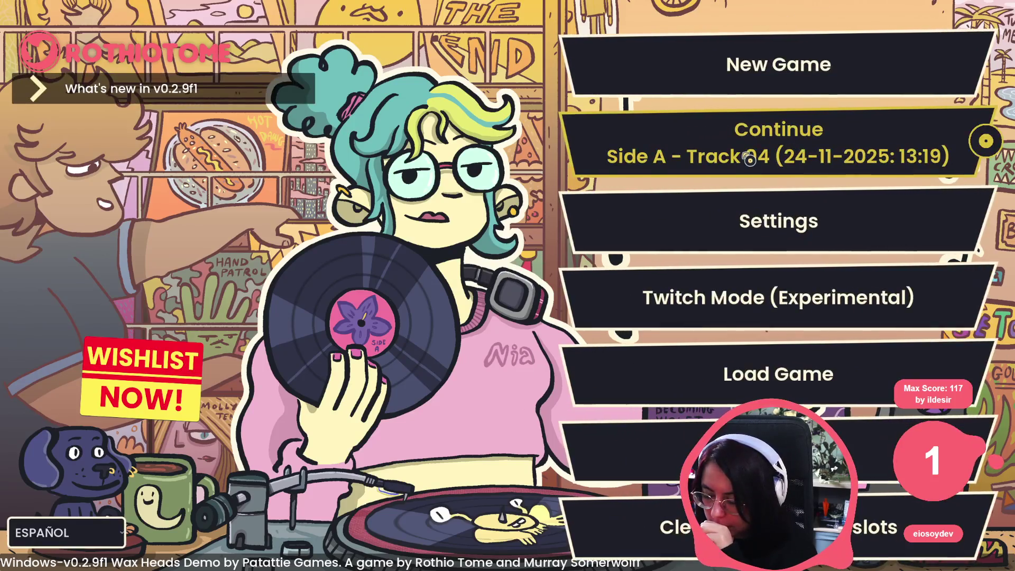
left_click(802, 123)
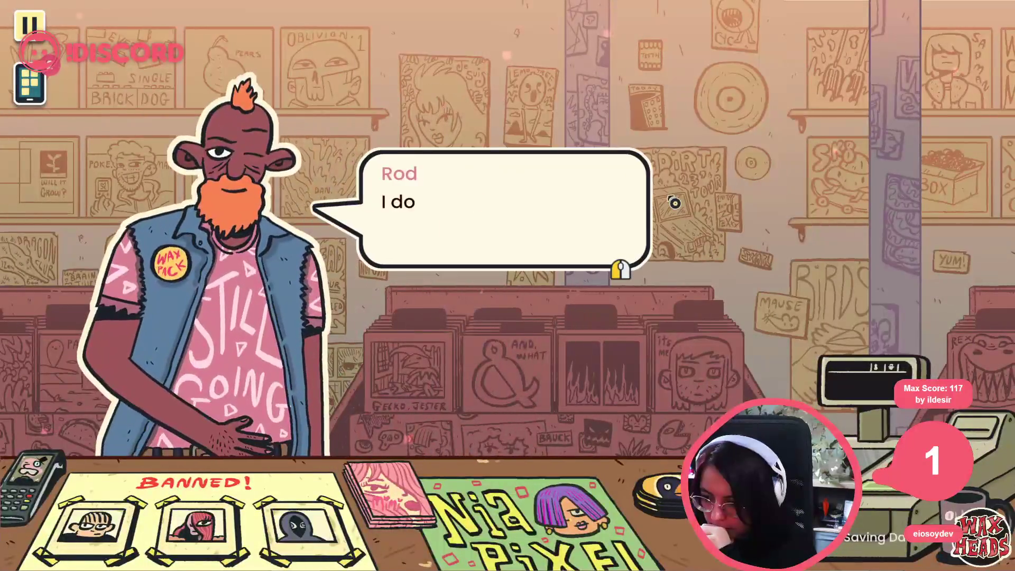
left_click(675, 202)
left_click(672, 200)
left_click(672, 201)
left_click(671, 203)
left_click(672, 203)
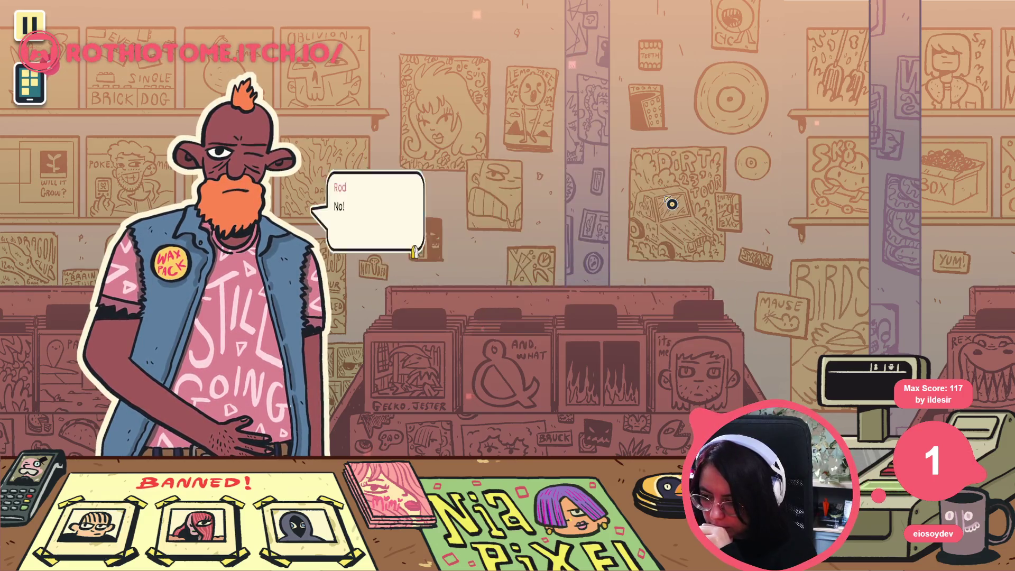
left_click(672, 204)
left_click(672, 203)
Step: Play through Rod's conversation until choosing to look for his record hits the breakpoint
left_click(672, 203)
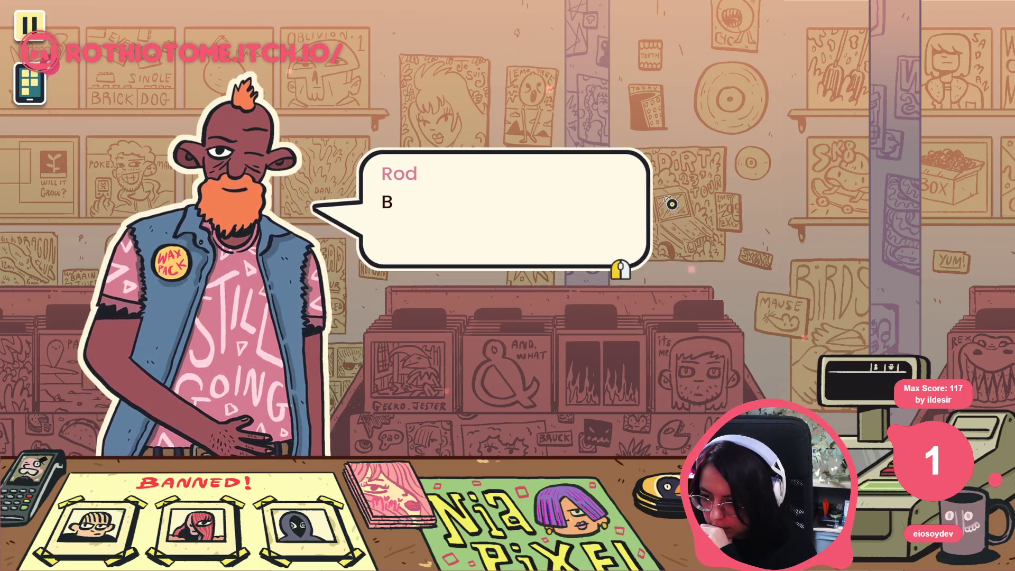
left_click(672, 204)
left_click(673, 203)
left_click(673, 204)
left_click(673, 203)
left_click(673, 204)
left_click(673, 203)
left_click(673, 203)
left_click(673, 203)
left_click(673, 204)
left_click(673, 203)
key("alt+Tab")
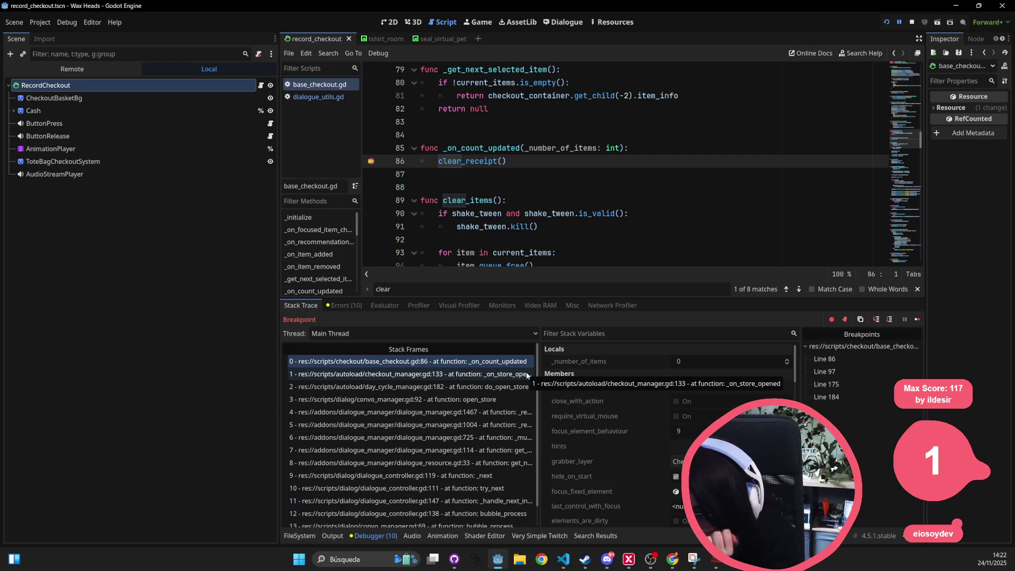
Step: Inspect the store-opened caller in checkout_manager.gd and its items_requested value
left_click(512, 373)
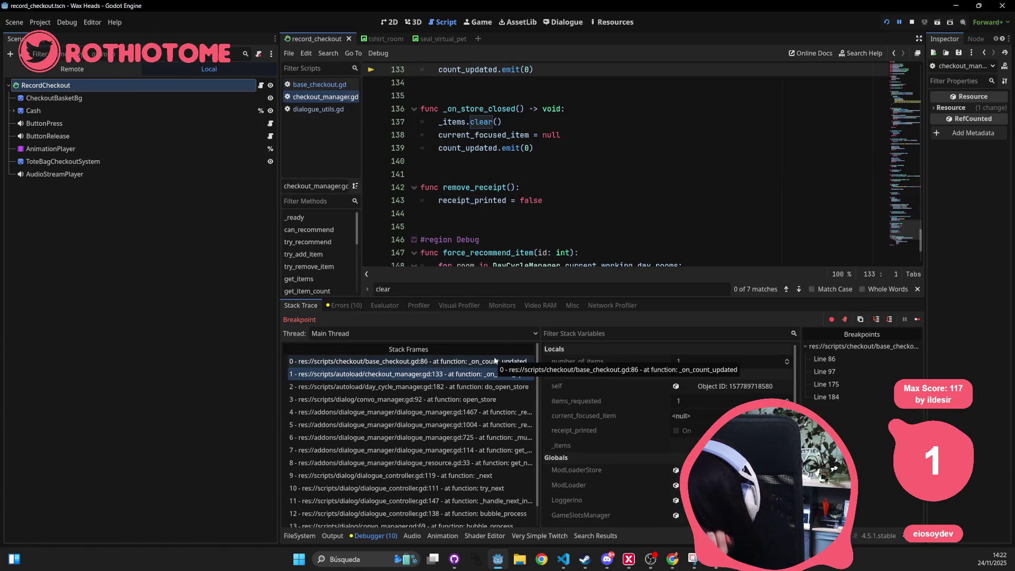
scroll(463, 123, "up", 2)
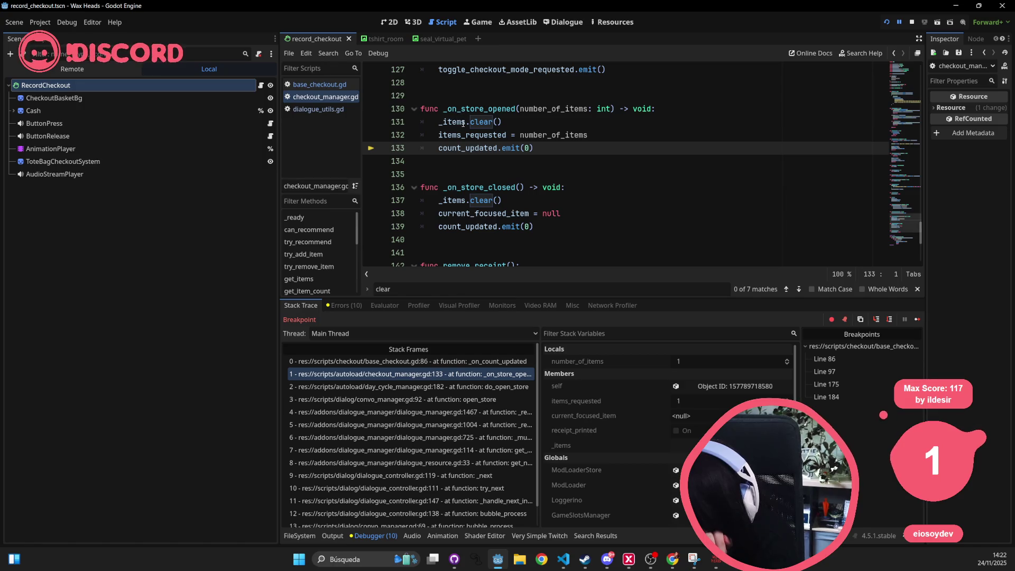
mouse_move(467, 130)
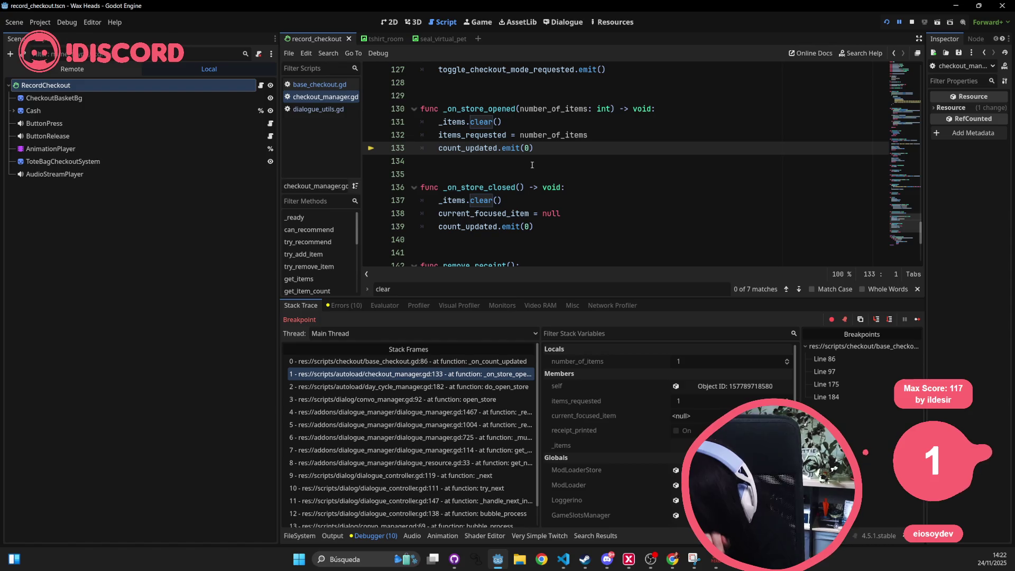
Step: Continue past both checkout breakpoints while browsing, taking Ego, Sunny Side Up to the register
left_click(918, 319)
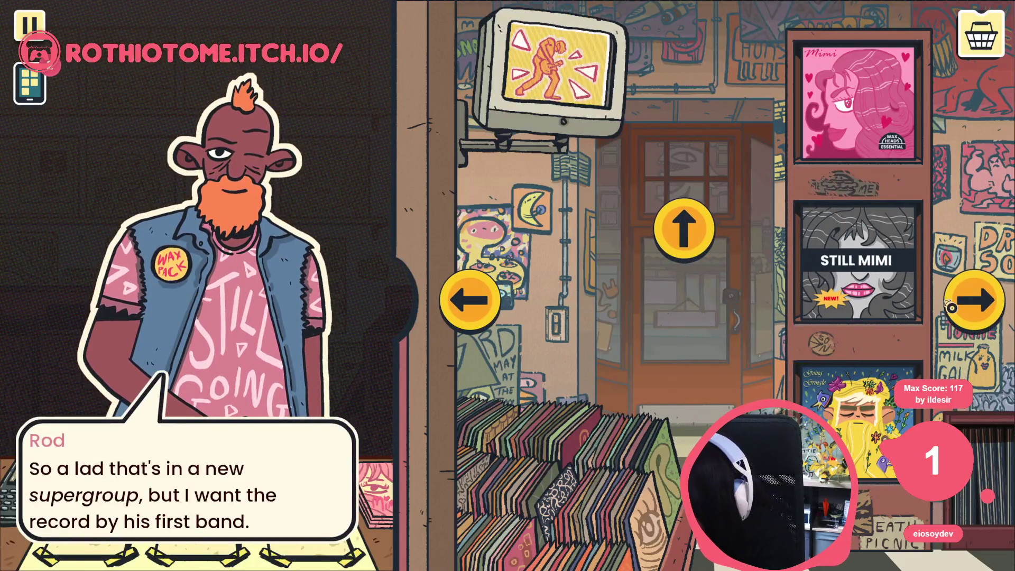
left_click(964, 301)
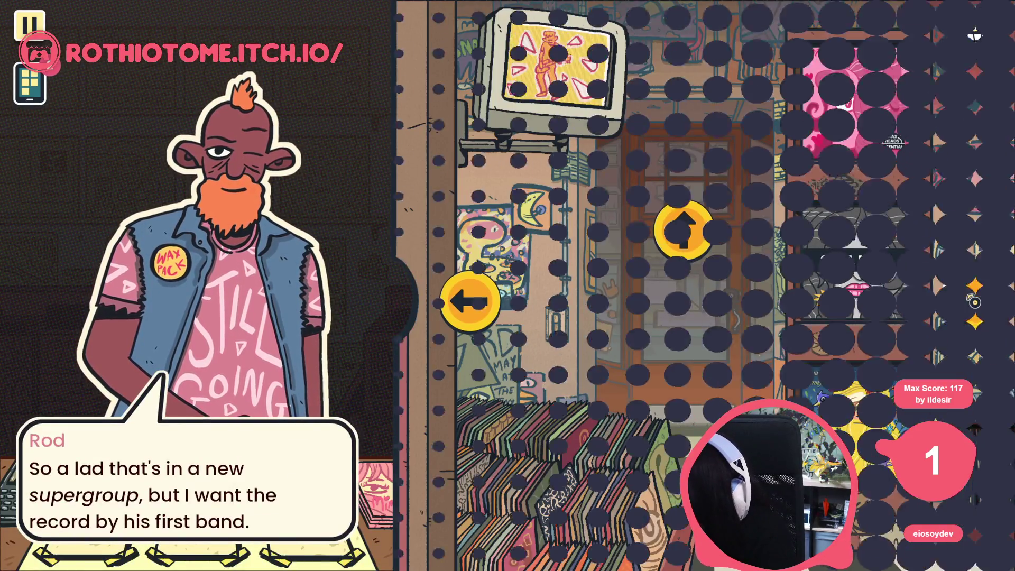
left_click(968, 297)
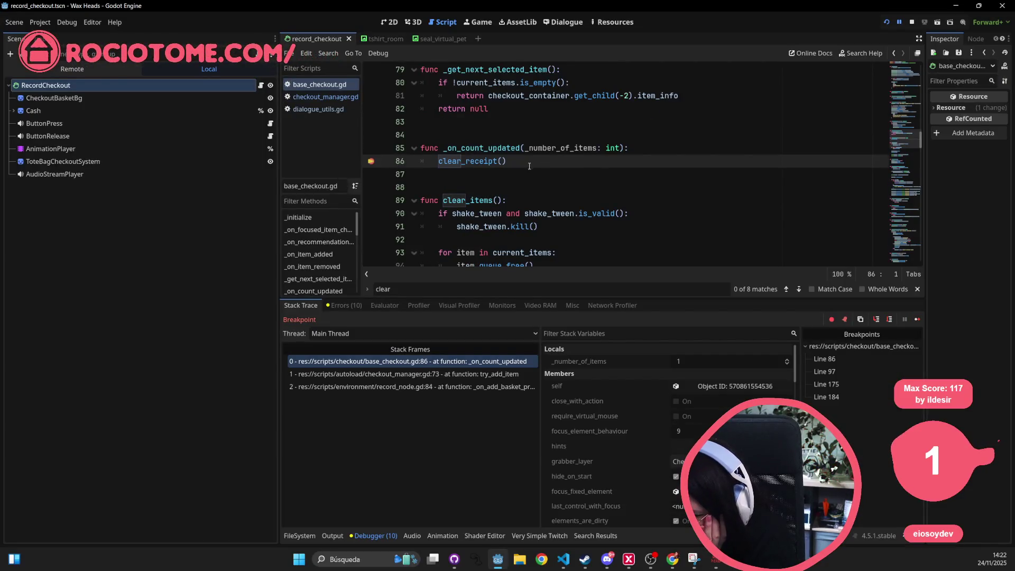
left_click(915, 320)
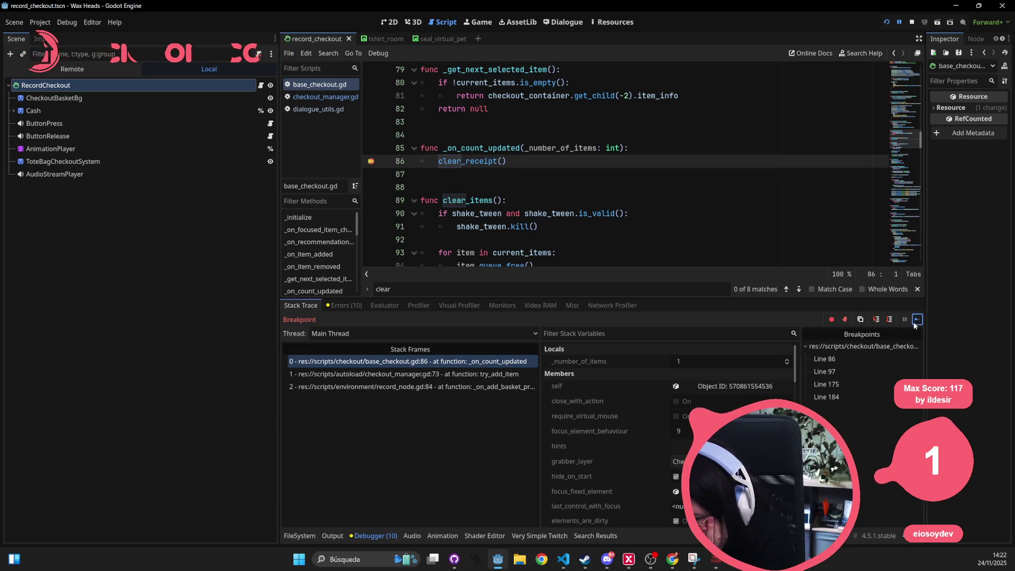
left_click(981, 33)
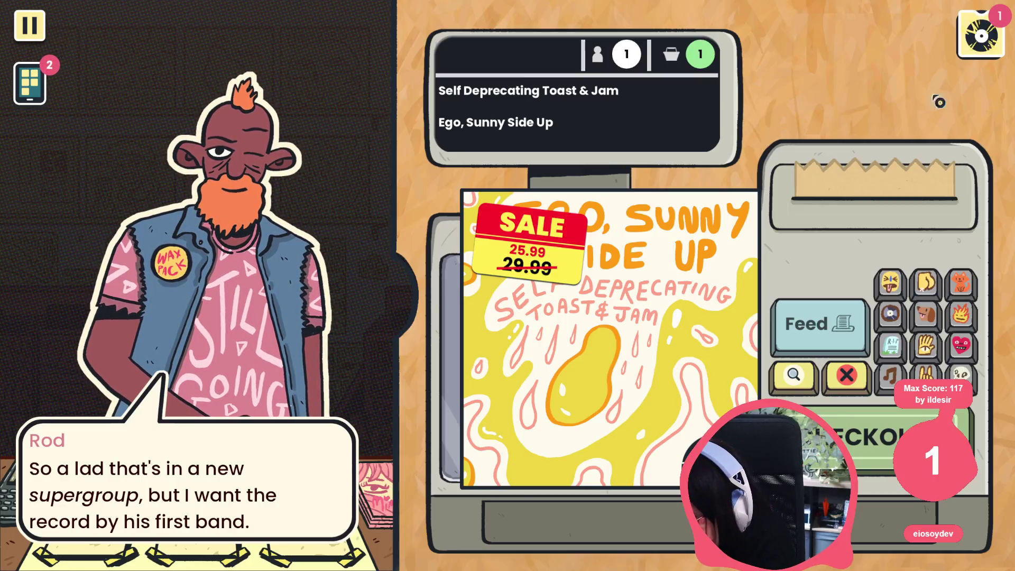
Step: Print the £25.99 receipt for Ego, Sunny Side Up and decline recommending it
left_click(876, 460)
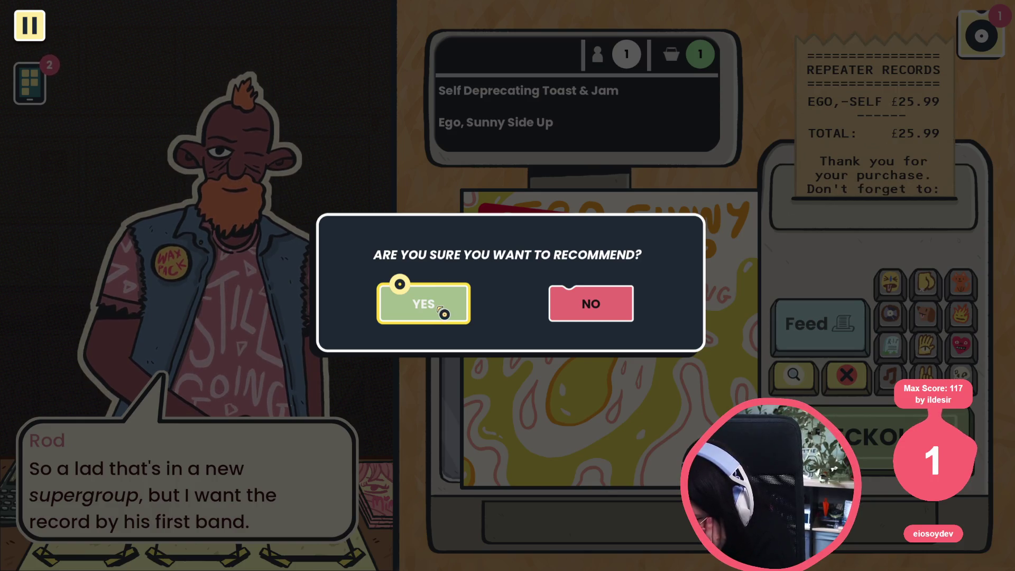
left_click(564, 308)
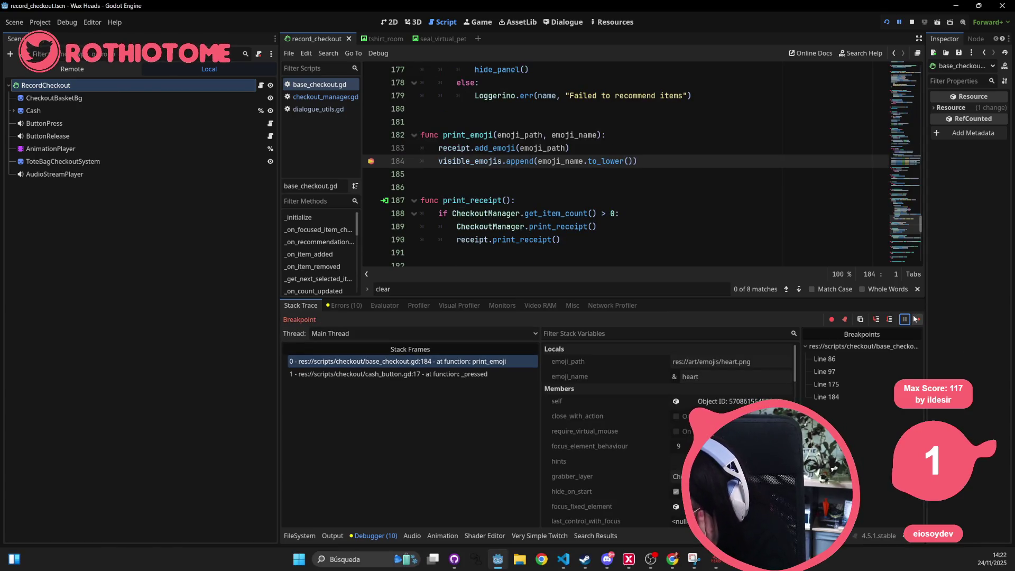
Step: Resume past each print_emoji pause to stamp heart and cat emojis, then recommend the record to Rod
left_click(918, 319)
left_click(960, 305)
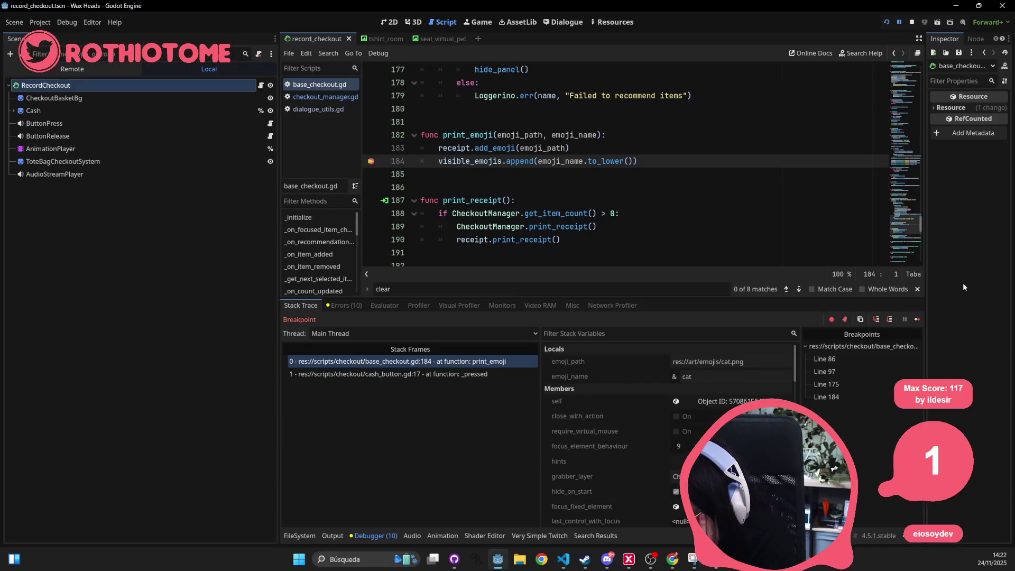
left_click(917, 319)
left_click(961, 275)
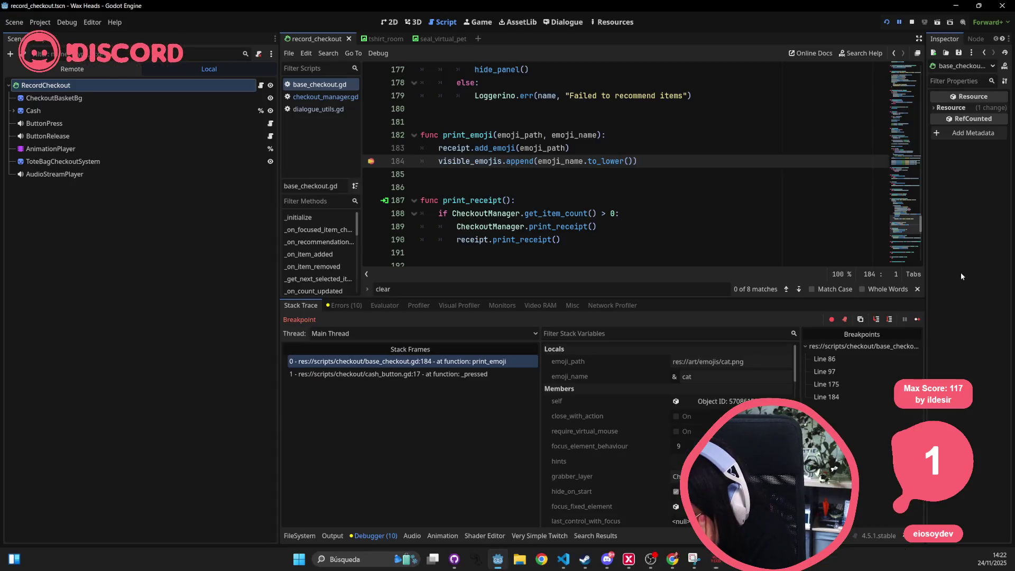
left_click(917, 319)
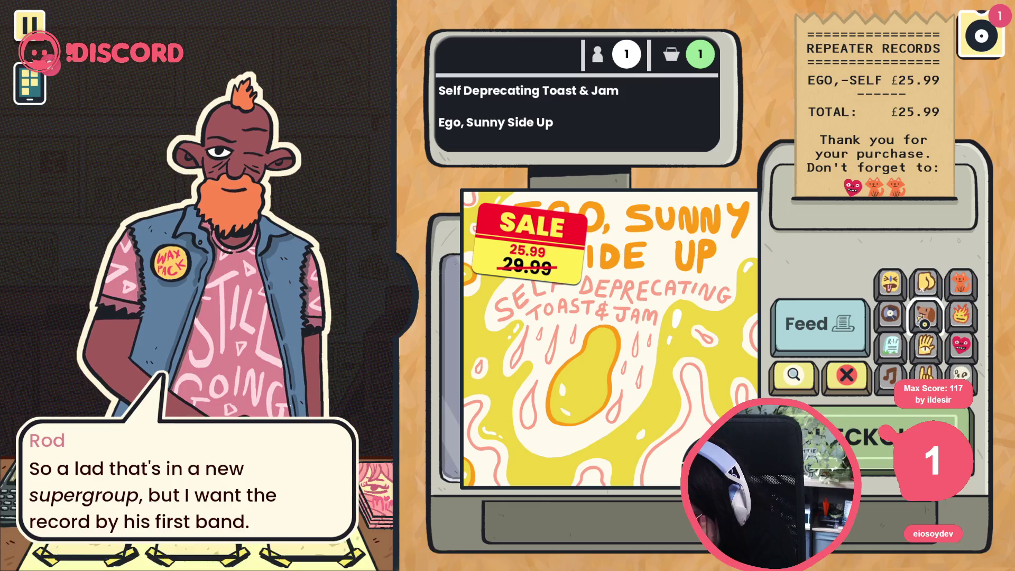
left_click(951, 290)
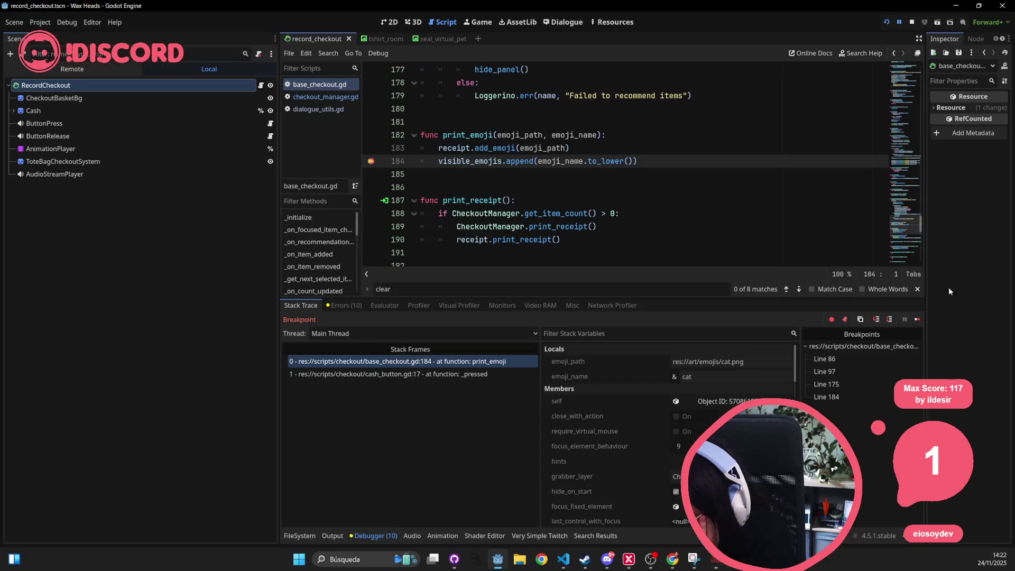
left_click(918, 320)
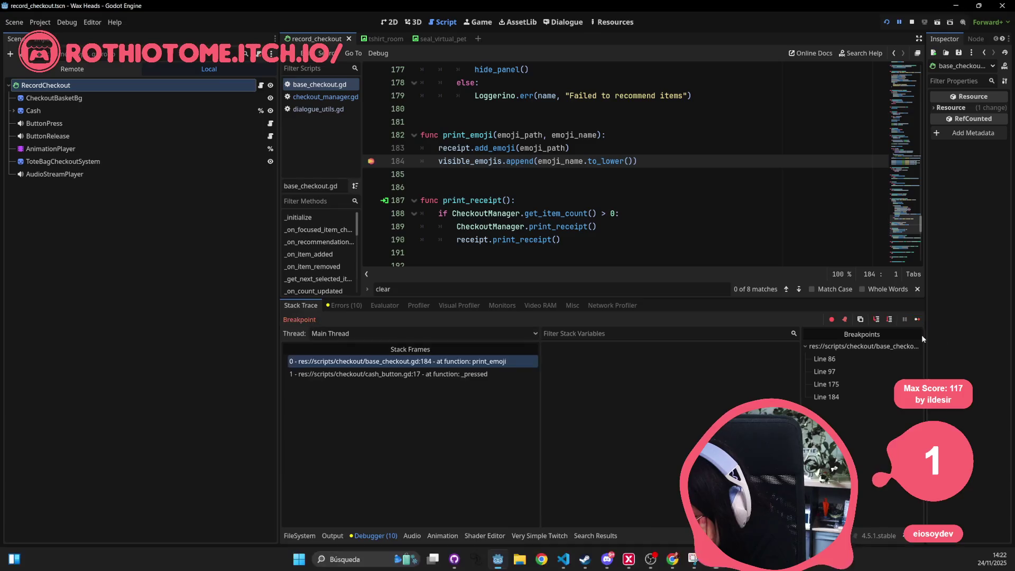
left_click(917, 320)
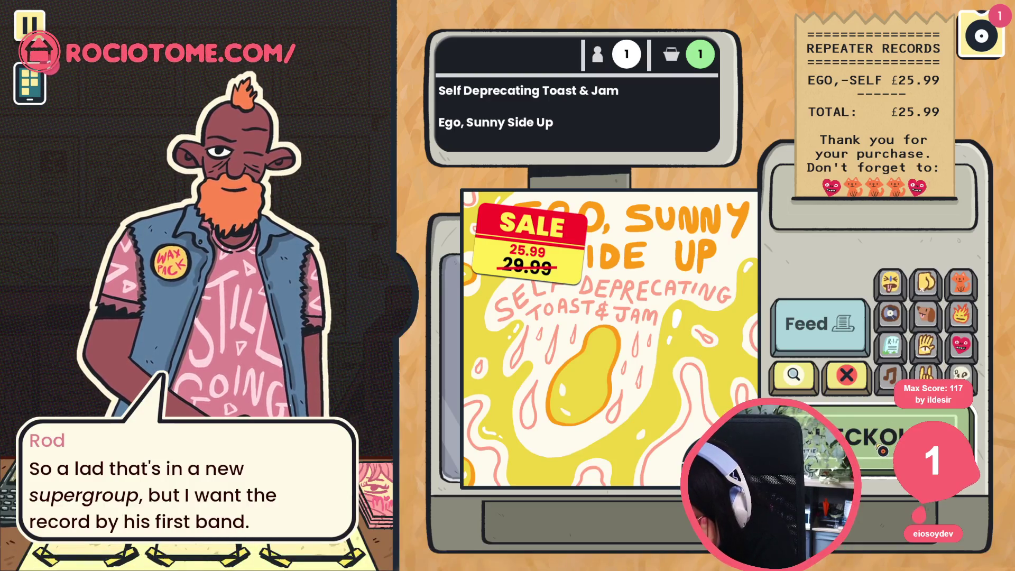
left_click(487, 321)
left_click(463, 319)
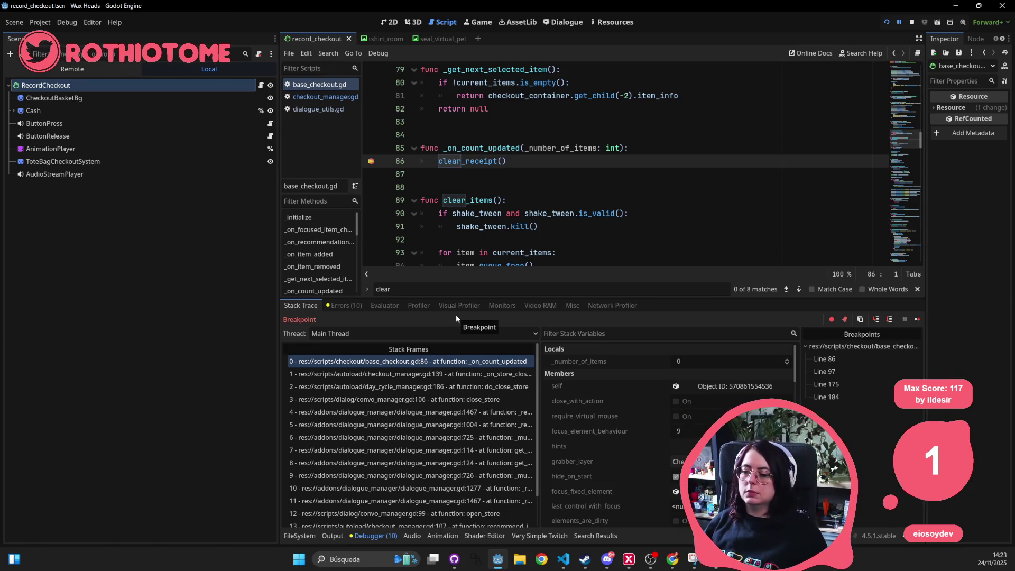
Step: Step down the stack from _on_store_closed through do_close_store and close_store to dialogue_manager line 114
left_click(475, 377)
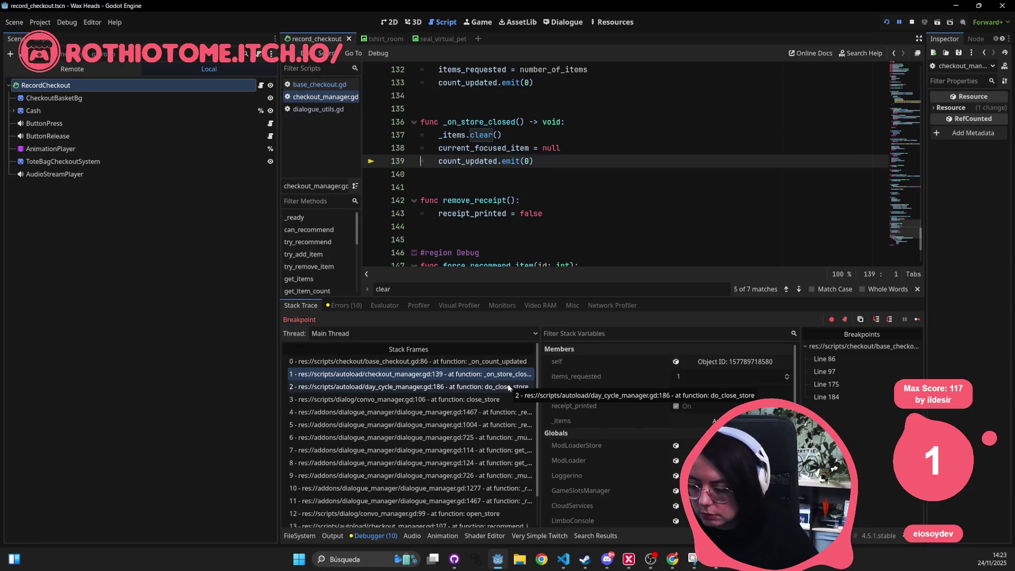
left_click(509, 387)
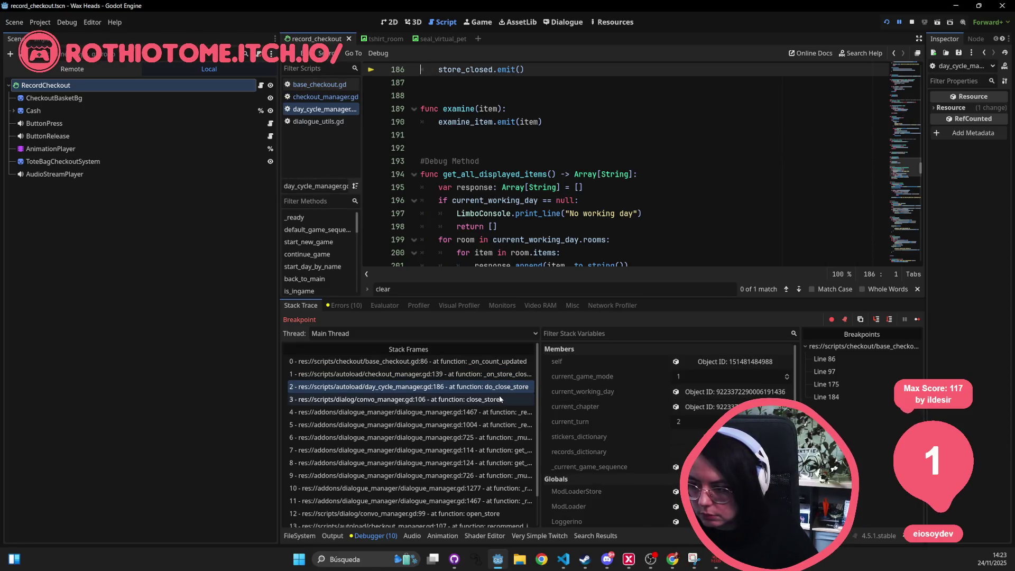
scroll(609, 142, "up", 2)
left_click(461, 400)
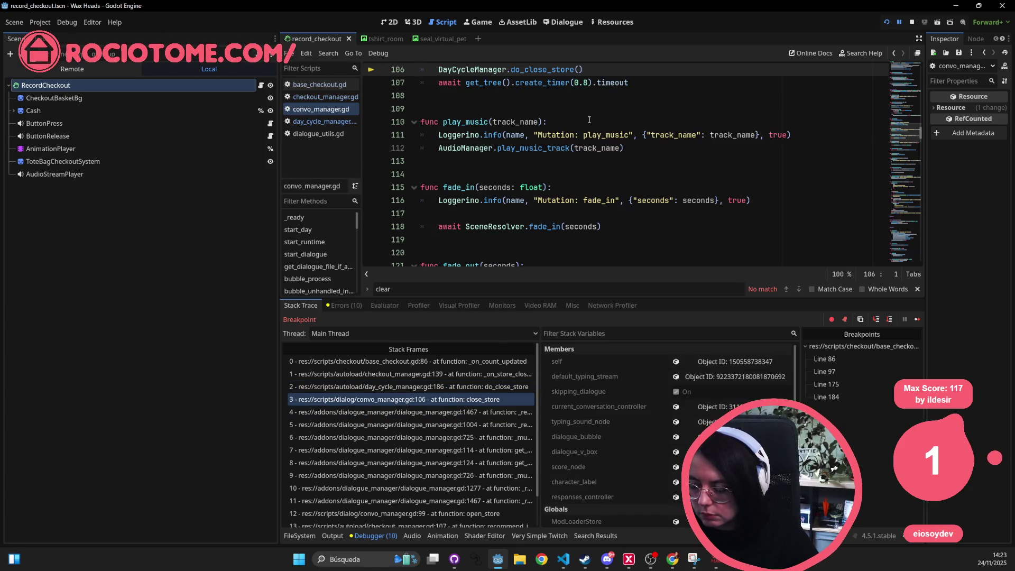
scroll(588, 121, "up", 1)
left_click(432, 412)
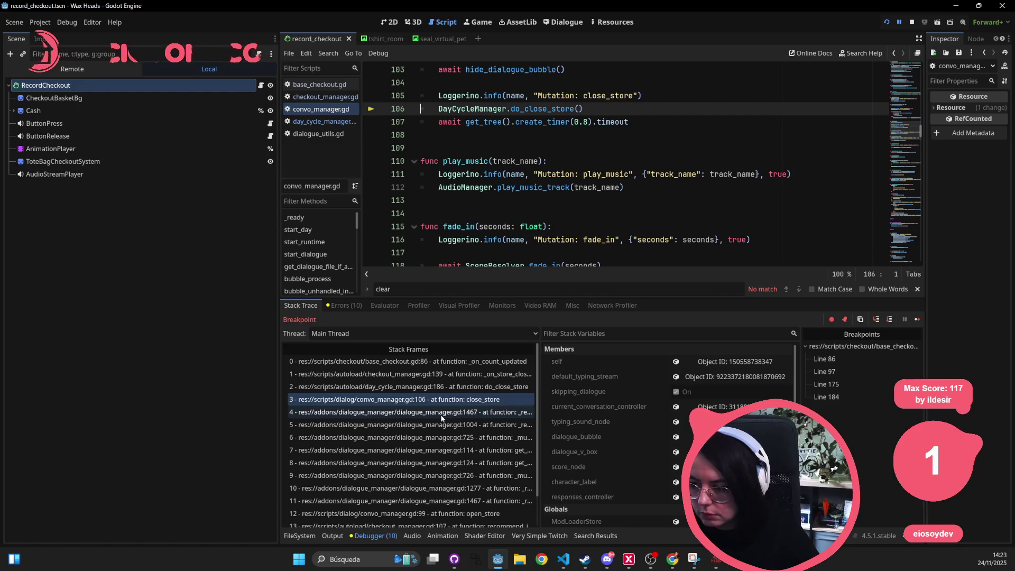
left_click(431, 425)
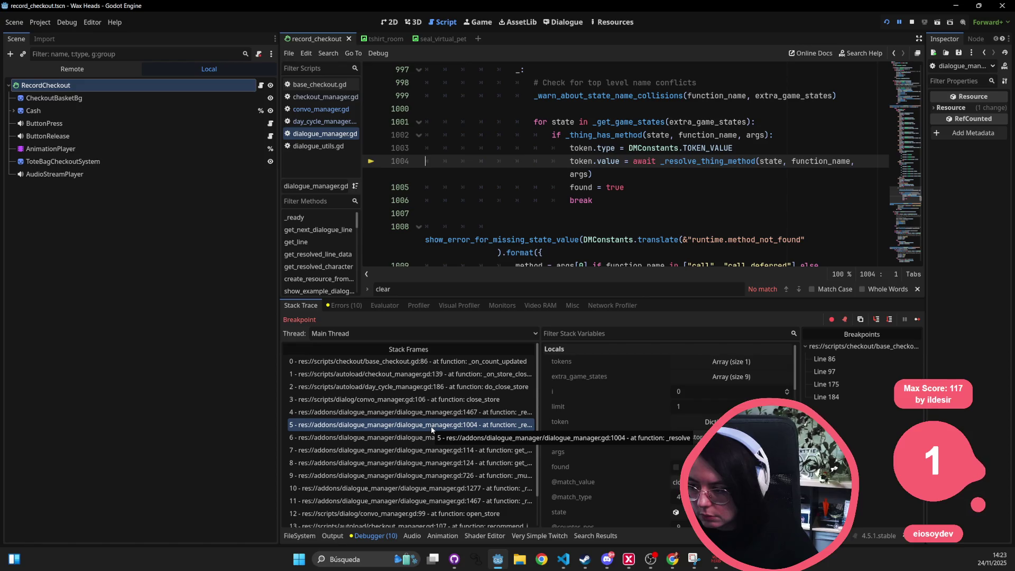
left_click(429, 438)
left_click(427, 450)
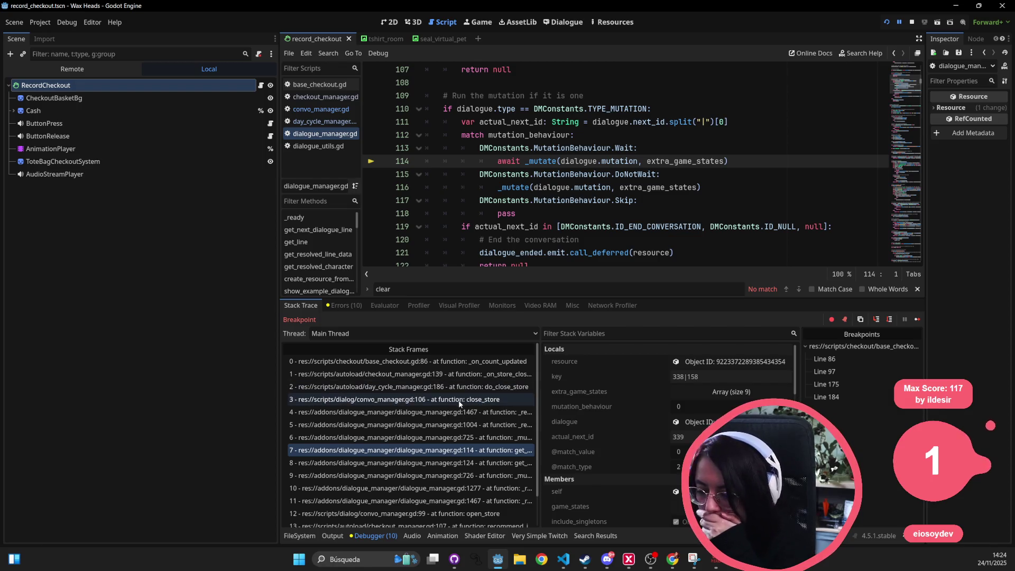
Step: Walk back up the stack to the paused _on_count_updated frame
left_click(445, 401)
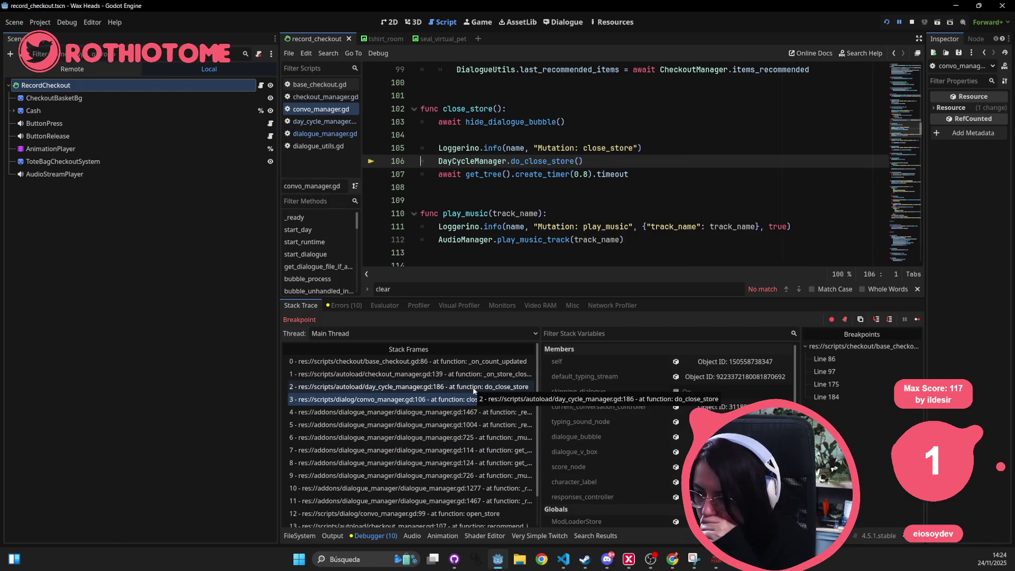
left_click(475, 387)
left_click(483, 375)
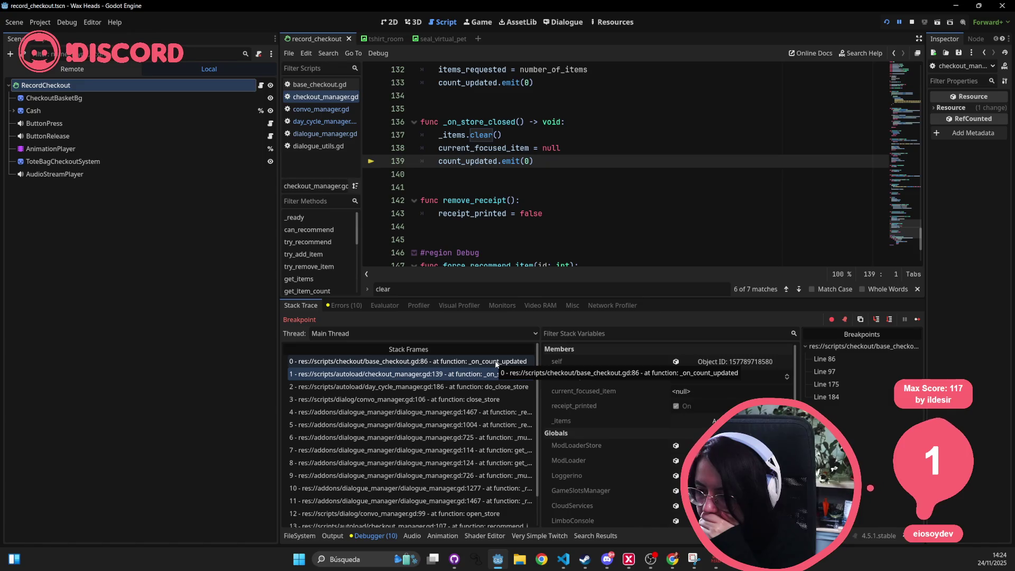
left_click(497, 362)
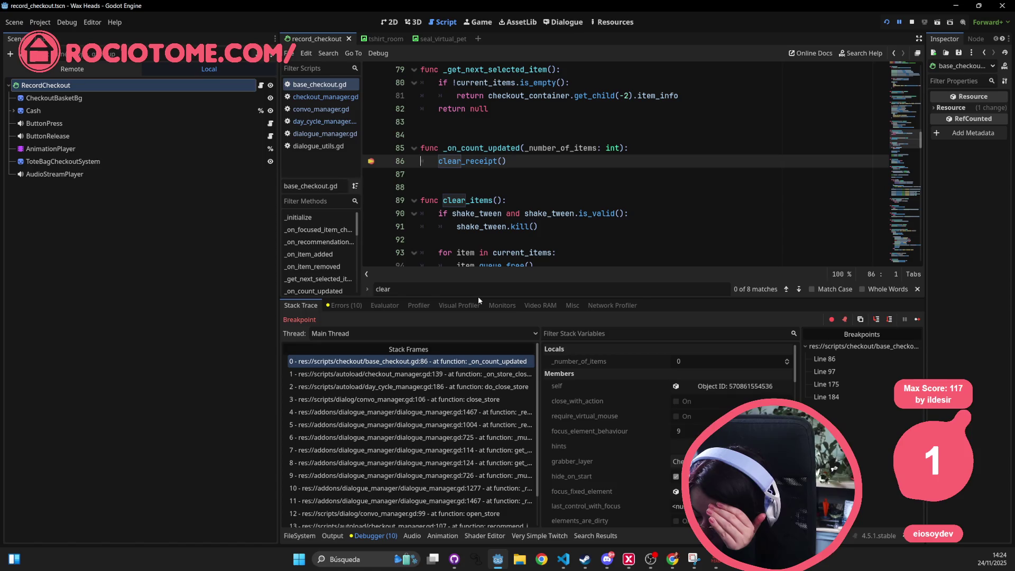
left_click_drag(477, 298, 458, 432)
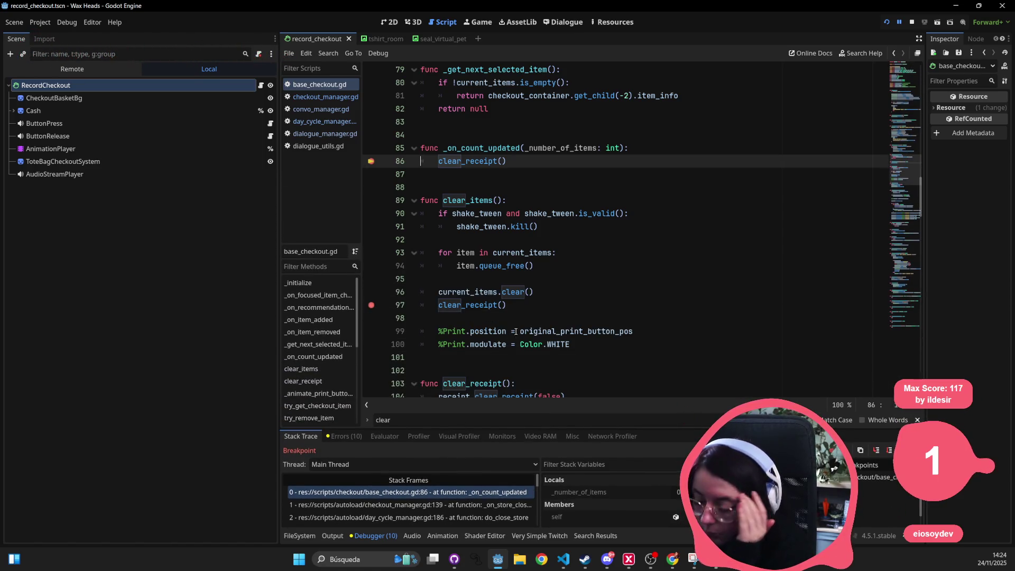
scroll(509, 319, "down", 2)
left_click_drag(437, 318, 597, 321)
double_click(469, 305)
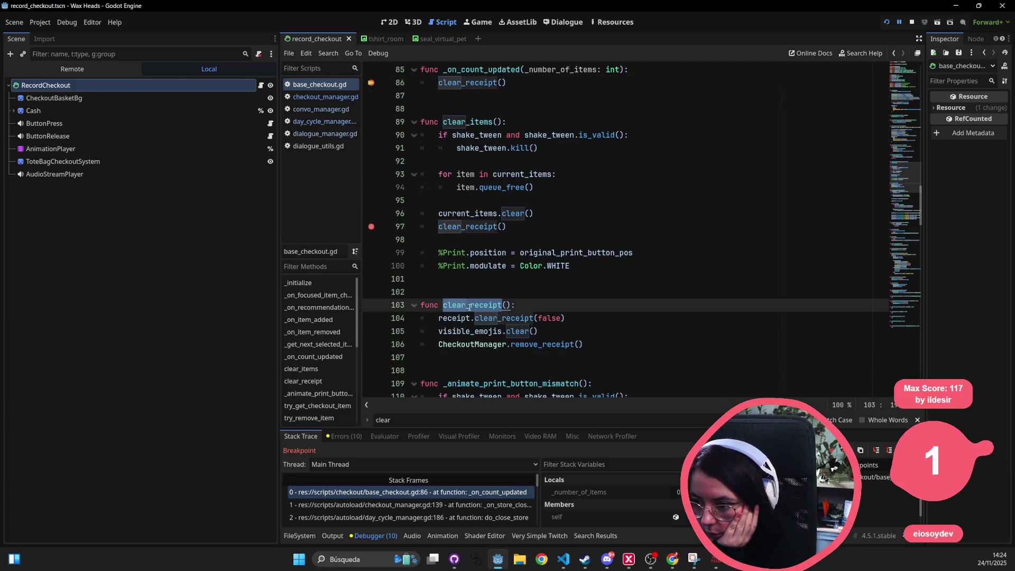
left_click(438, 332)
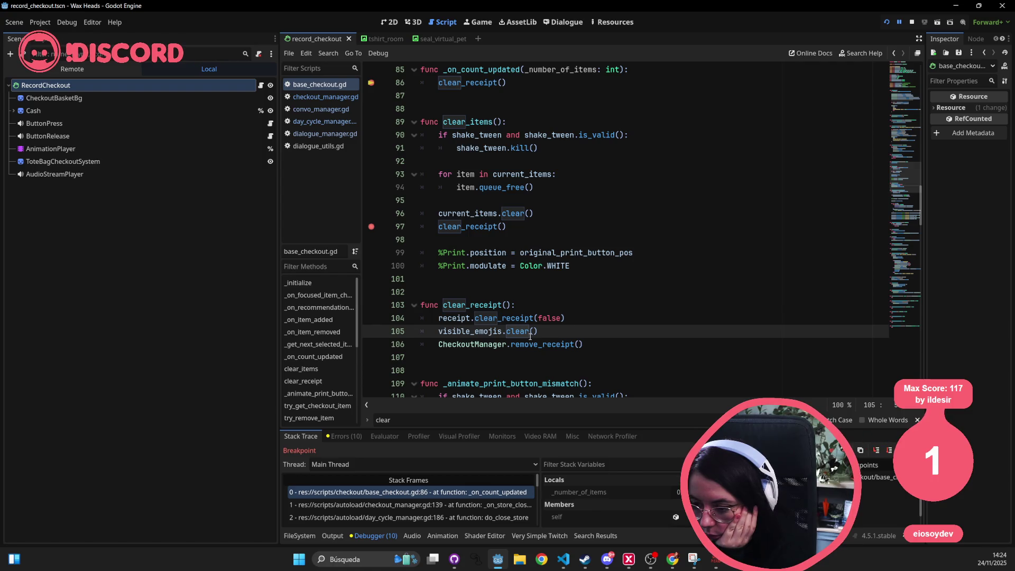
mouse_move(530, 336)
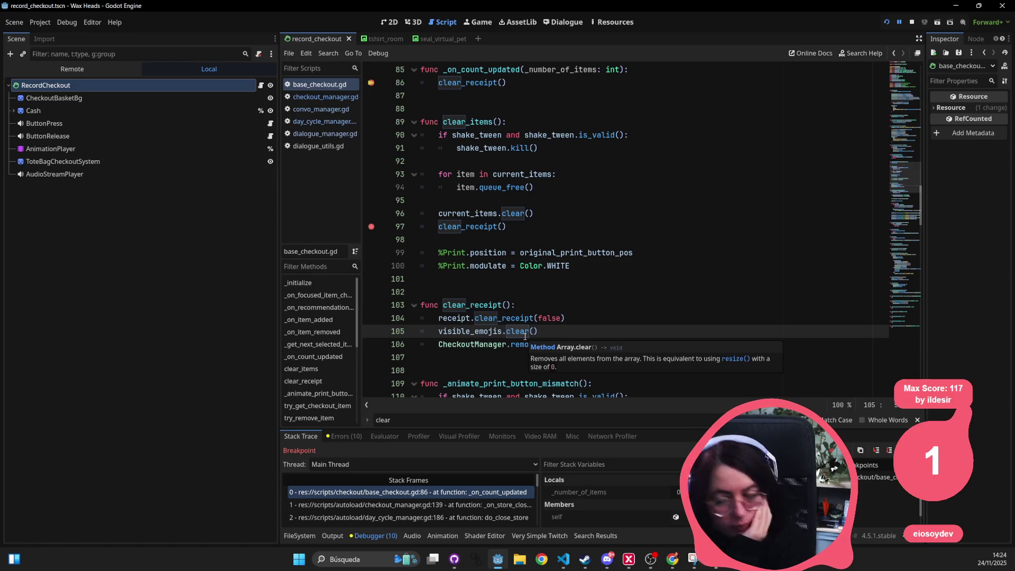
scroll(503, 230, "down", 9)
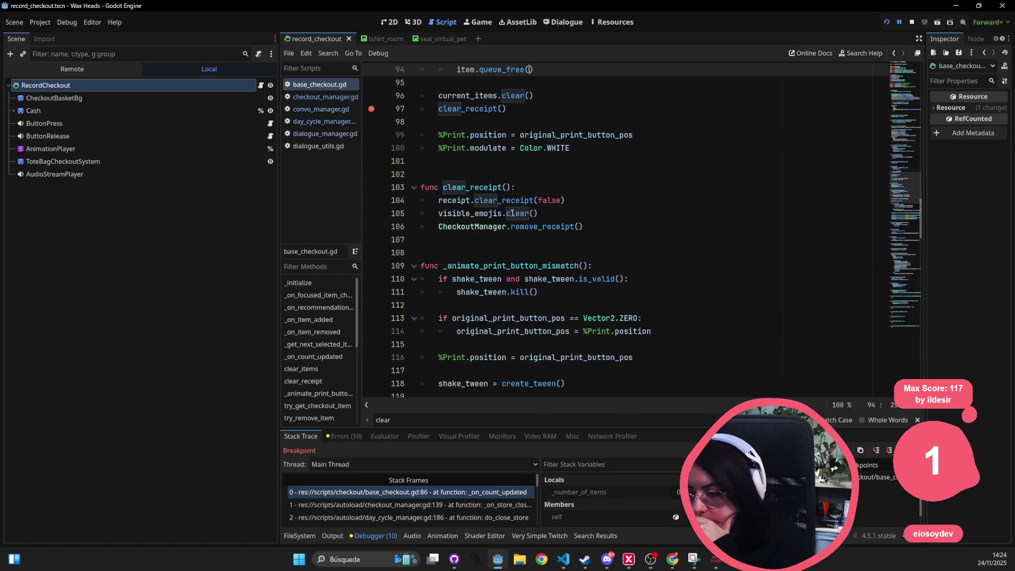
scroll(503, 231, "down", 3)
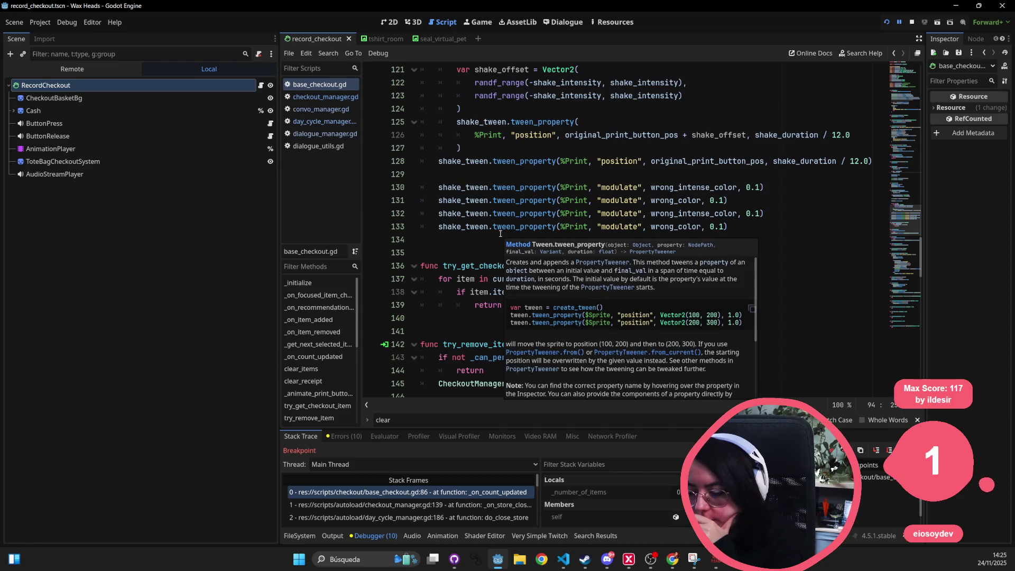
scroll(528, 312, "down", 4)
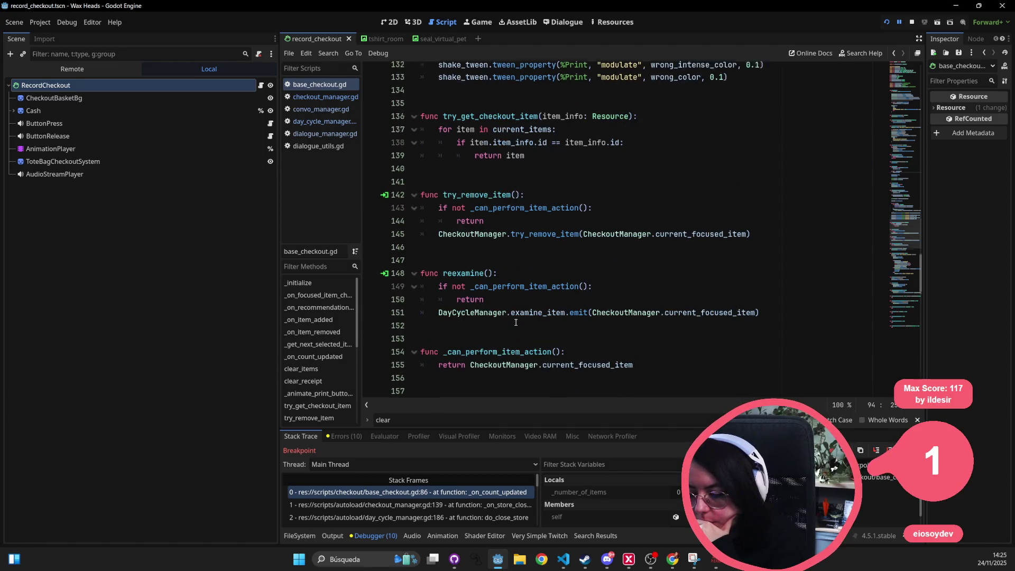
left_click(536, 280)
type("last_")
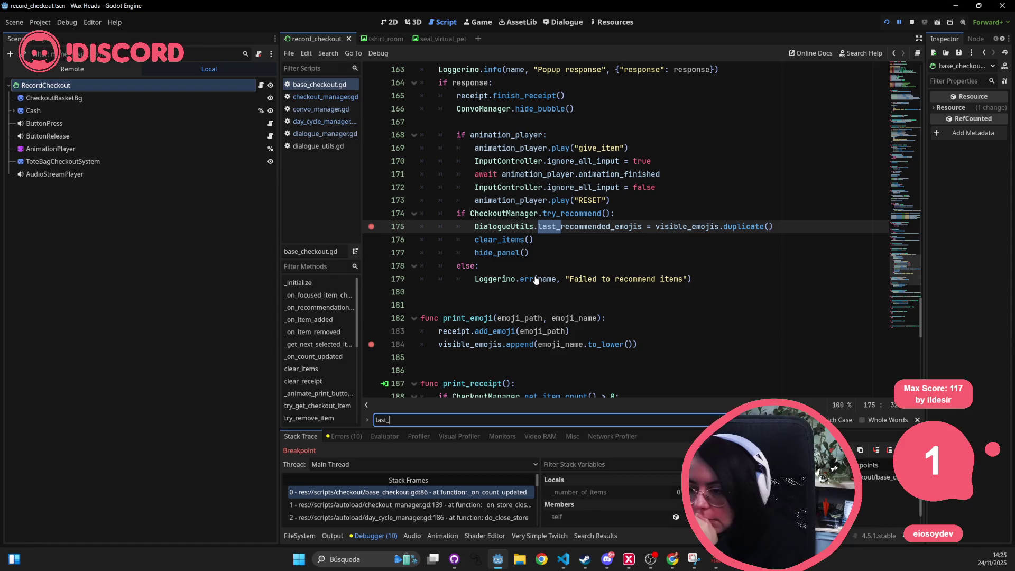
Step: Select DialogueUtils on line 175 and set a breakpoint on that line
scroll(533, 278, "up", 1)
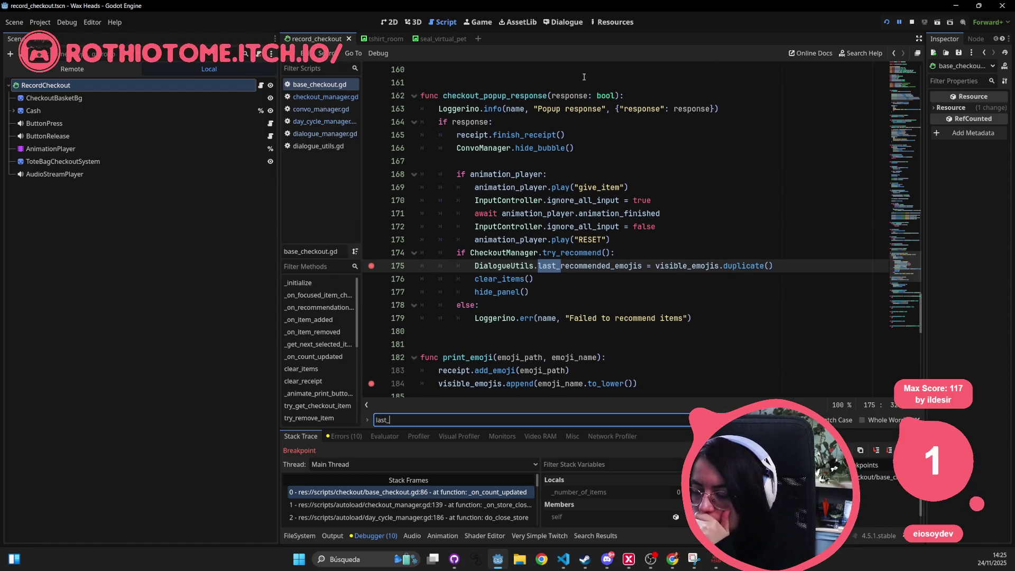
double_click(472, 264)
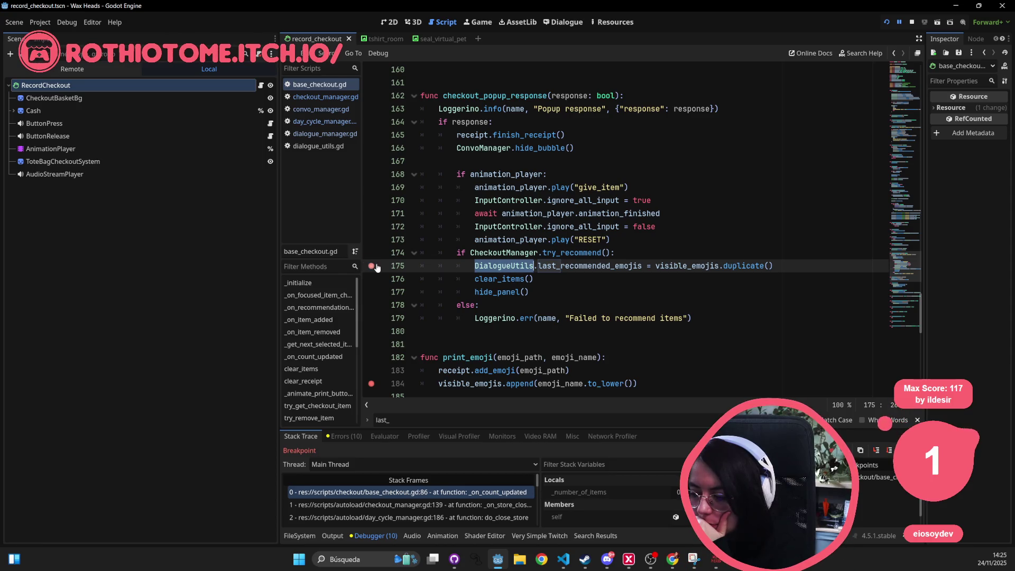
left_click(372, 266)
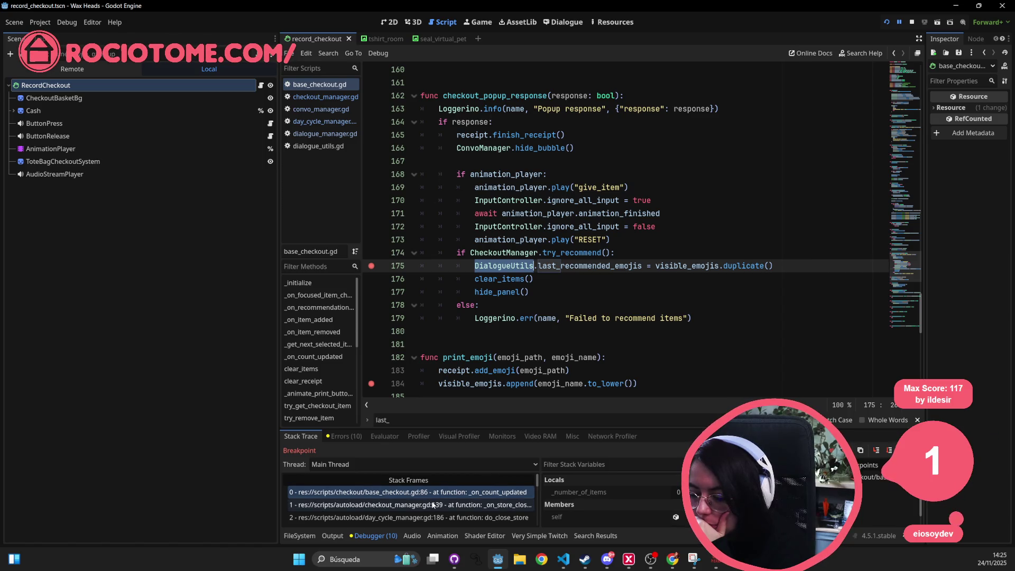
Step: Scroll the script and enlarge the debugger panel to reveal every stack frame
scroll(442, 500, "down", 1)
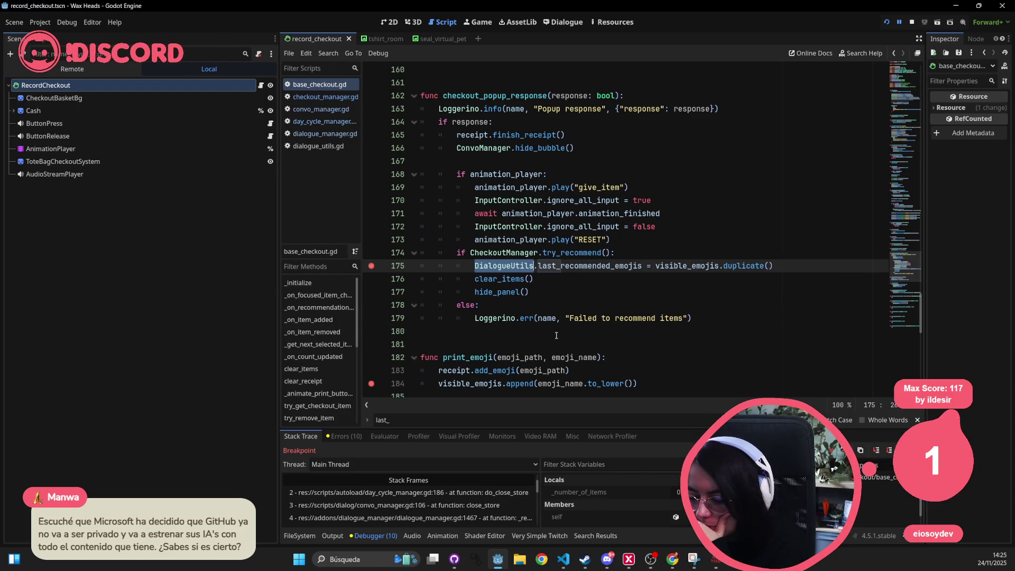
scroll(509, 499, "down", 5)
scroll(511, 498, "up", 1)
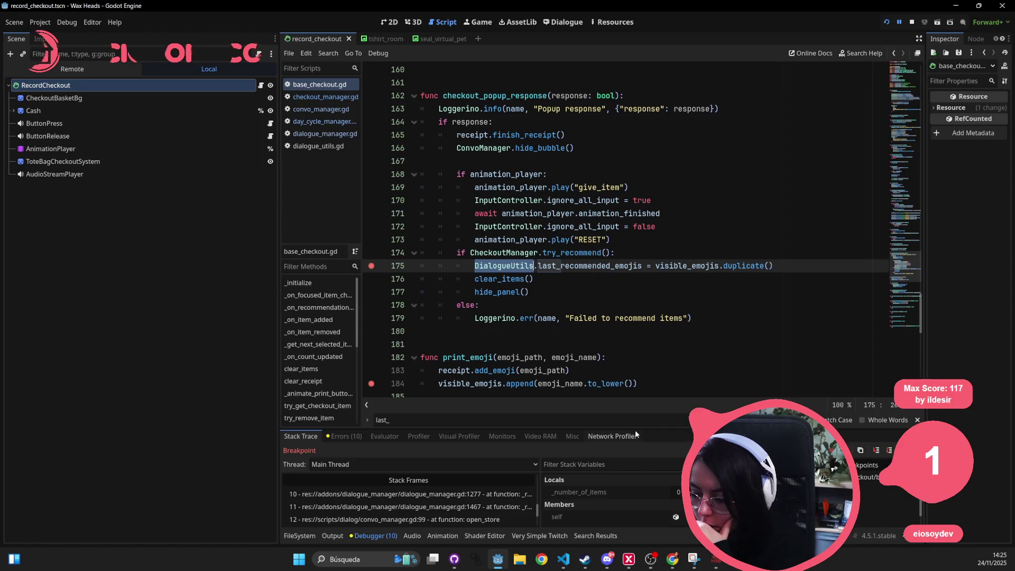
left_click_drag(635, 430, 630, 218)
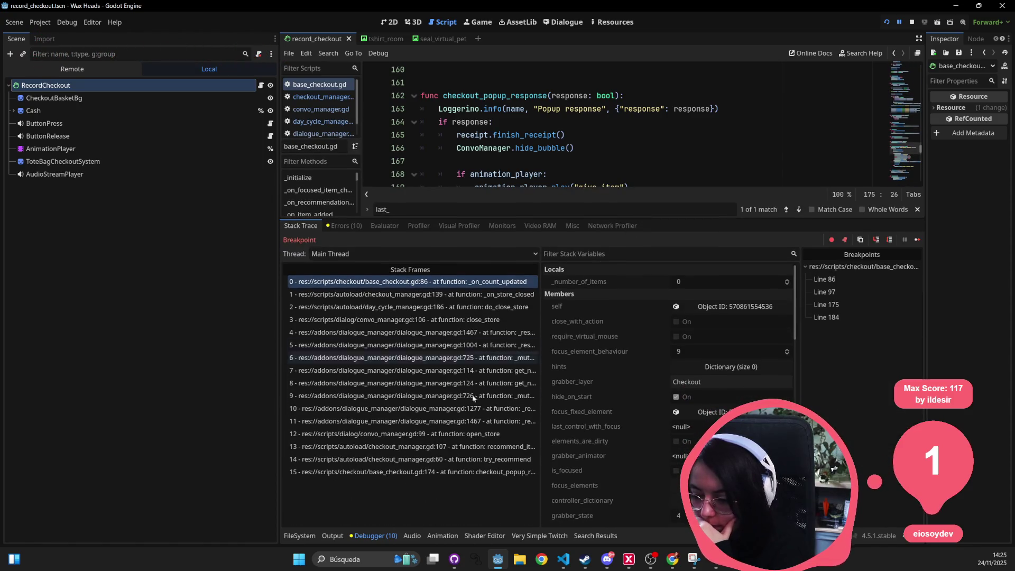
Step: Inspect the top stack frames: checkout_popup_response line 174, try_recommend, recommend_items and open_store
left_click(503, 473)
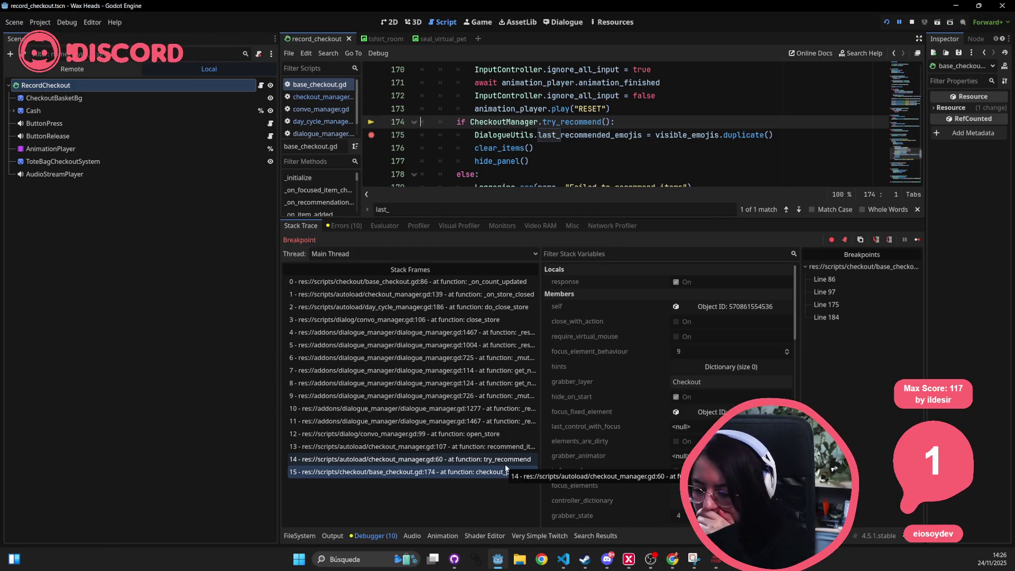
left_click(506, 465)
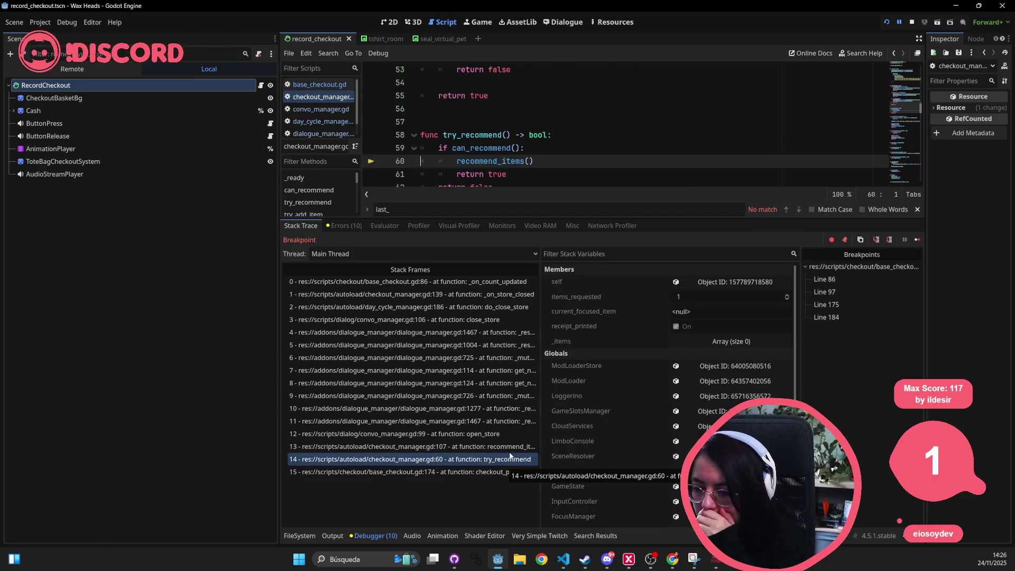
left_click(462, 446)
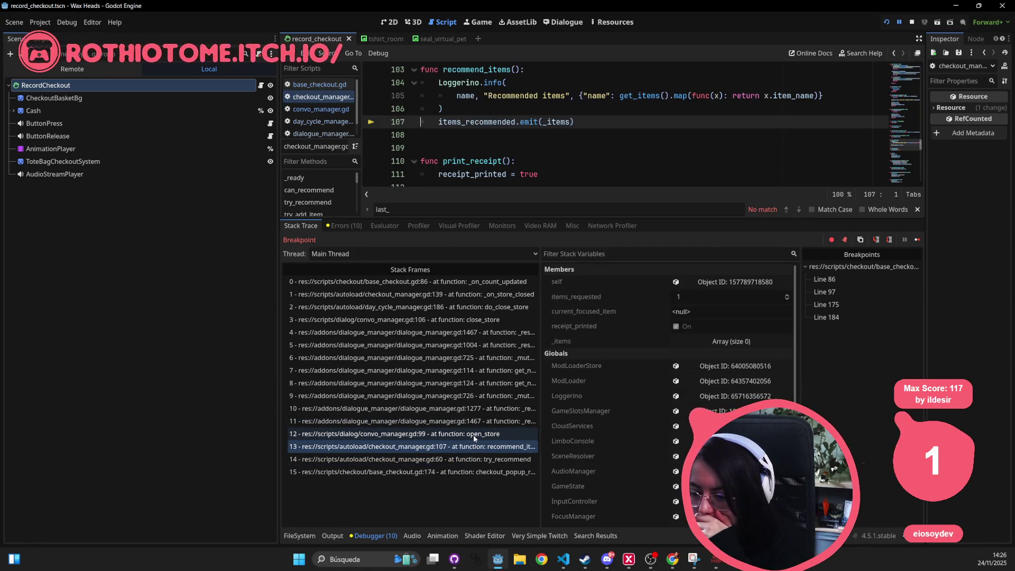
left_click(474, 434)
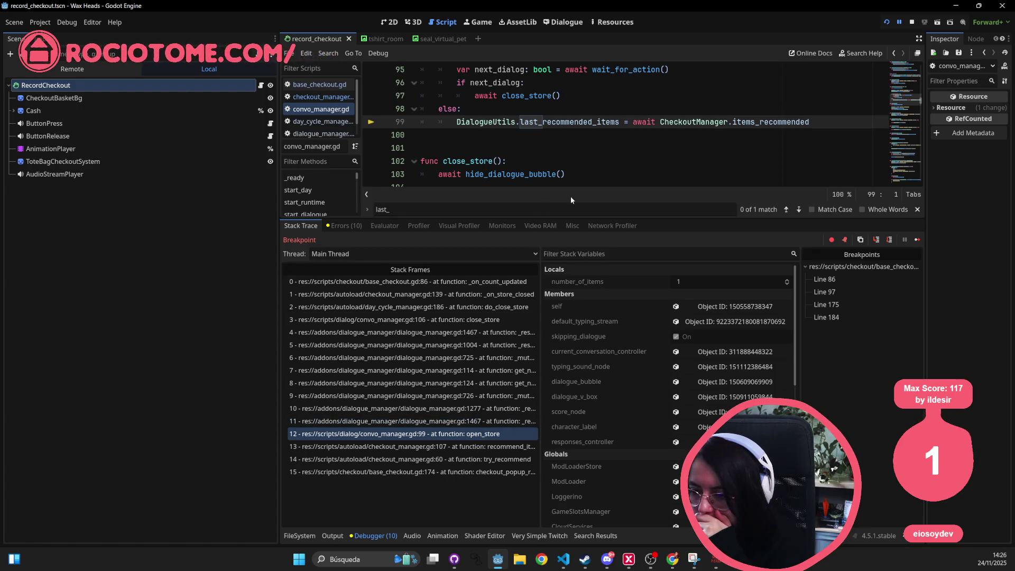
left_click_drag(577, 218, 577, 358)
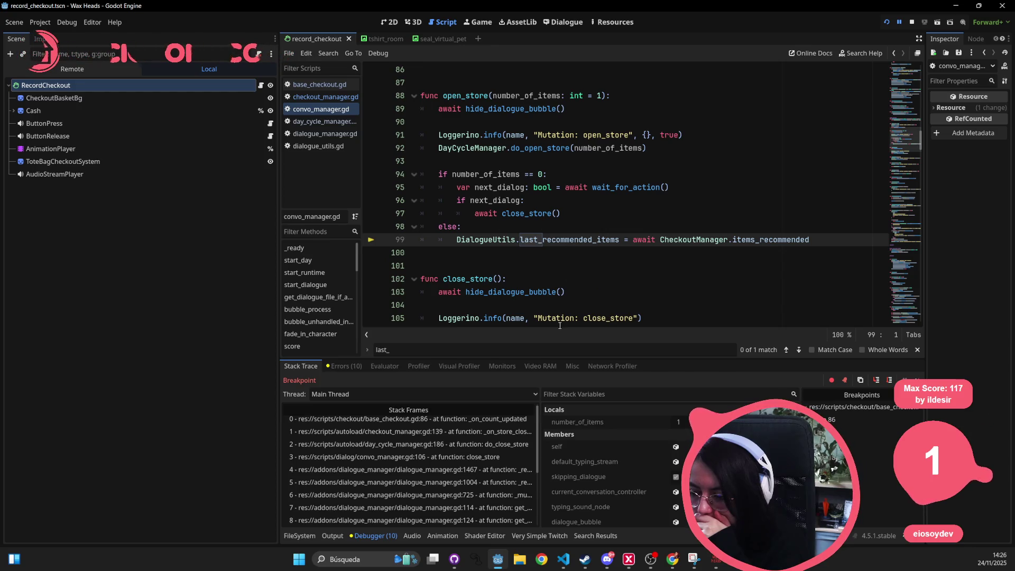
scroll(475, 452, "down", 1)
scroll(466, 458, "down", 5)
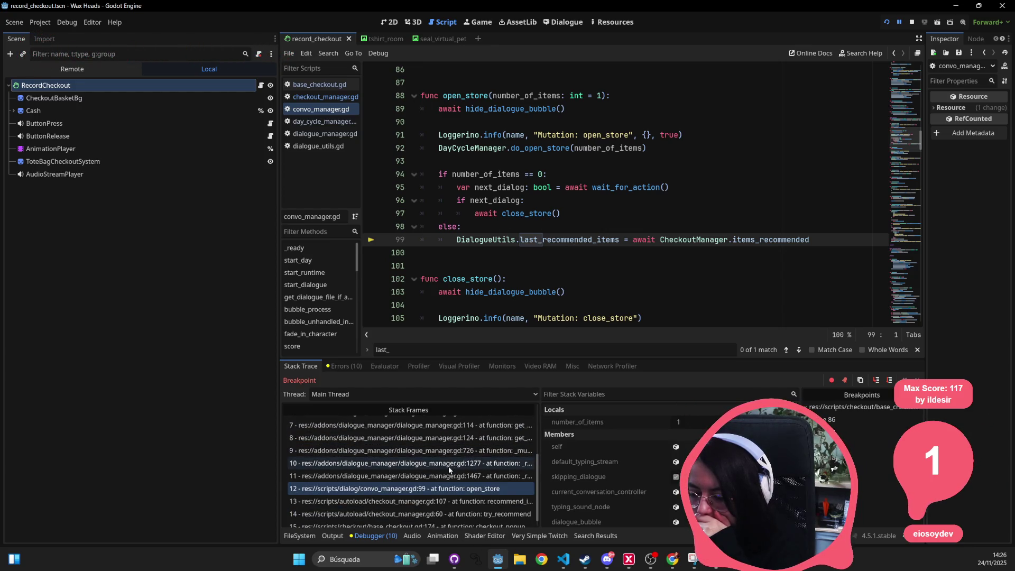
Step: Walk the dialogue_manager.gd frames 11 down to 5, through lines 124, 114, 725 and 1004
left_click(447, 476)
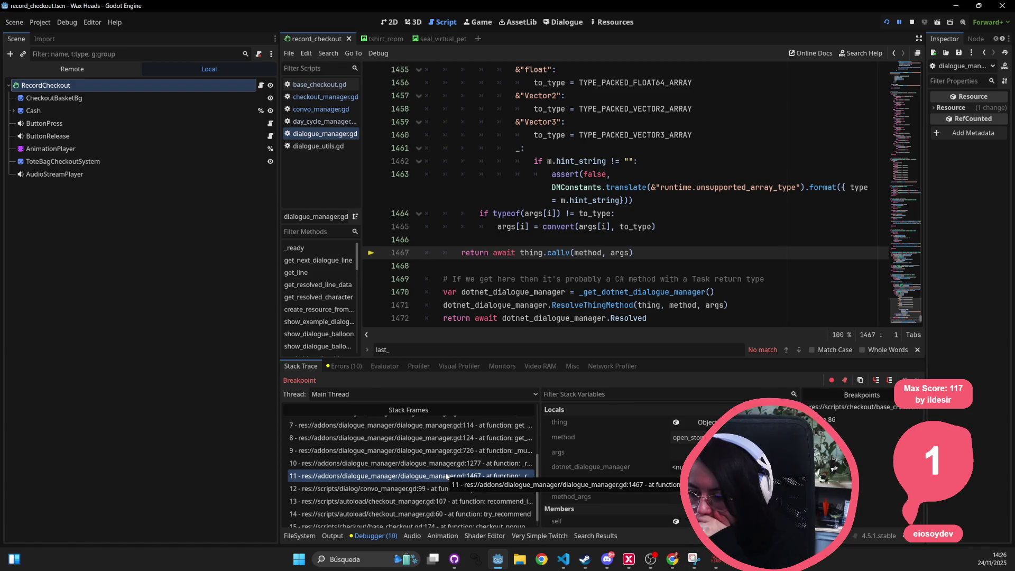
left_click(450, 464)
left_click(456, 453)
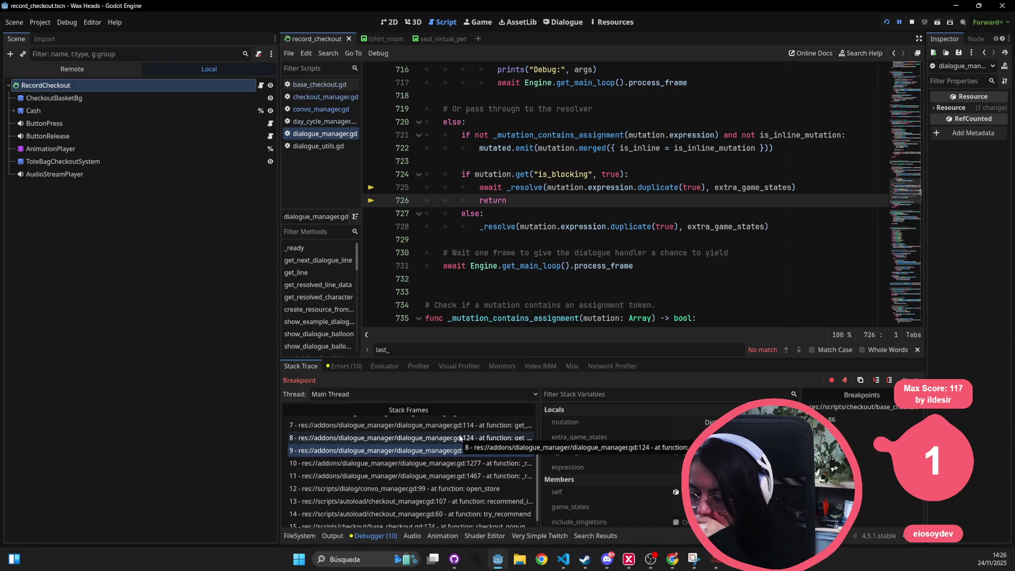
left_click(460, 438)
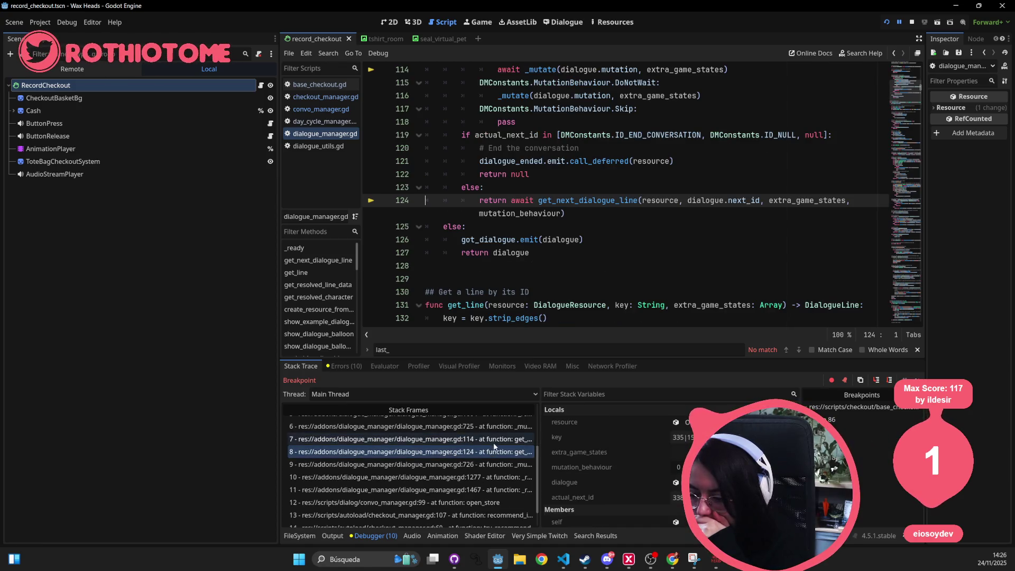
left_click(494, 442)
scroll(494, 442, "up", 1)
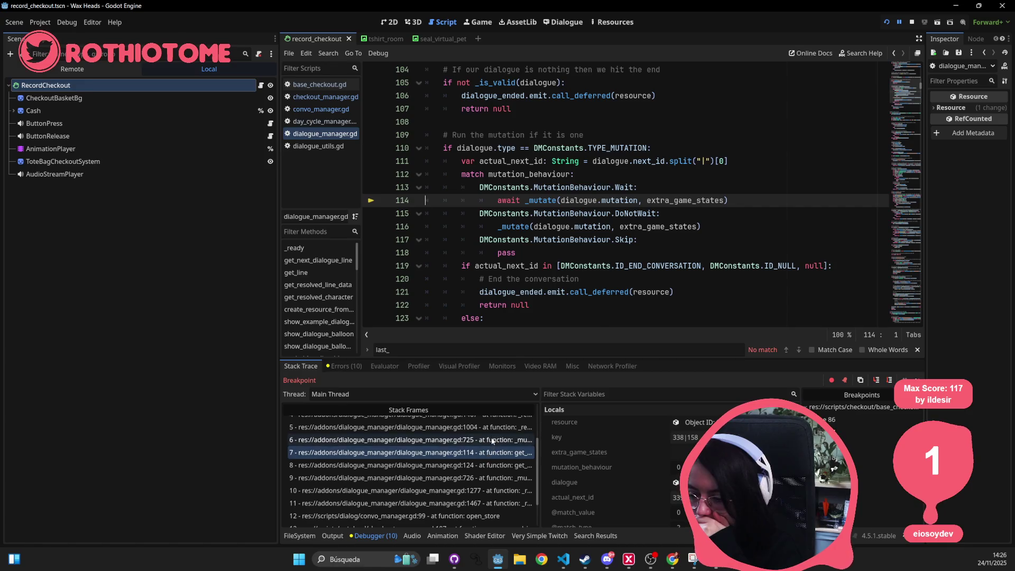
left_click(494, 444)
scroll(494, 449, "up", 2)
left_click(493, 453)
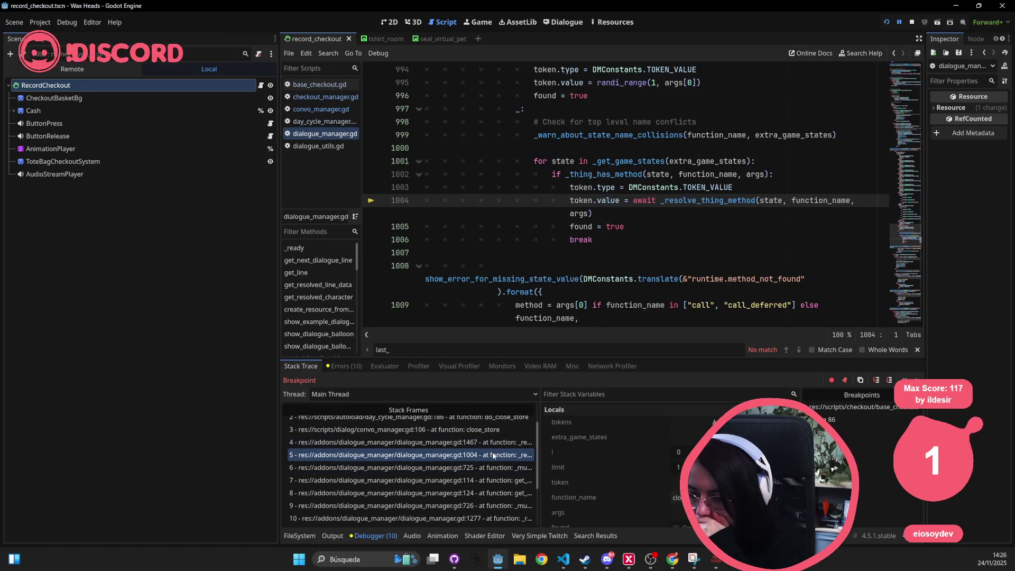
Step: Inspect close_store, do_close_store and _on_store_closed, ending on frame 0 at base_checkout.gd line 86
scroll(492, 460, "up", 1)
left_click(492, 457)
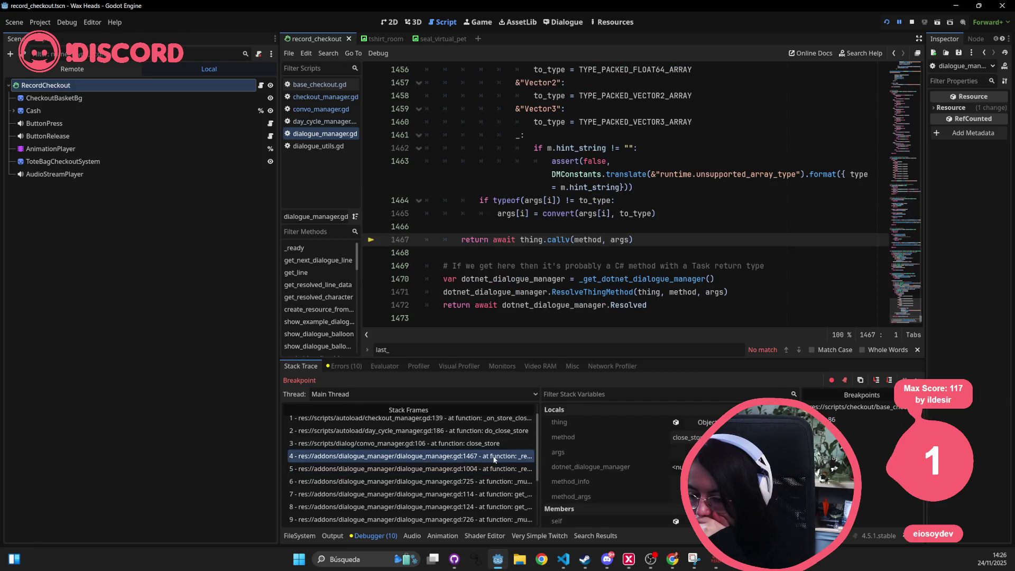
left_click(496, 444)
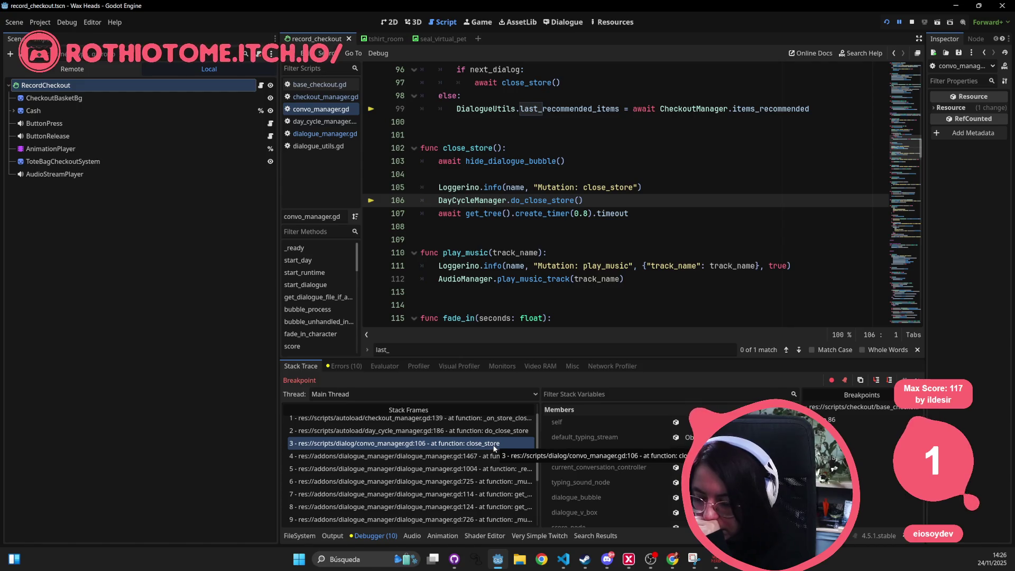
scroll(482, 440, "up", 1)
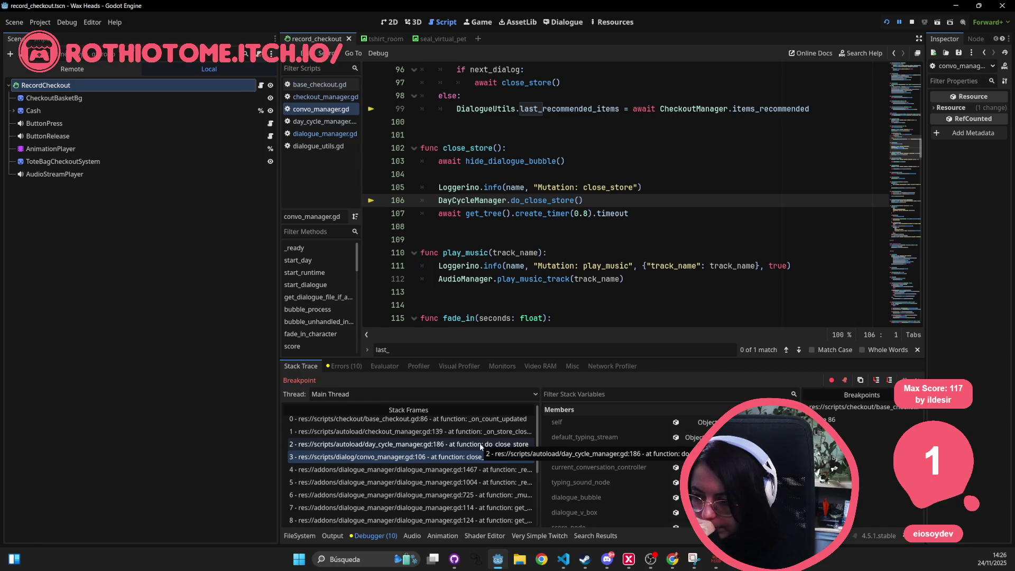
left_click(480, 445)
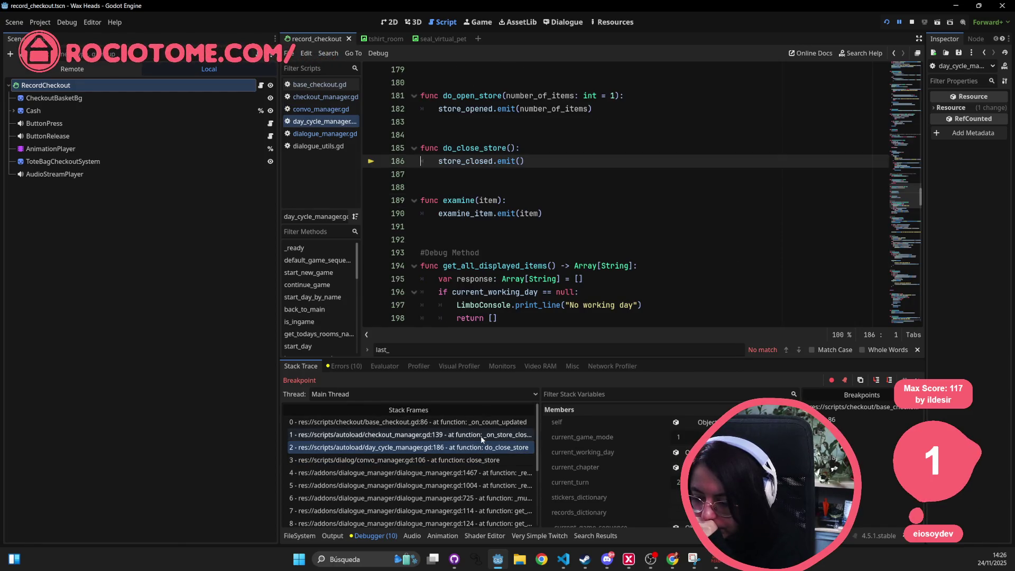
left_click(481, 435)
left_click(484, 423)
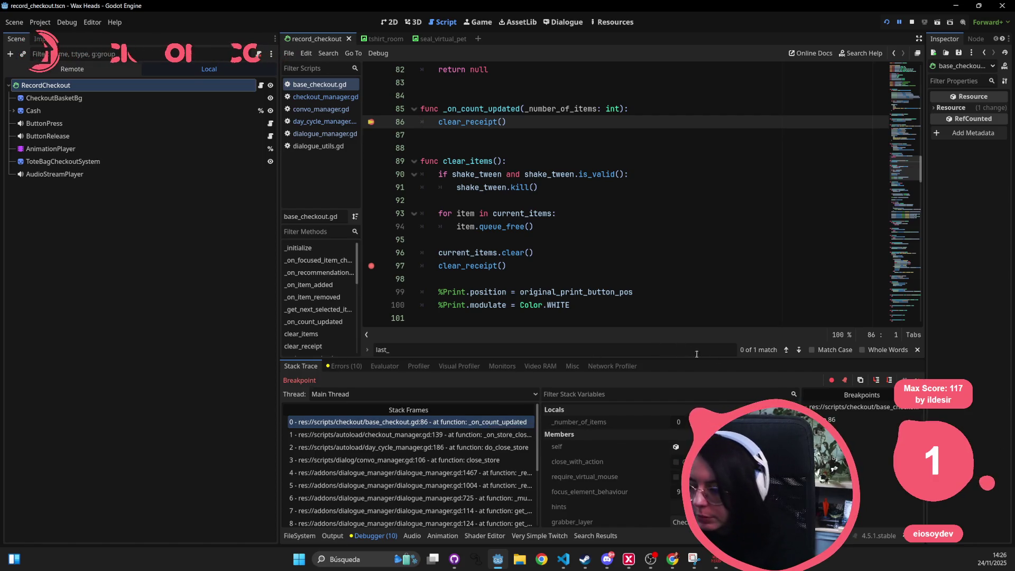
Step: Resume the game past the line 175 and clear_items line 97 breakpoints, then advance Rod's dialogue
key("F12")
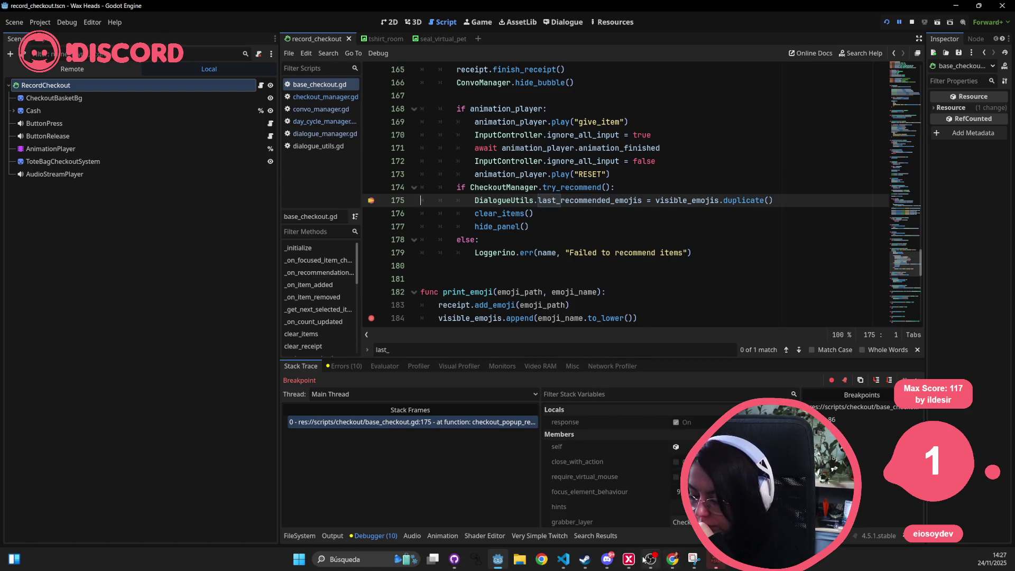
left_click(716, 559)
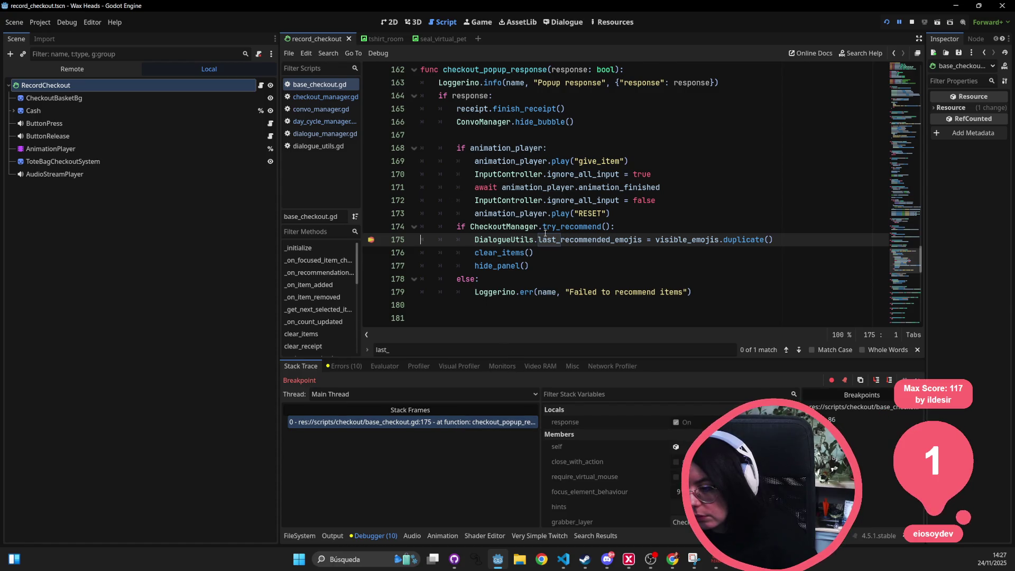
mouse_move(564, 226)
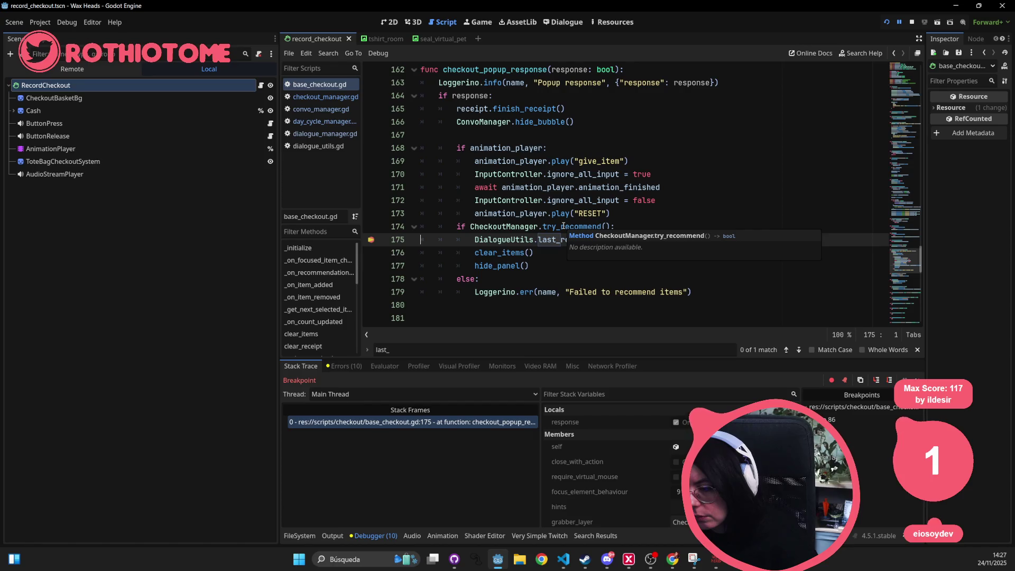
left_click(918, 380)
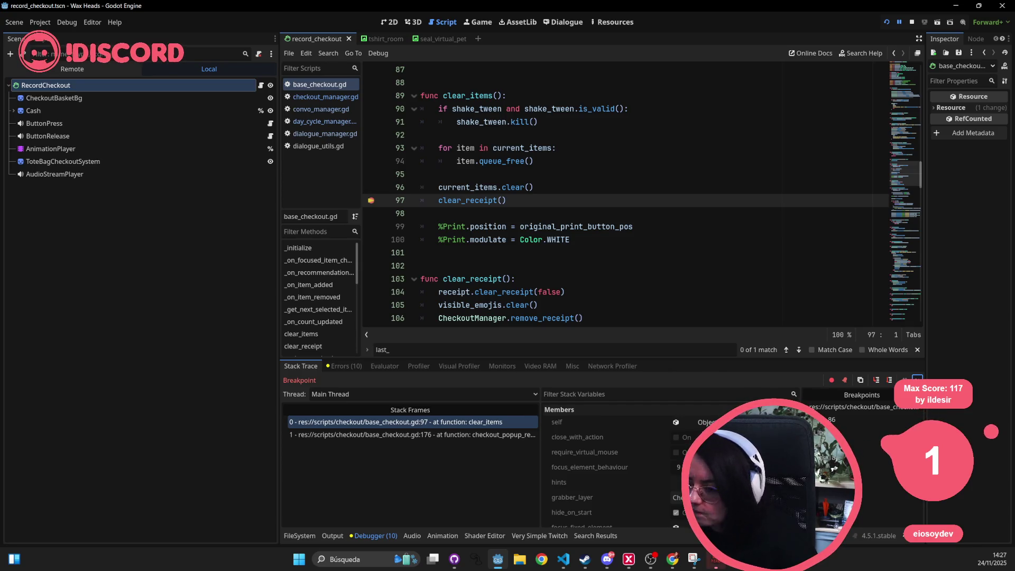
key("F12")
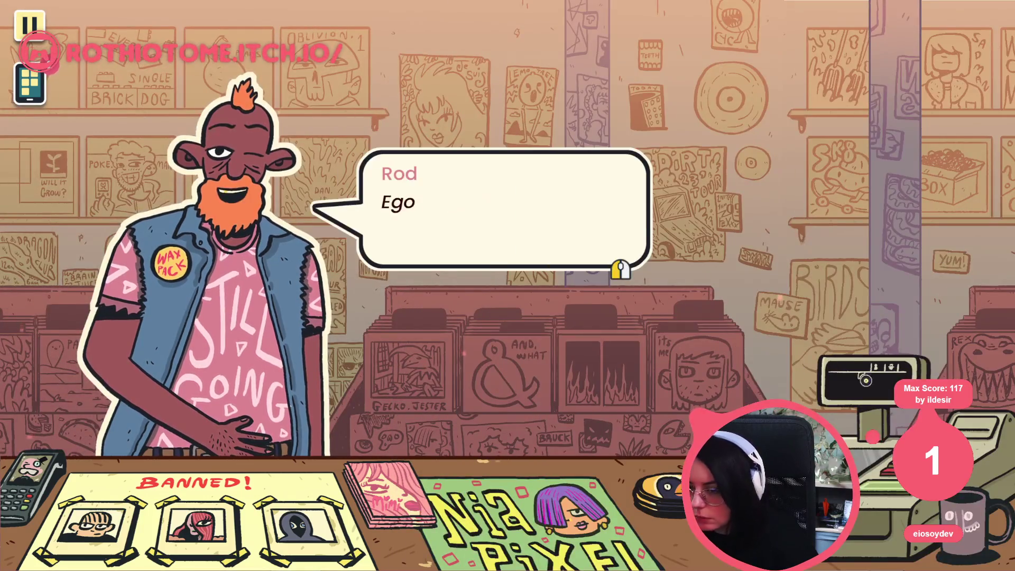
left_click(556, 303)
Step: Stop the running game and switch to the dialogue scripts editor
key("F8")
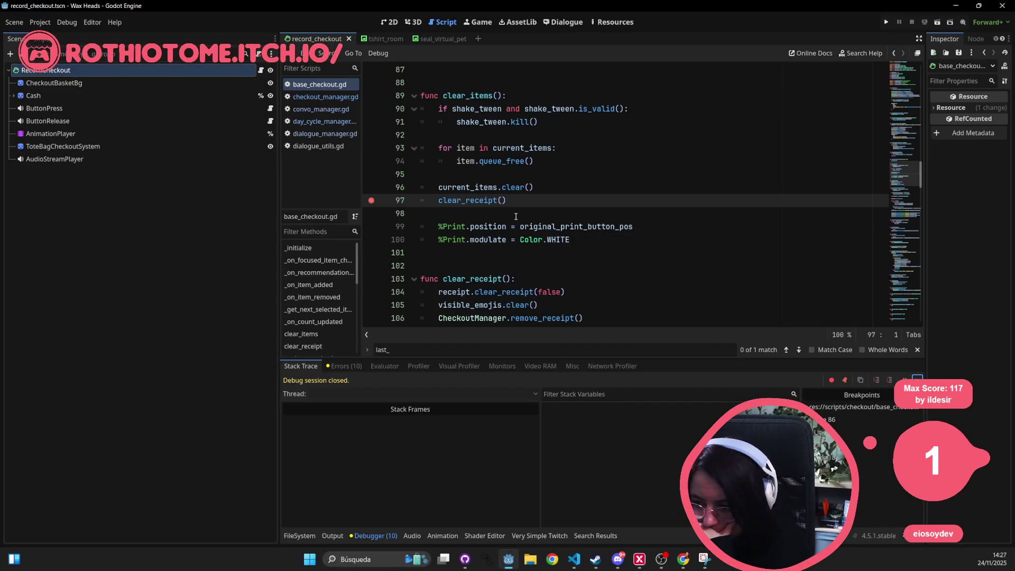
scroll(492, 238, "up", 5)
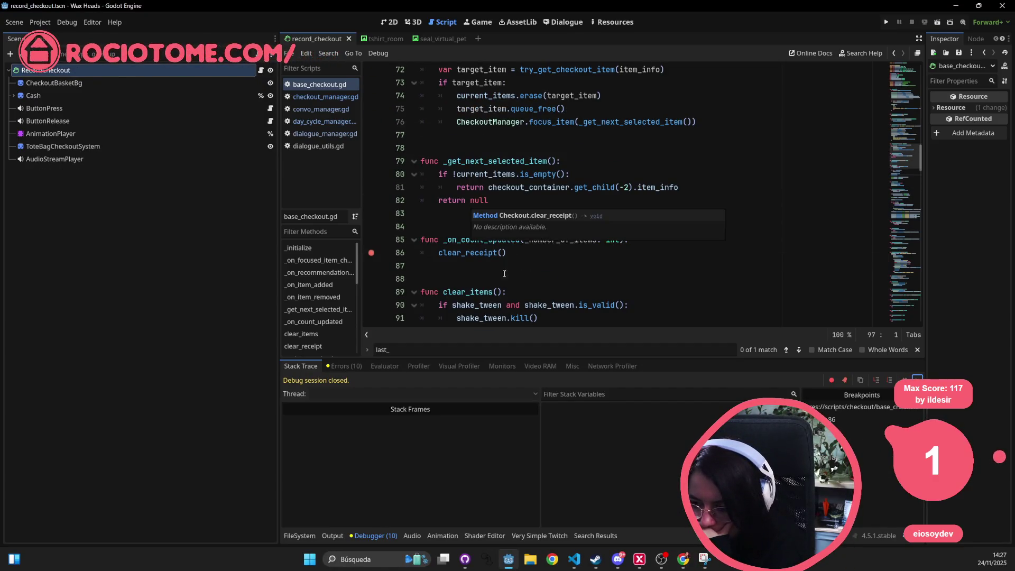
left_click(563, 21)
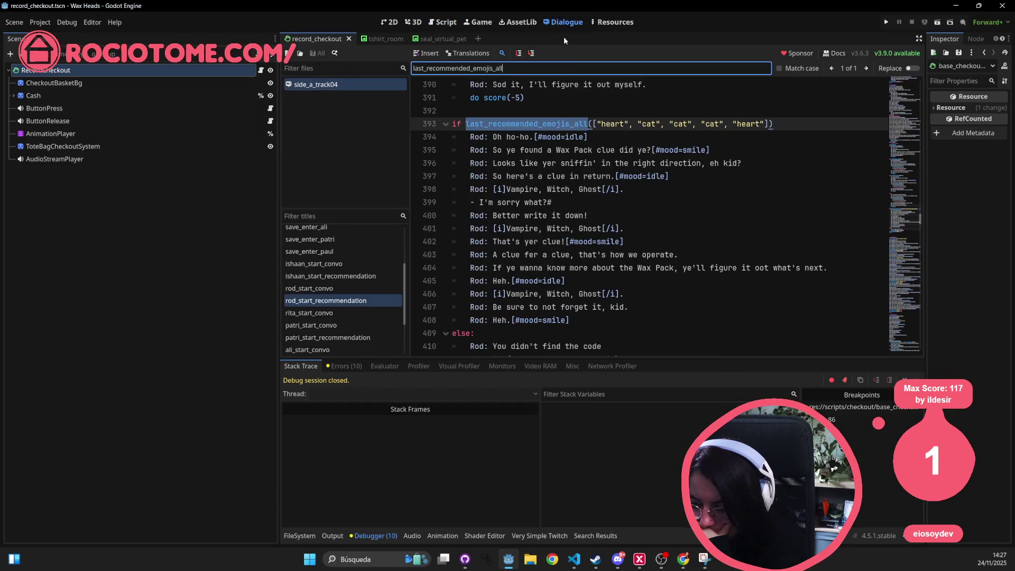
scroll(534, 142, "up", 2)
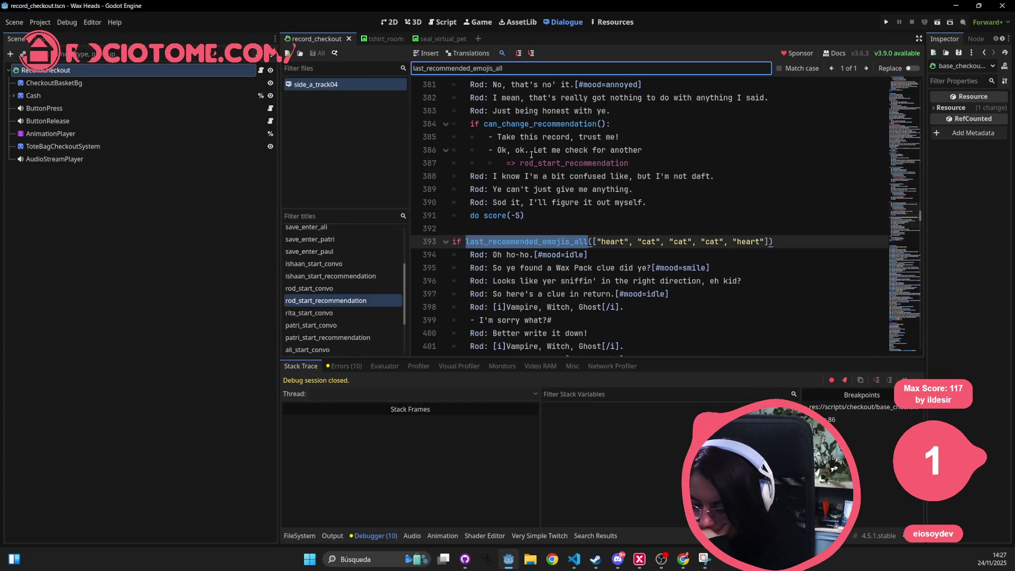
double_click(485, 216)
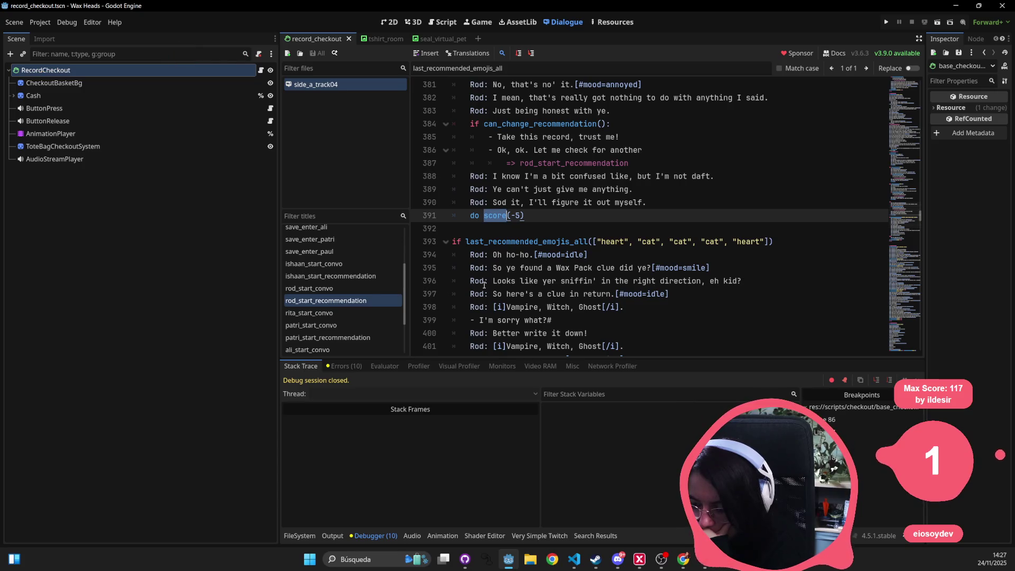
Step: Select the 'do close_store()' line in rod_start_recommendation, then return to the checkout scene's 2D view
scroll(482, 280, "up", 3)
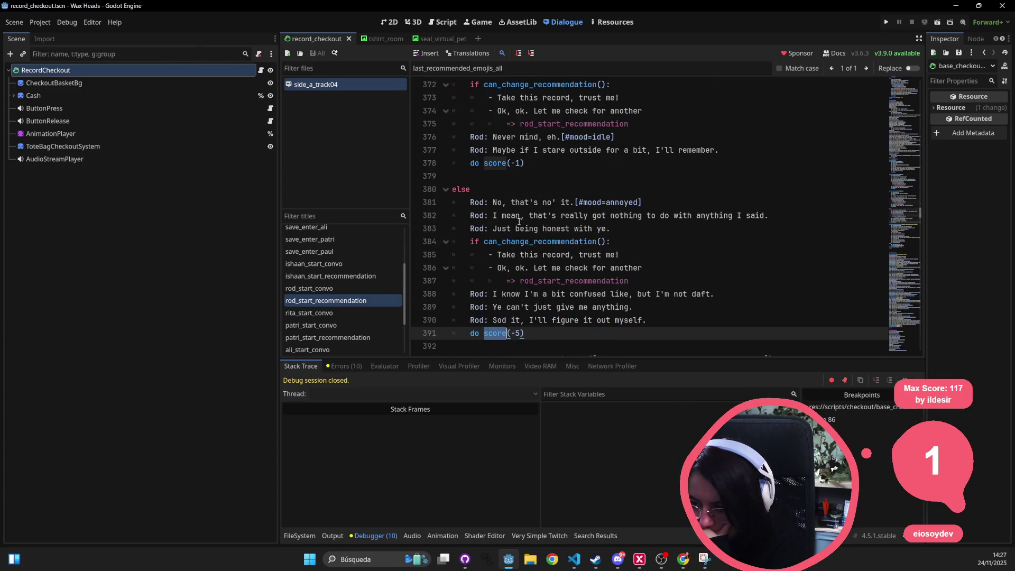
scroll(484, 180, "up", 6)
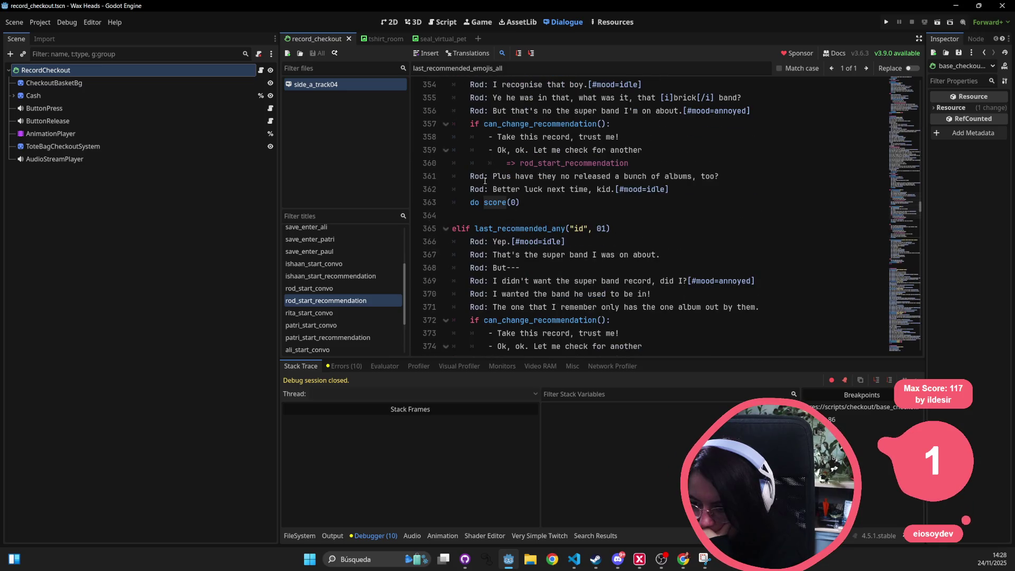
scroll(485, 182, "up", 7)
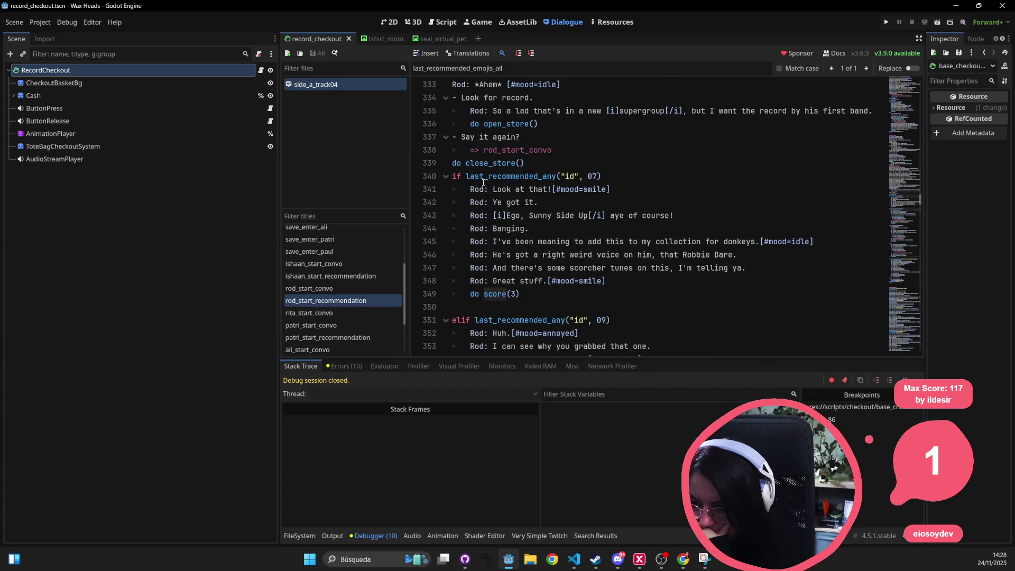
scroll(484, 183, "up", 1)
left_click(545, 202)
left_click_drag(544, 202, 439, 197)
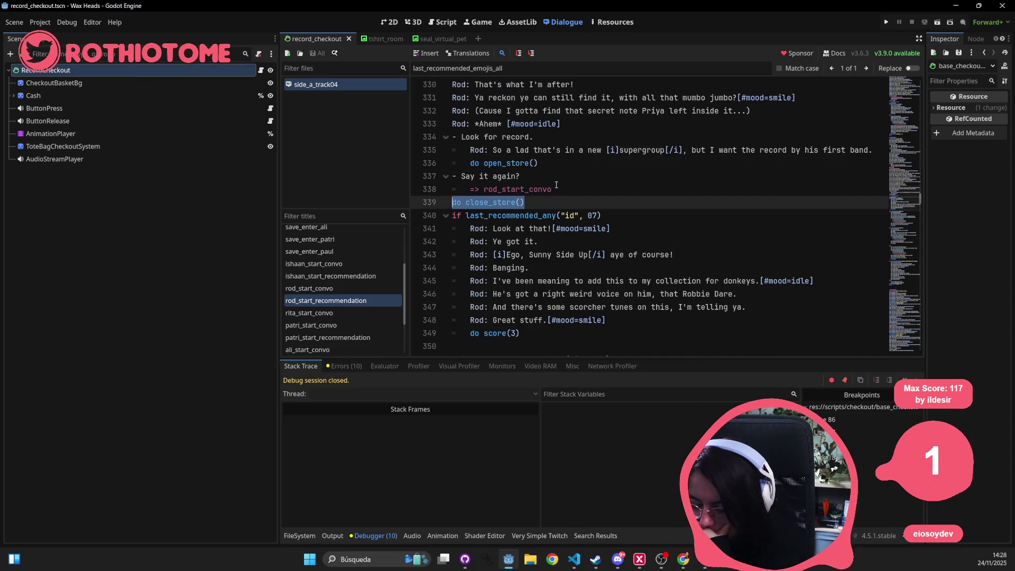
triple_click(472, 202)
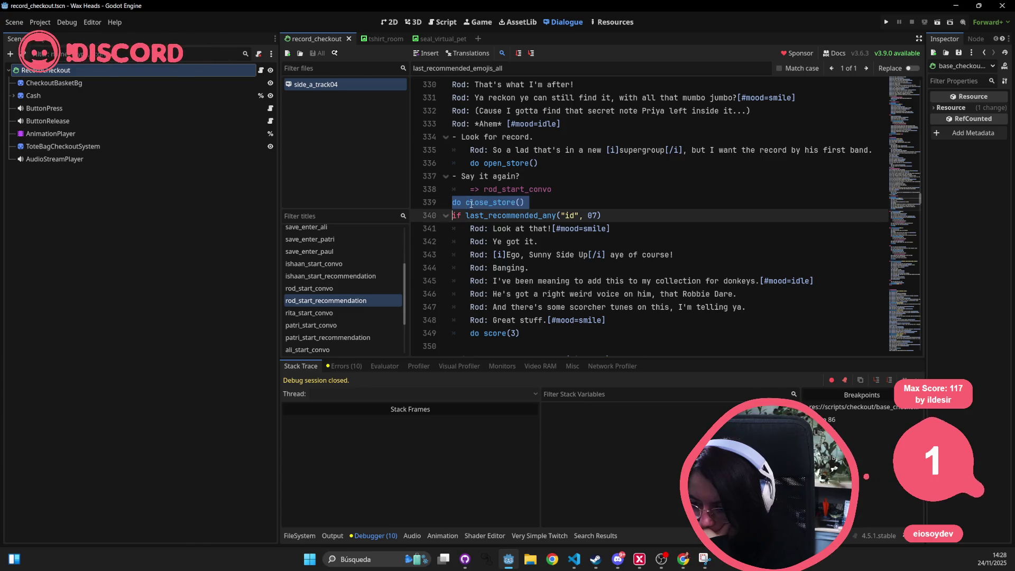
scroll(485, 189, "up", 6)
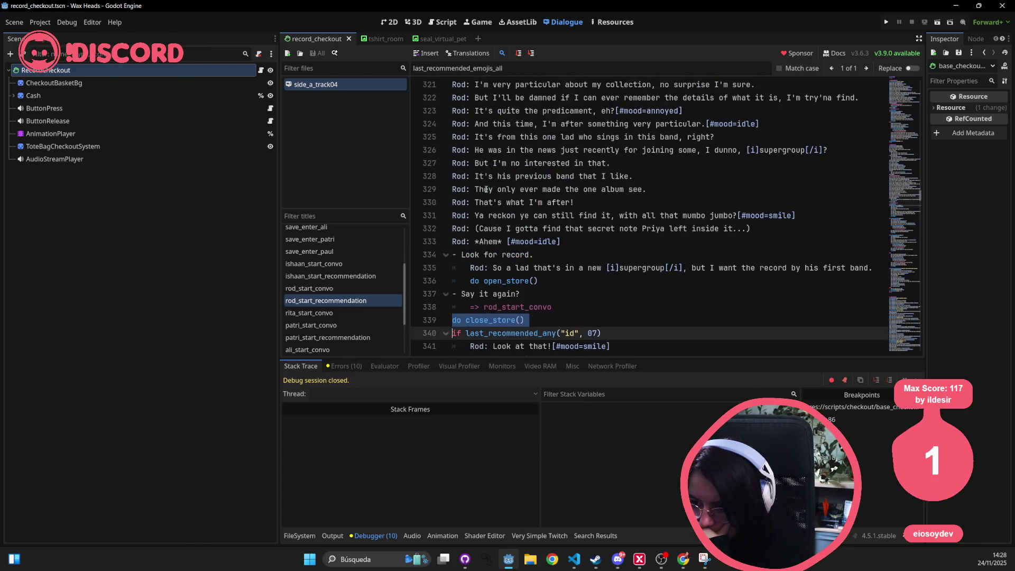
scroll(485, 190, "down", 2)
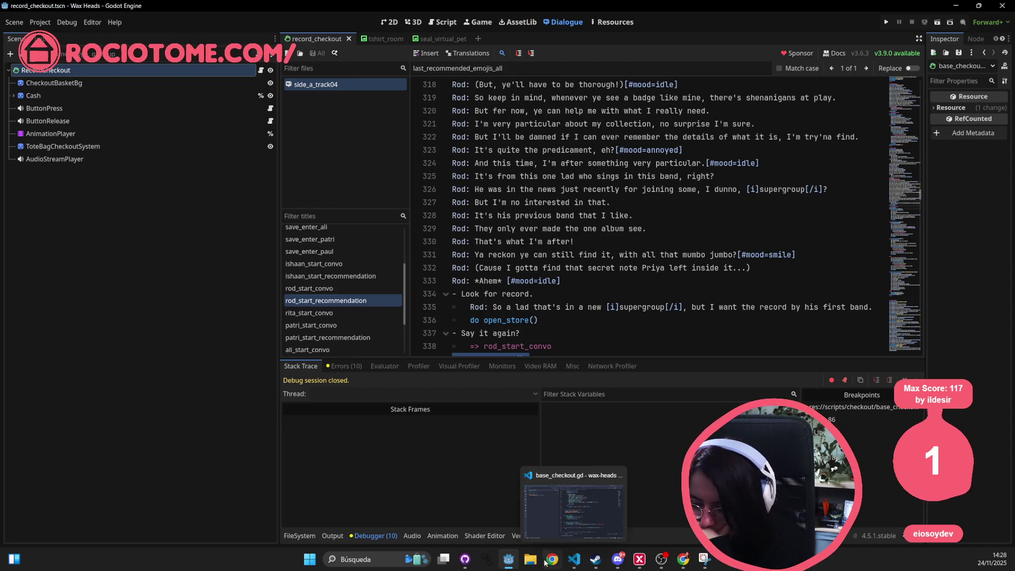
left_click(511, 562)
left_click(509, 561)
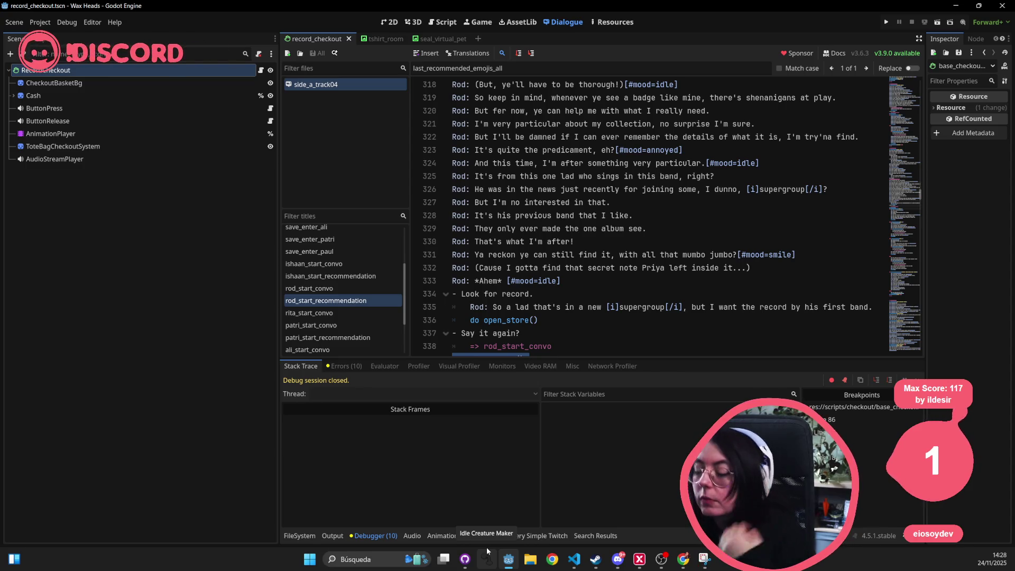
left_click(534, 202)
left_click(394, 22)
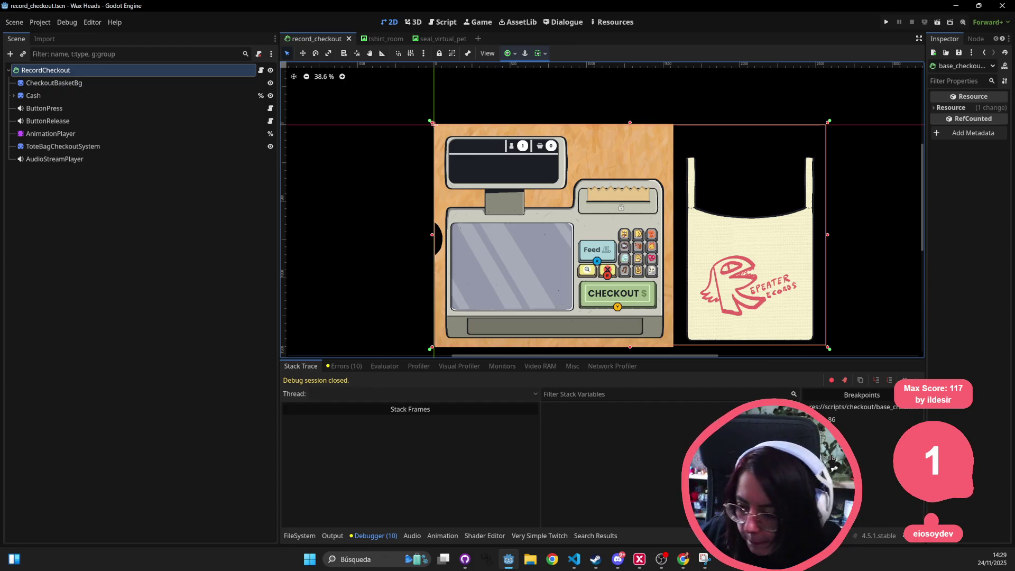
Step: Switch to Visual Studio Code with base_checkout.gd open
left_click(578, 565)
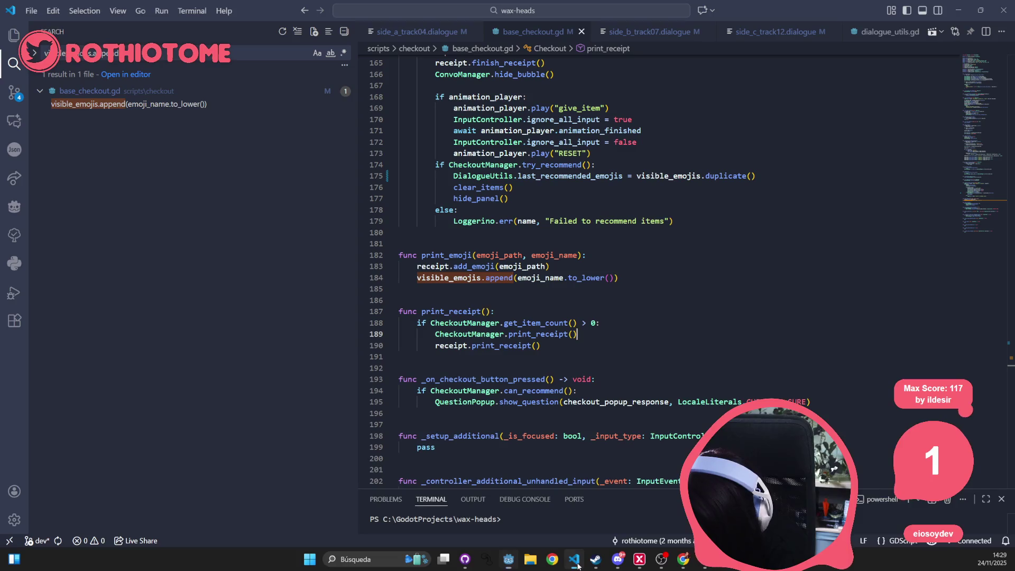
triple_click(434, 279)
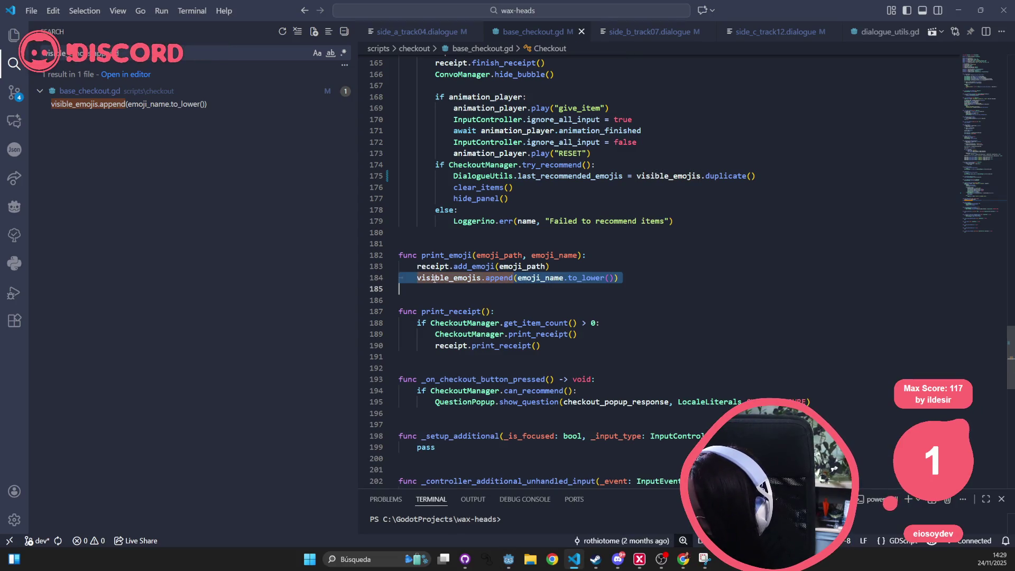
double_click(434, 317)
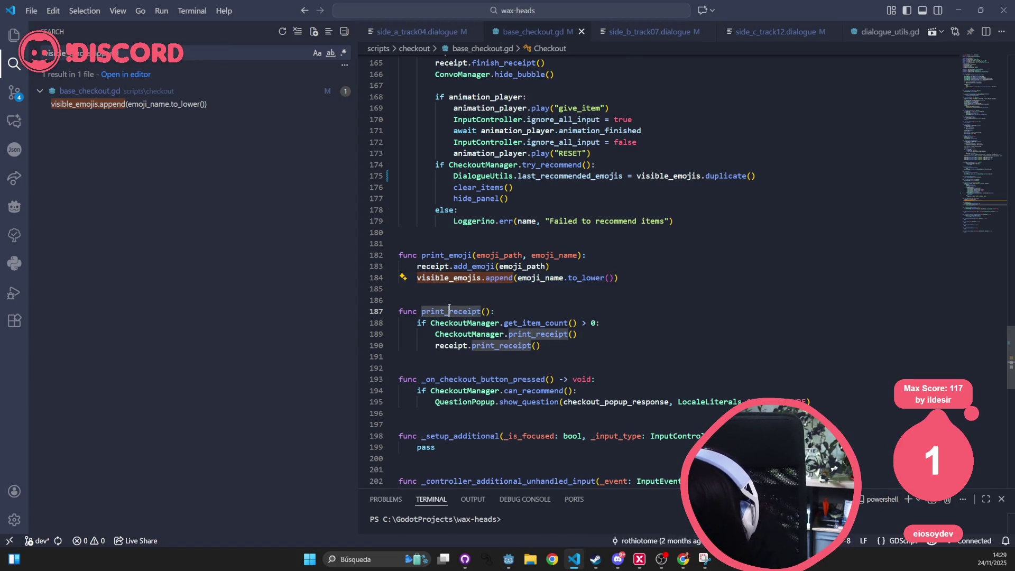
double_click(458, 380)
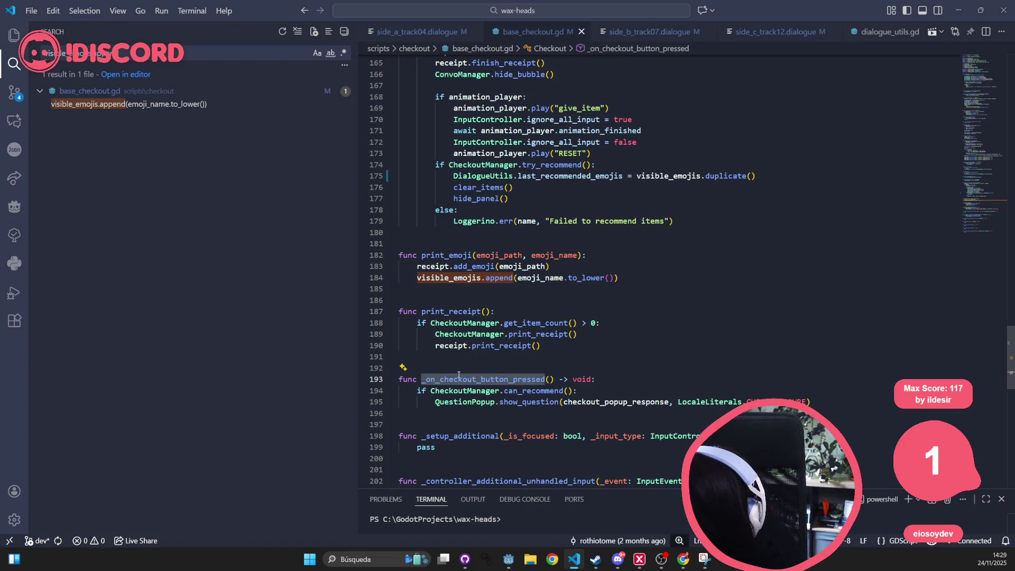
scroll(460, 370, "down", 3)
scroll(476, 336, "down", 5)
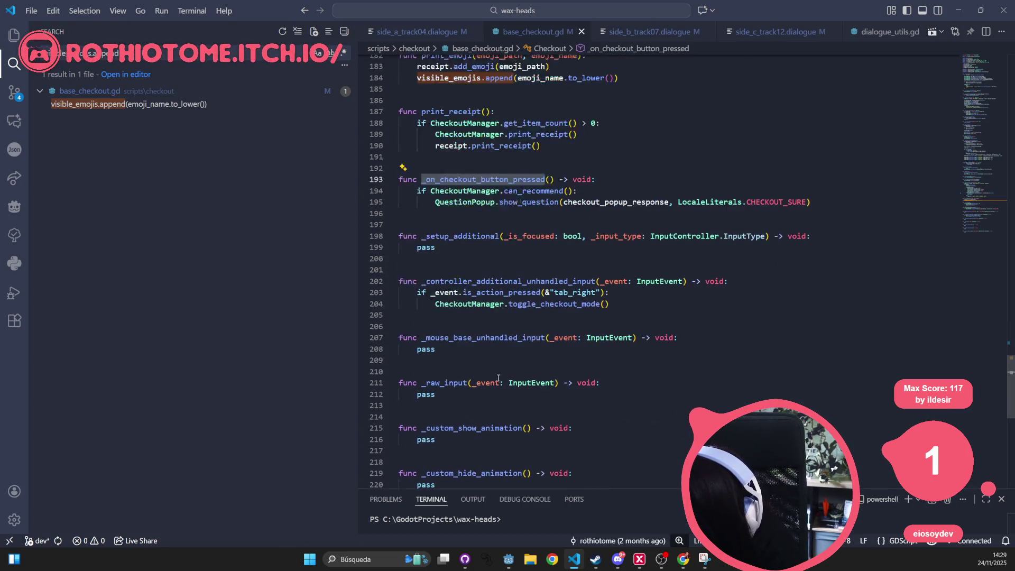
scroll(469, 378, "up", 6)
scroll(468, 378, "up", 8)
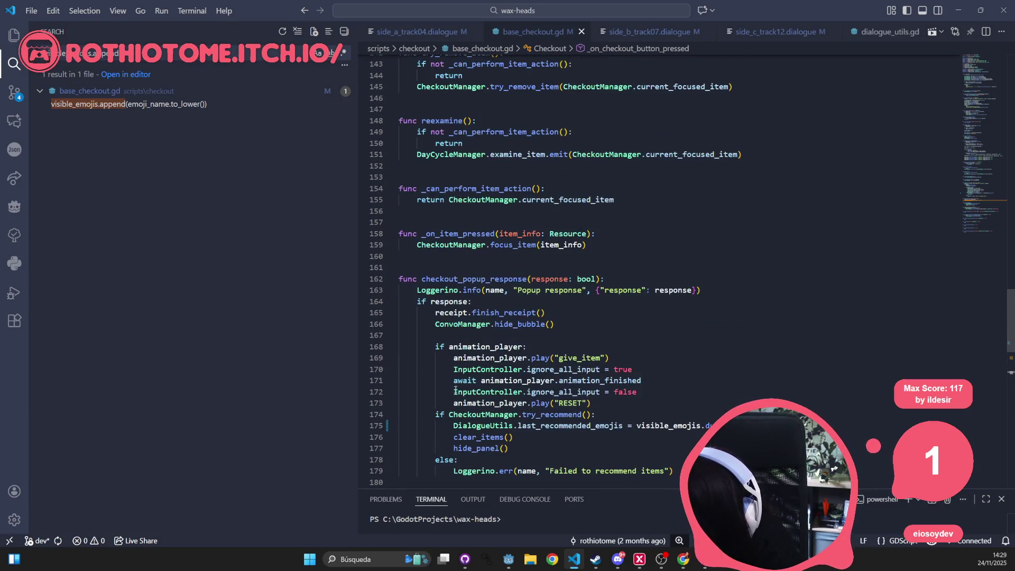
double_click(536, 244)
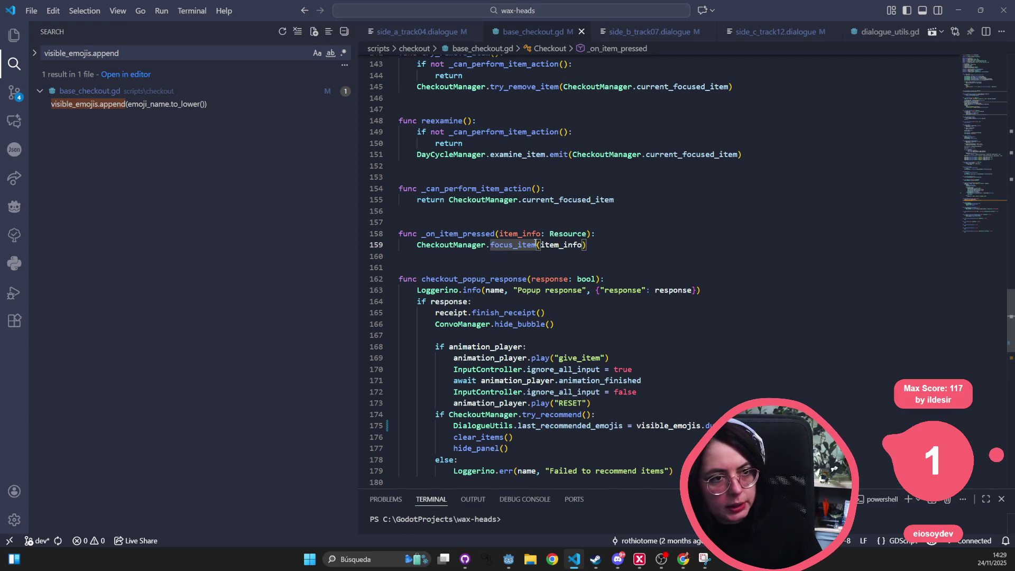
left_click(408, 151)
key("ctrl+p")
type("clear_rec")
key("ctrl+BackSpace")
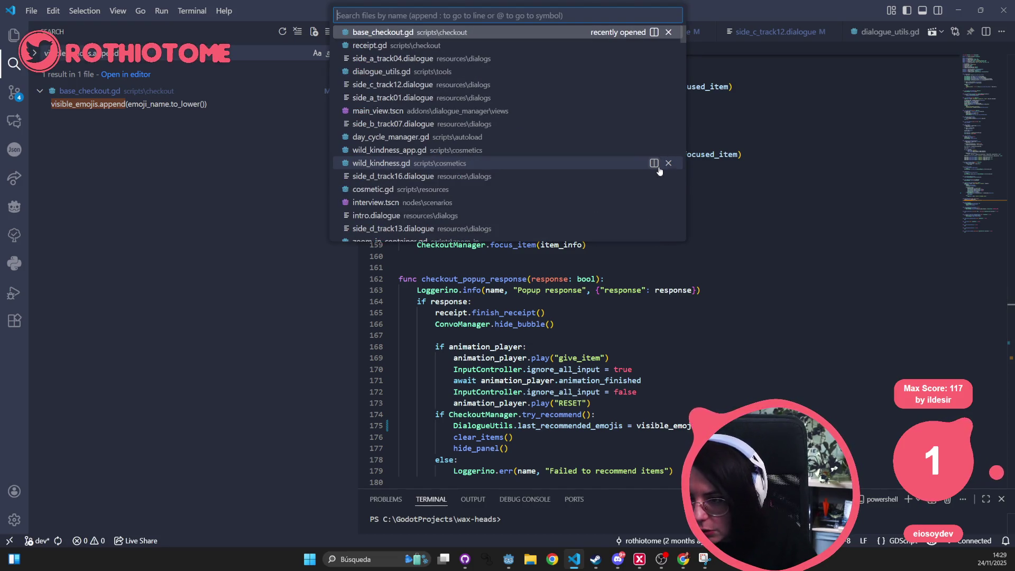
type("clean_r")
key("BackSpace")
key("BackSpace")
key("BackSpace")
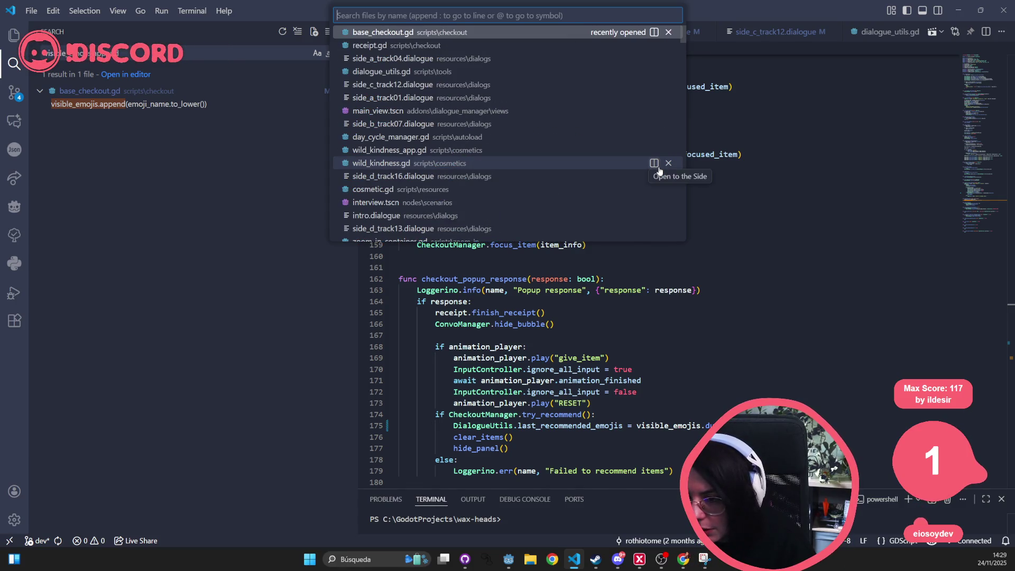
type("clean_recepit")
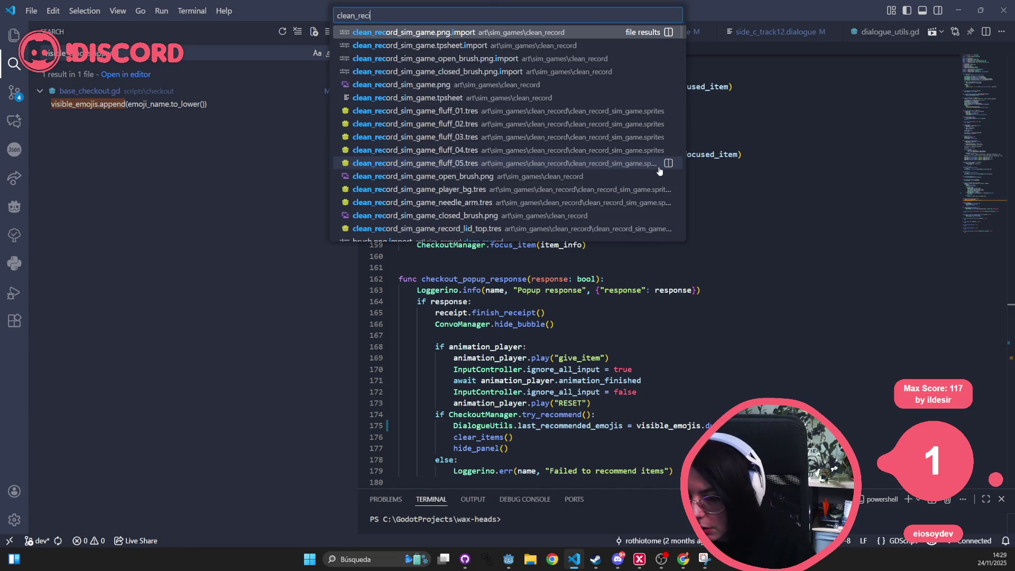
key("Escape")
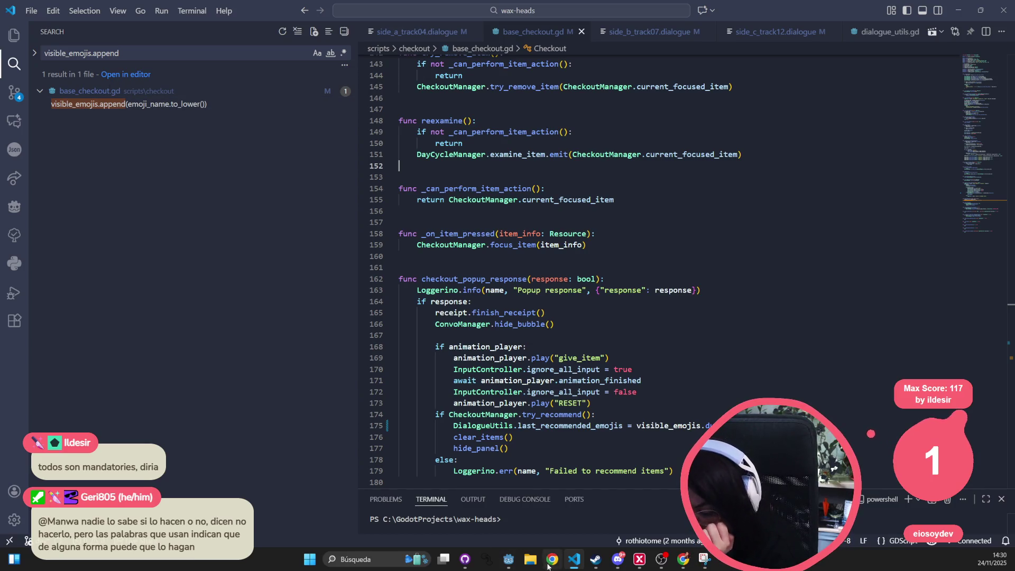
Step: In GitHub Desktop, review base_checkout.gd's added duplicate() and removed visible_emojis.clear() lines
left_click(465, 559)
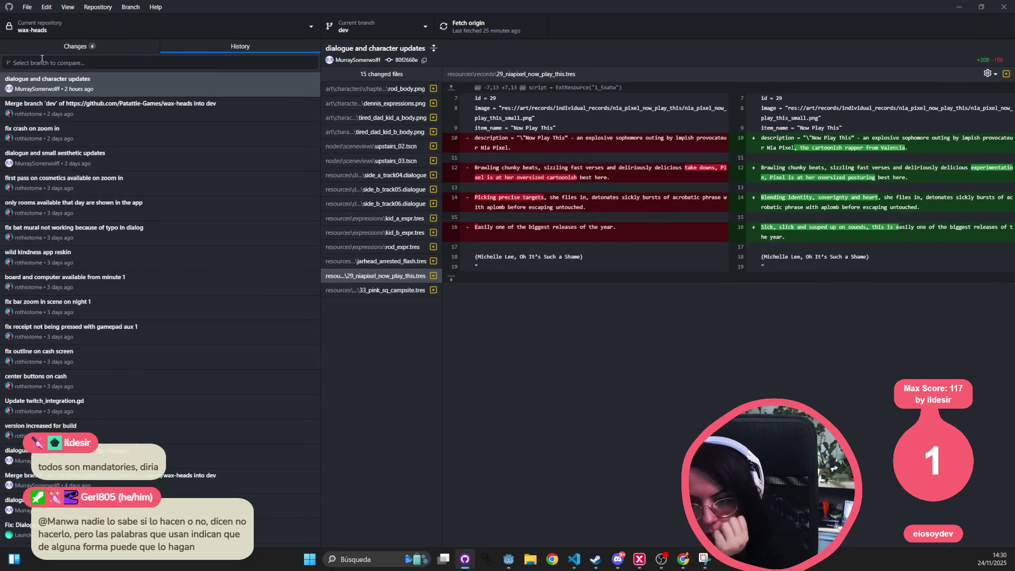
left_click(75, 46)
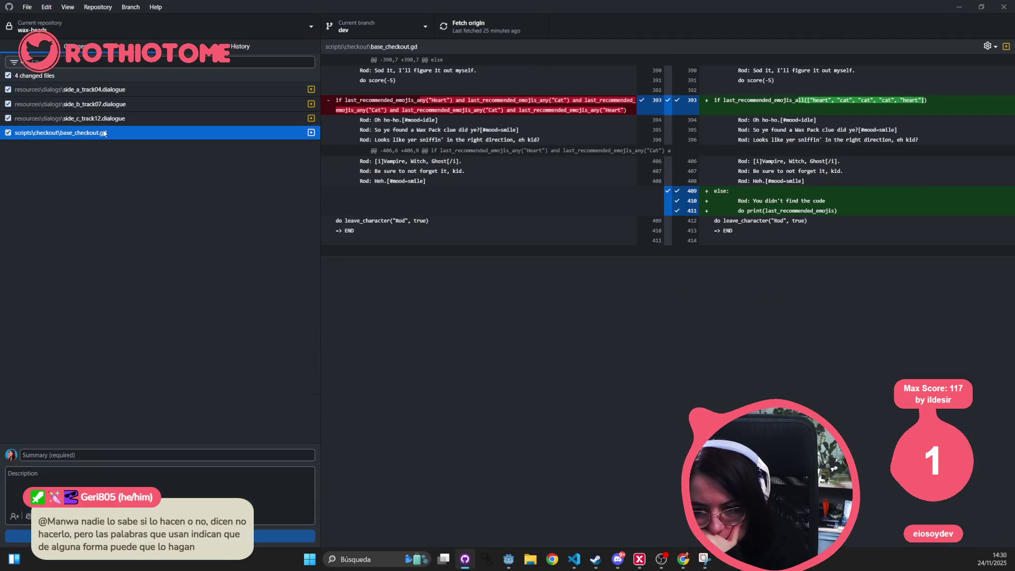
left_click_drag(408, 101, 536, 100)
left_click(477, 112)
mouse_move(478, 111)
left_mouse_down()
mouse_move(404, 112)
mouse_move(401, 122)
left_mouse_up()
left_click(450, 121)
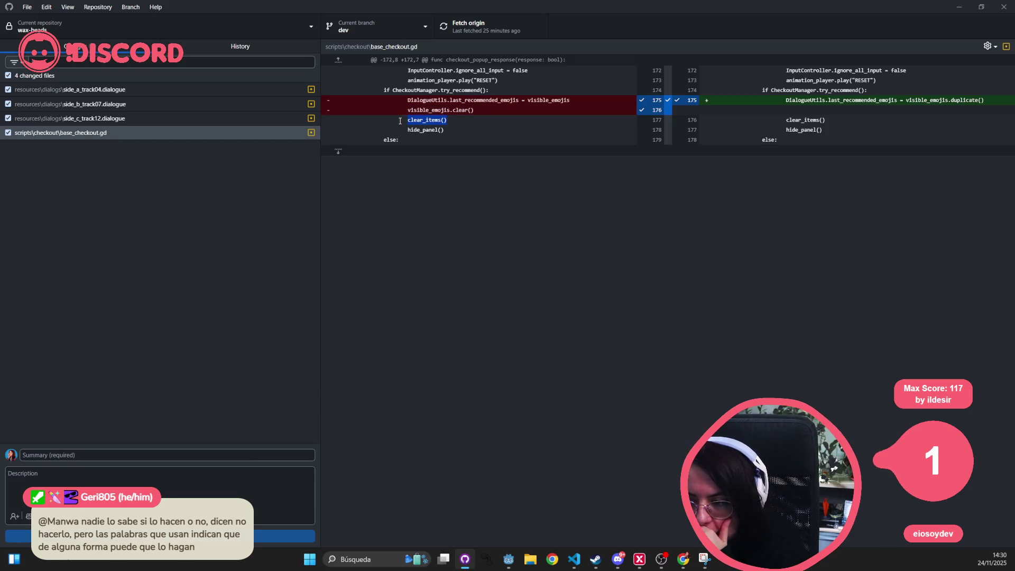
left_click_drag(480, 104, 416, 111)
triple_click(415, 112)
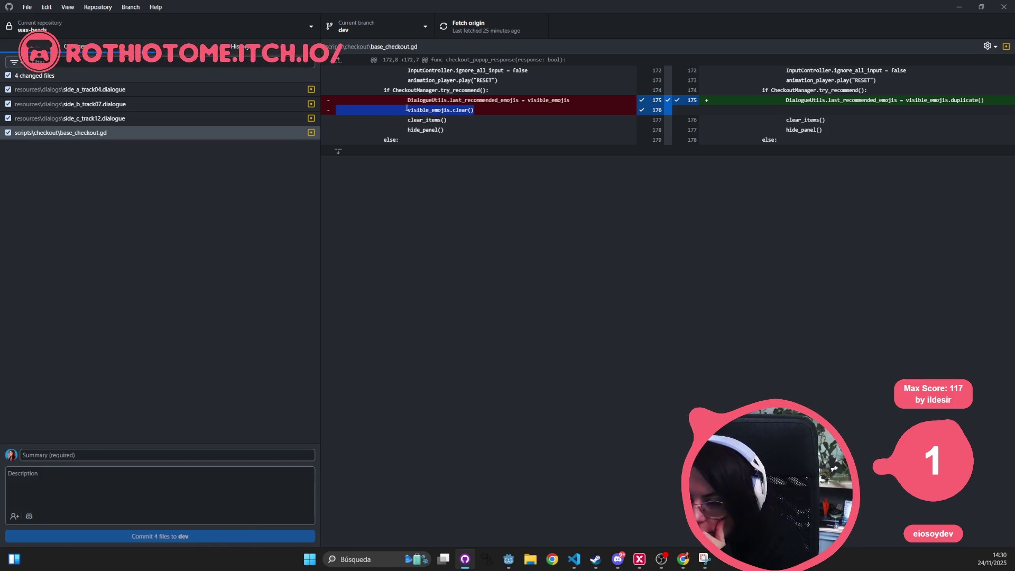
triple_click(432, 110)
left_click_drag(433, 110, 408, 120)
double_click(437, 106)
left_click(438, 111)
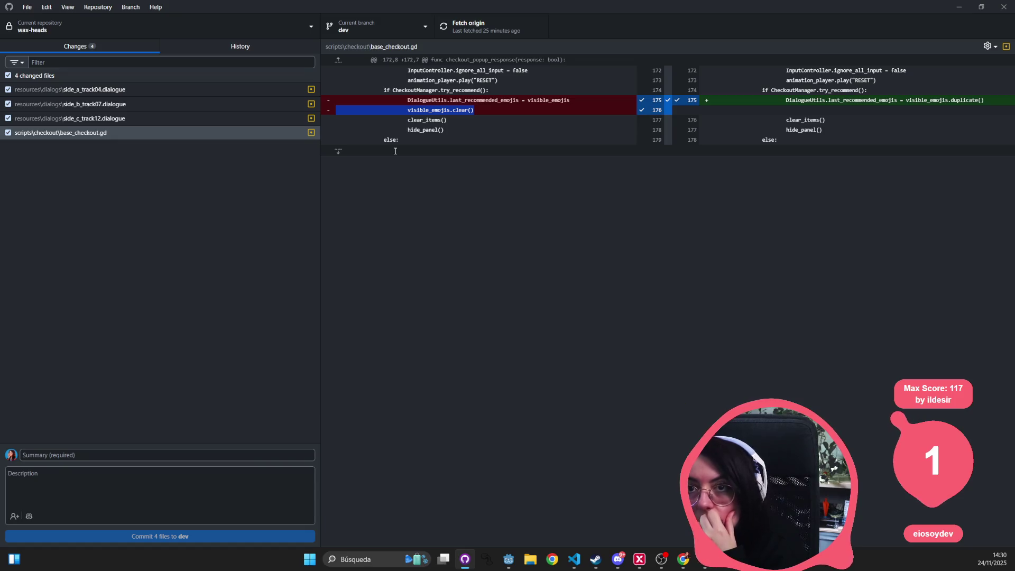
Step: Discard the removed line 718 change in side_b_track07.dialogue
left_click(172, 90)
left_click(170, 105)
left_click(167, 118)
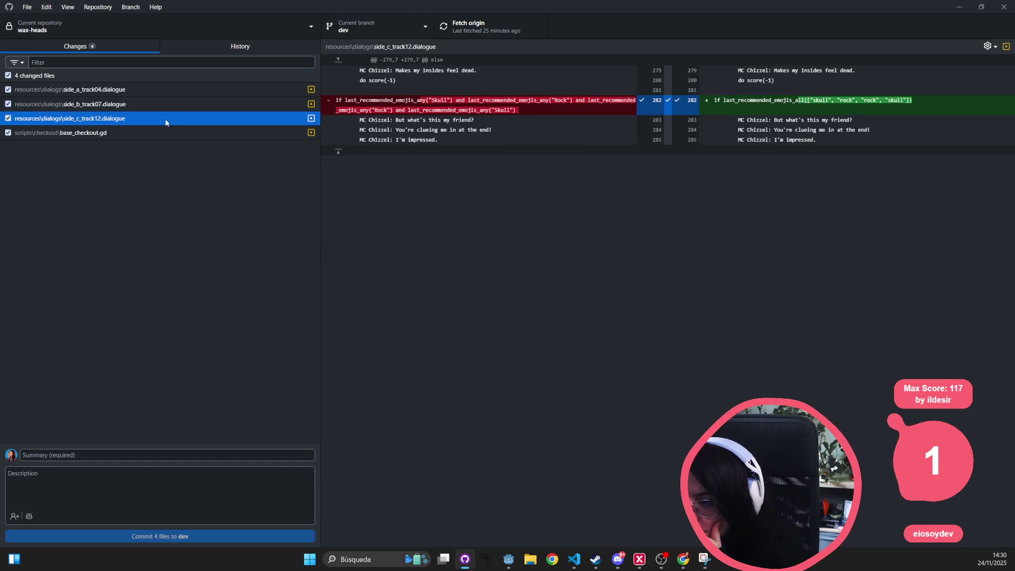
left_click(171, 104)
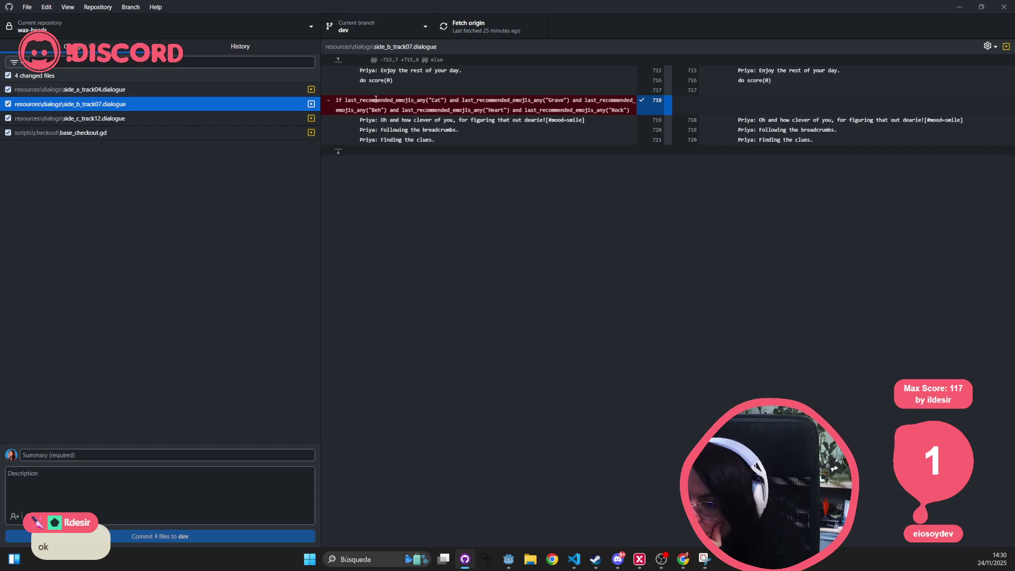
left_click_drag(632, 110, 336, 100)
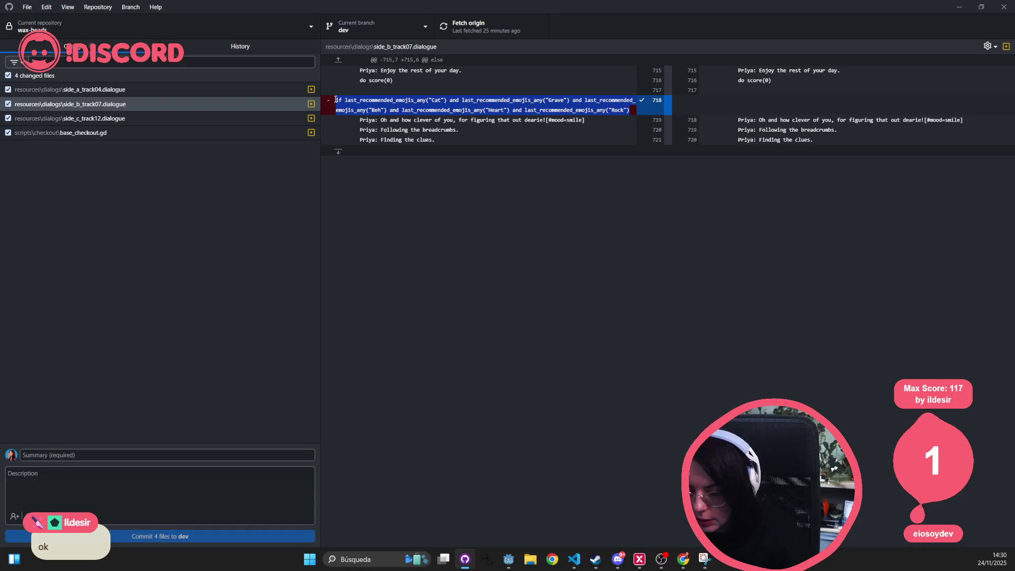
left_click(655, 105)
right_click(668, 107)
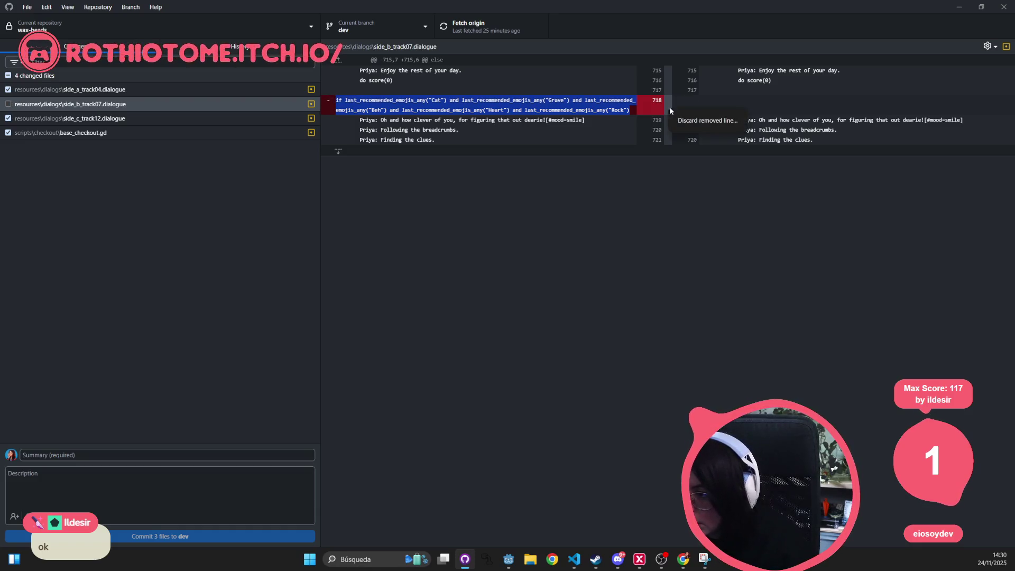
left_click(673, 123)
left_click(527, 314)
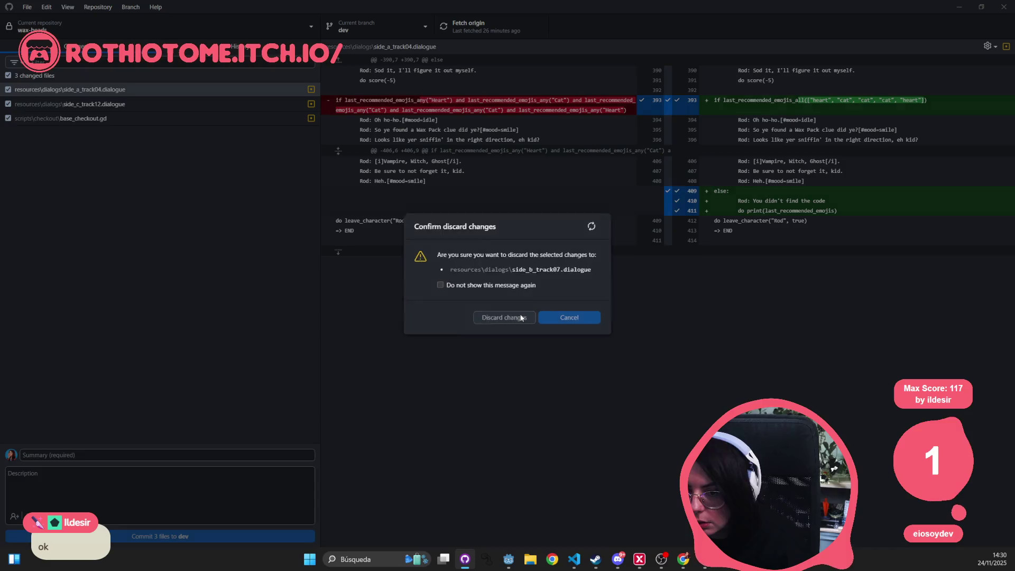
key("alt+Tab")
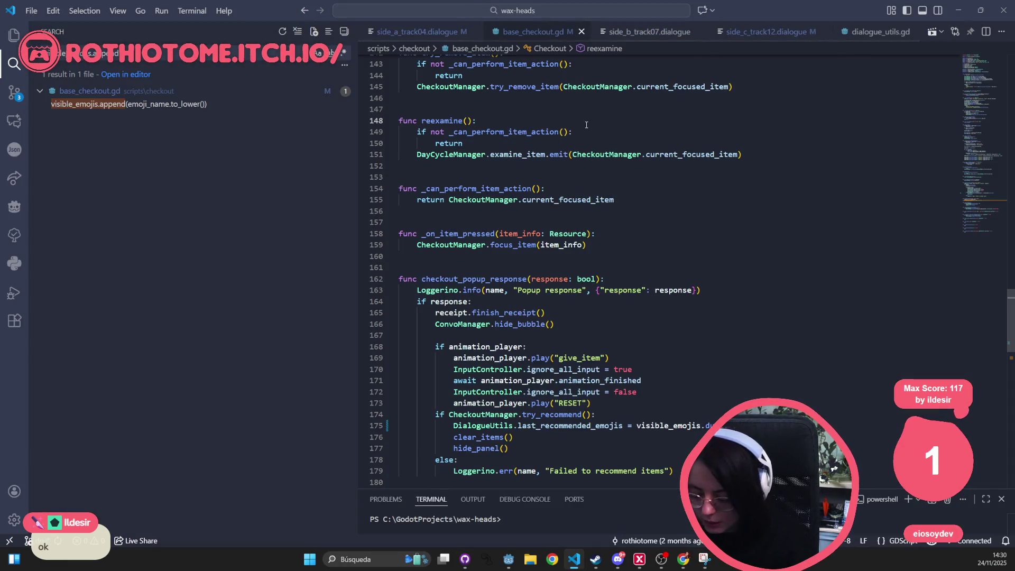
Step: Open side_b_track07.dialogue and select the chained any() calls on line 718
key("ctrl+p")
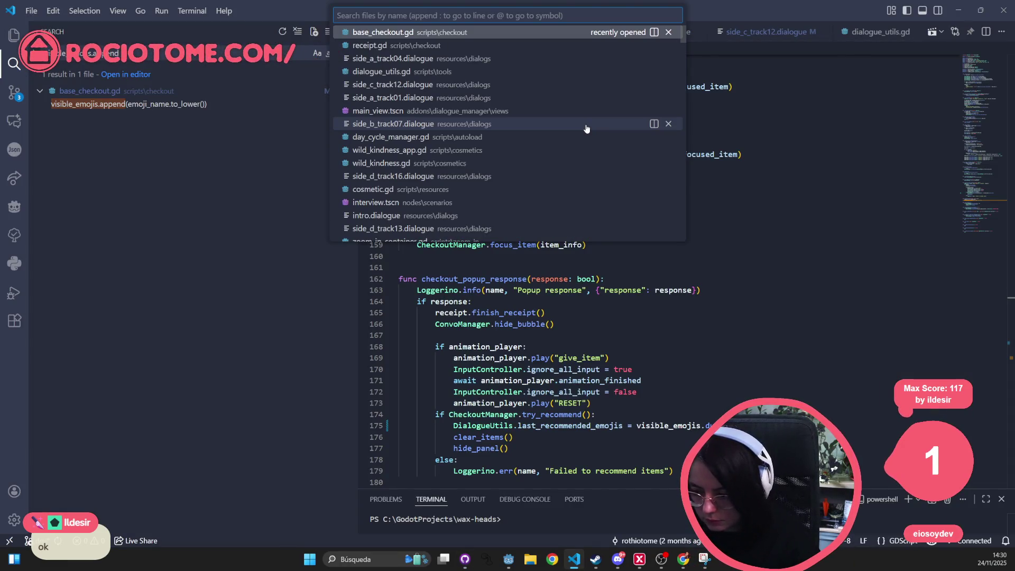
type("dialogue ")
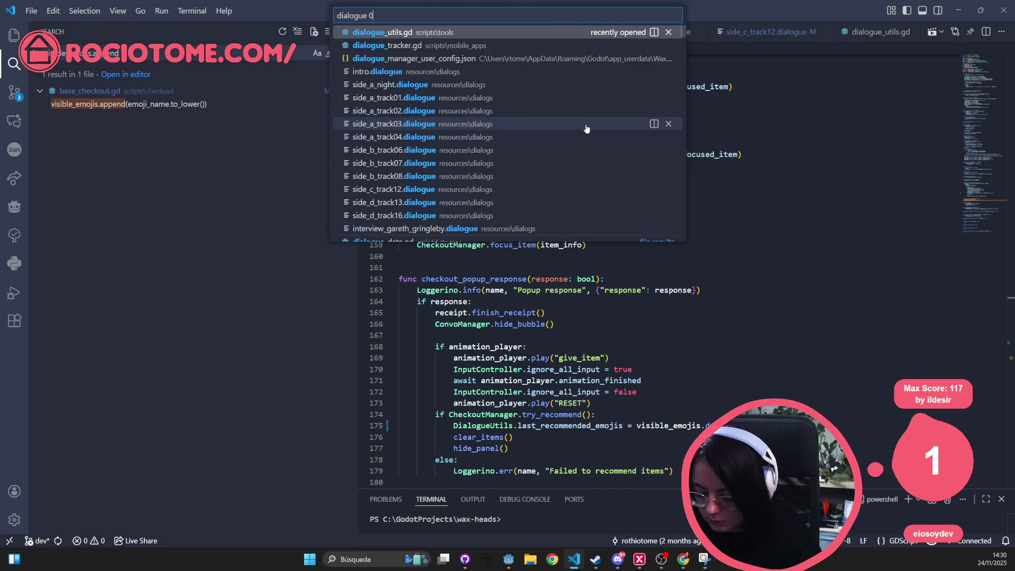
type("07")
key("Return")
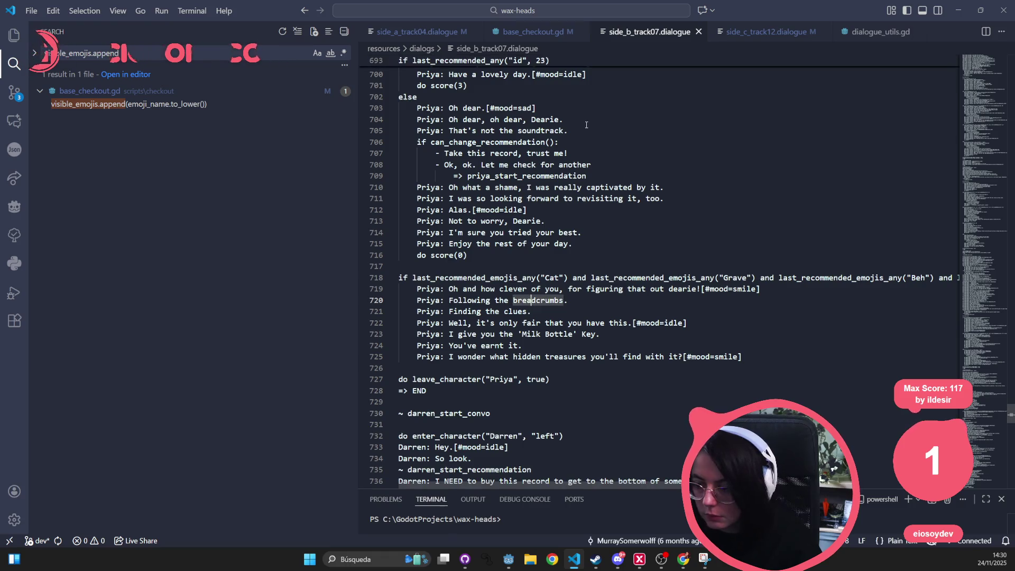
triple_click(586, 276)
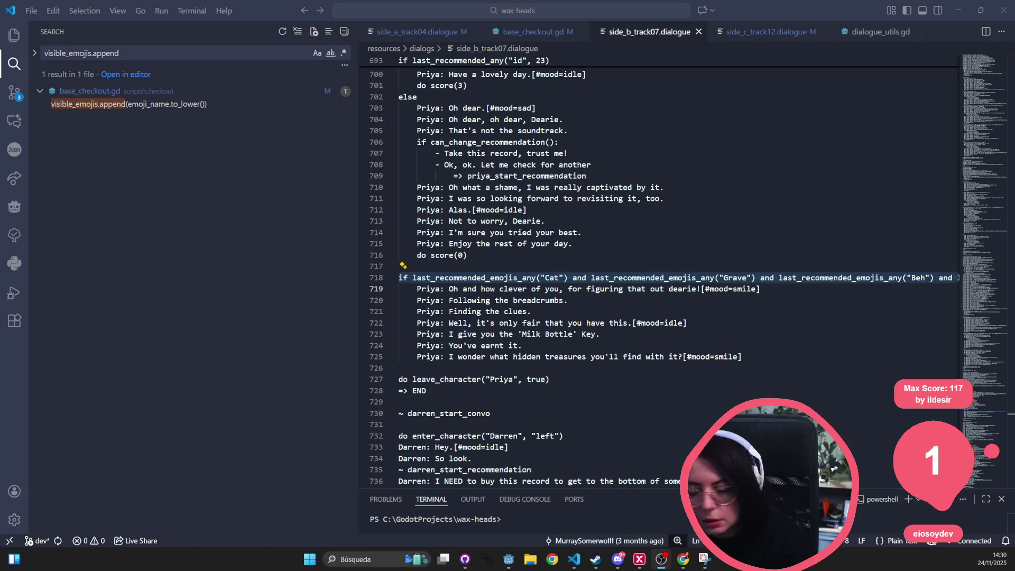
left_click(509, 277)
left_click_drag(521, 277, 1013, 297)
Step: Replace them with last_recommended_emojis_all(["cat", "grave", "beh", "heart", "rock"])
type("all(")
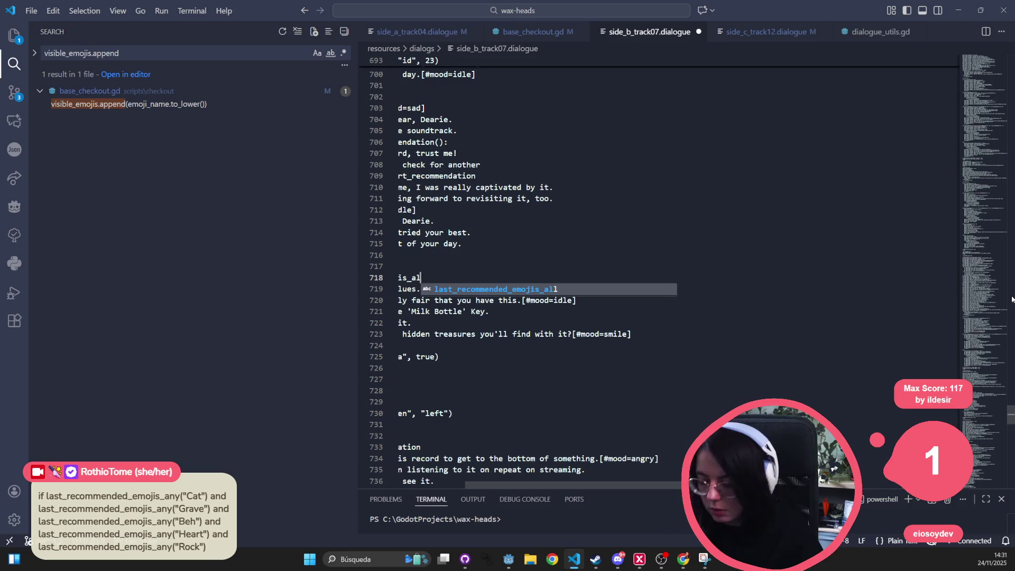
type("cat\", ")
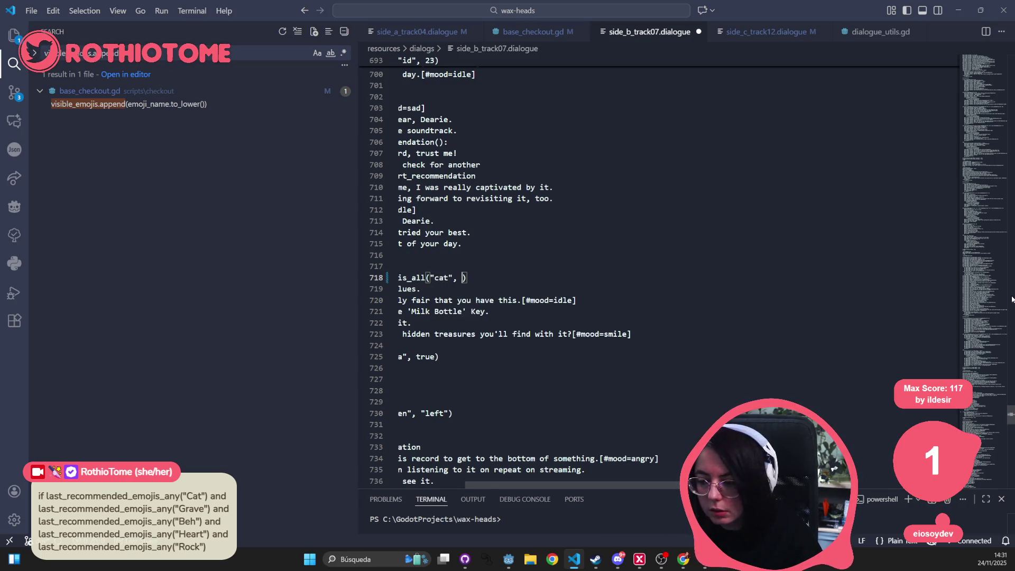
type("\"grace")
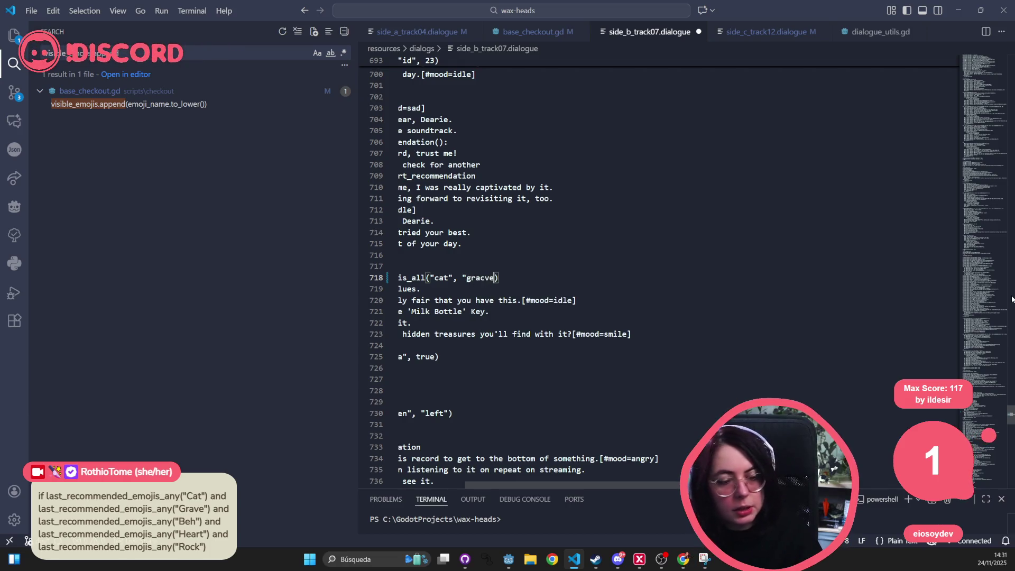
key("BackSpace")
key("BackSpace")
type("ve\"m,")
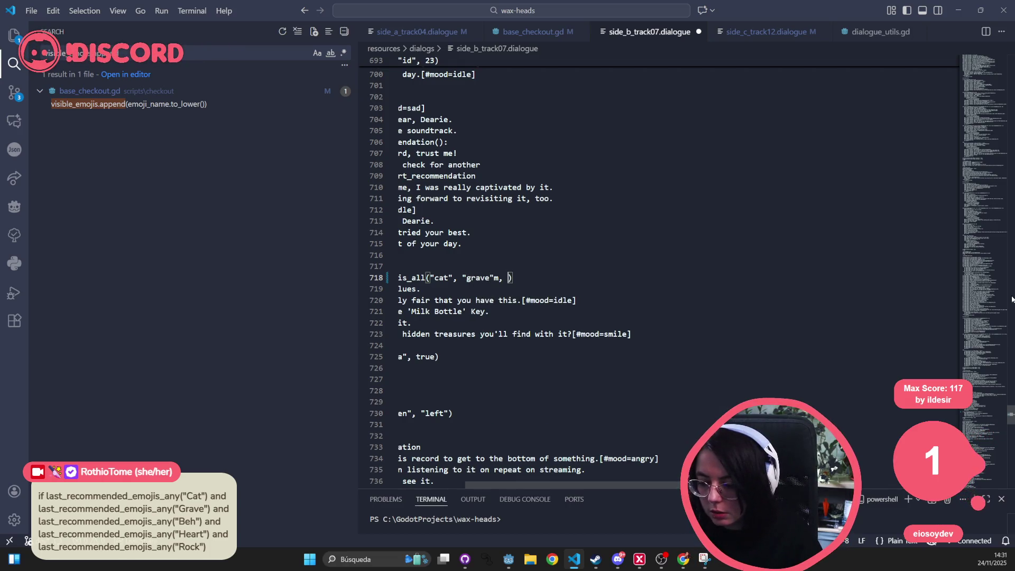
key("BackSpace")
key("BackSpace")
type("beh\", ")
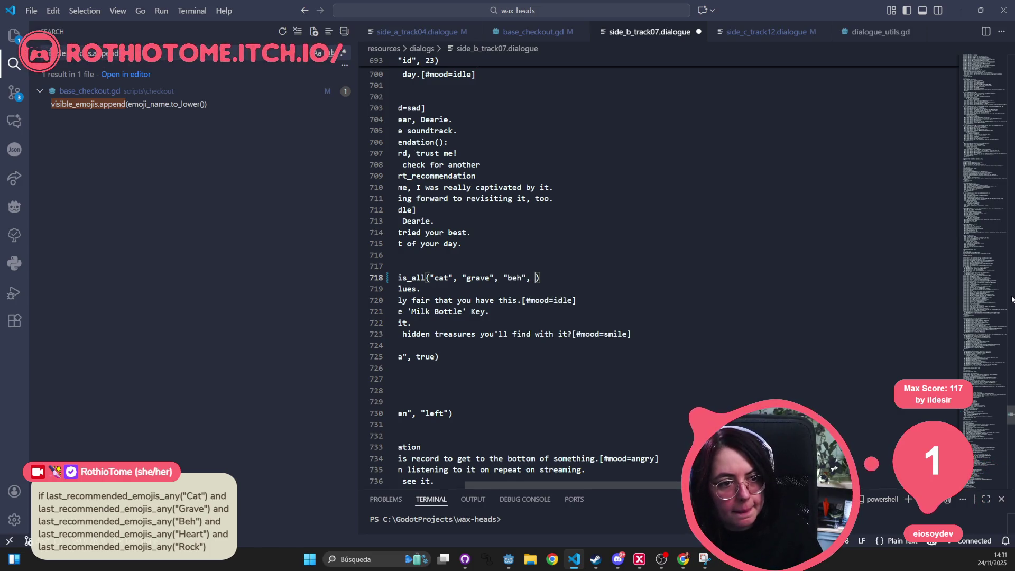
type("\"heart\", \"")
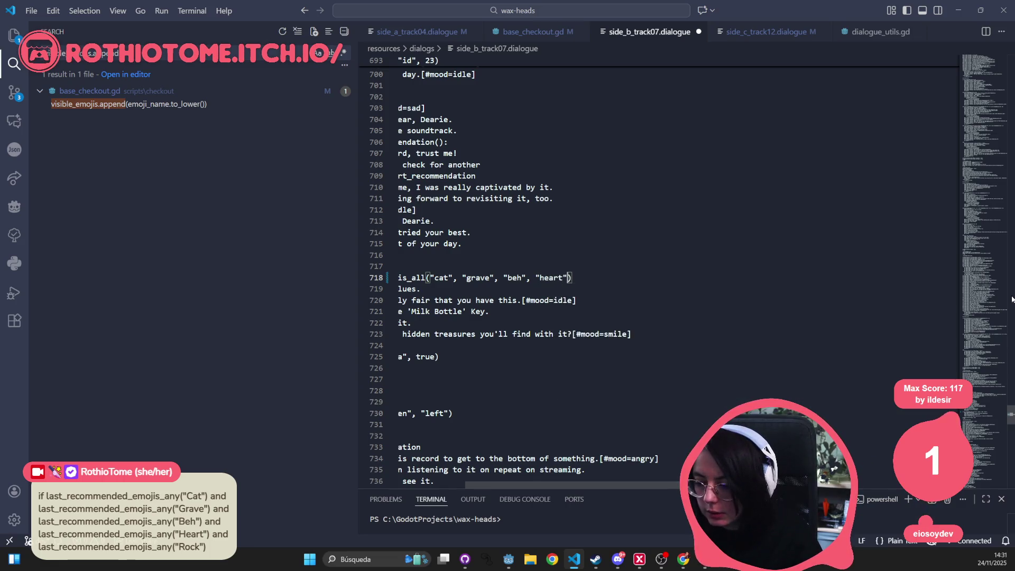
type("rock\"")
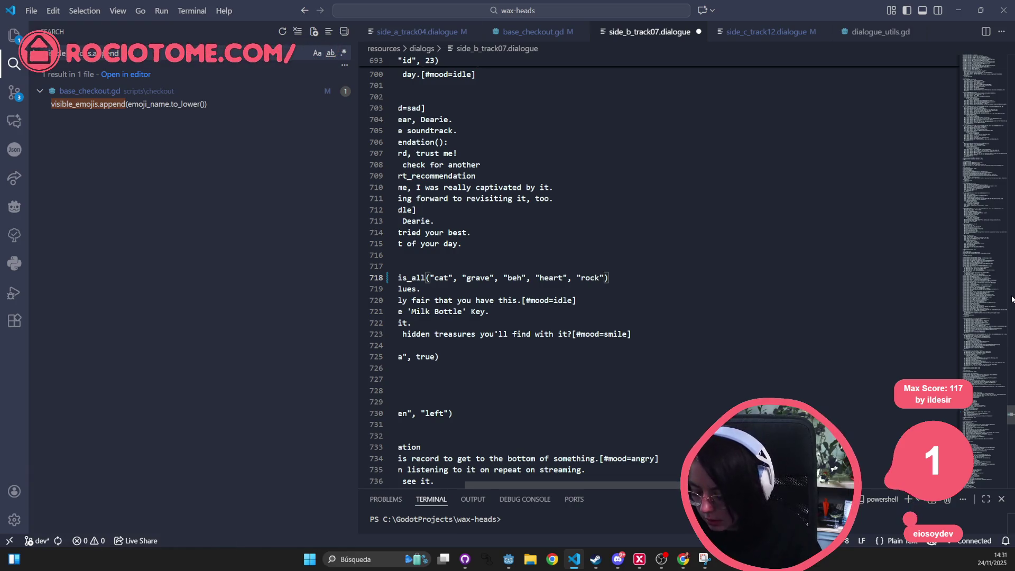
key("ctrl+shift+Left")
key("ctrl+shift+Left")
key("ctrl+shift+Left")
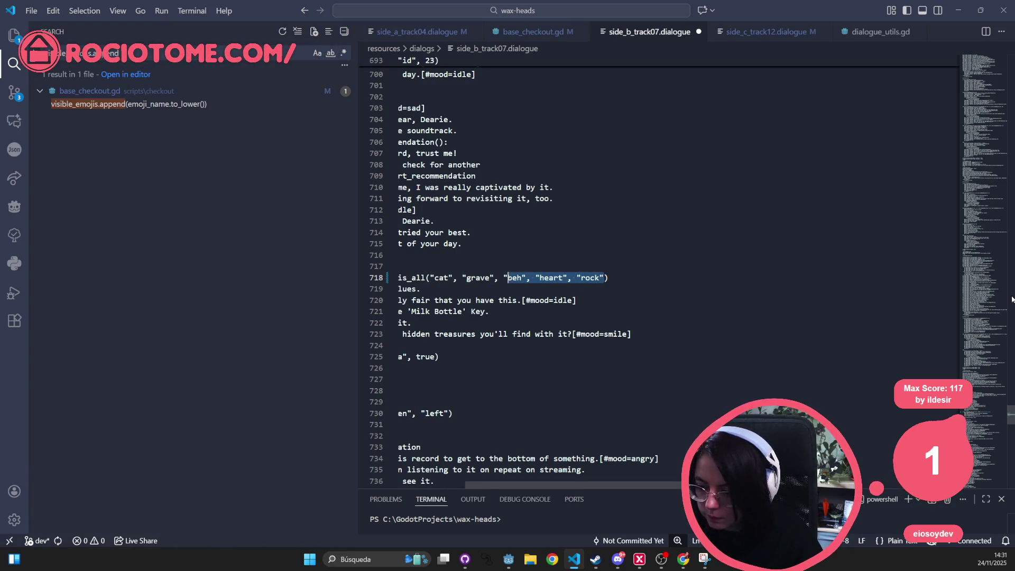
key("ctrl+shift+Left")
key("ctrl+shift+Left")
key("ctrl+shift+Left")
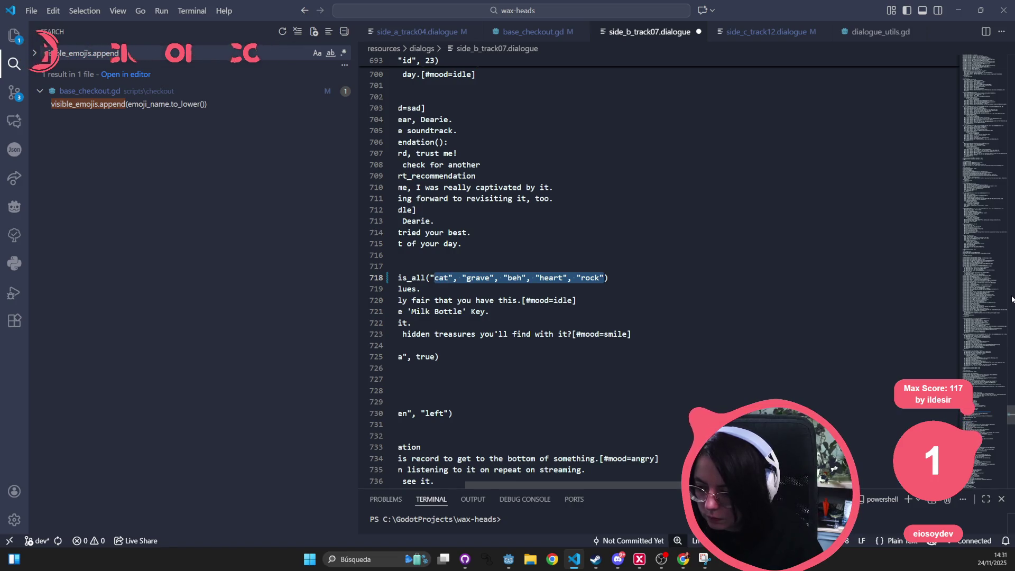
key("ctrl+shift+Left")
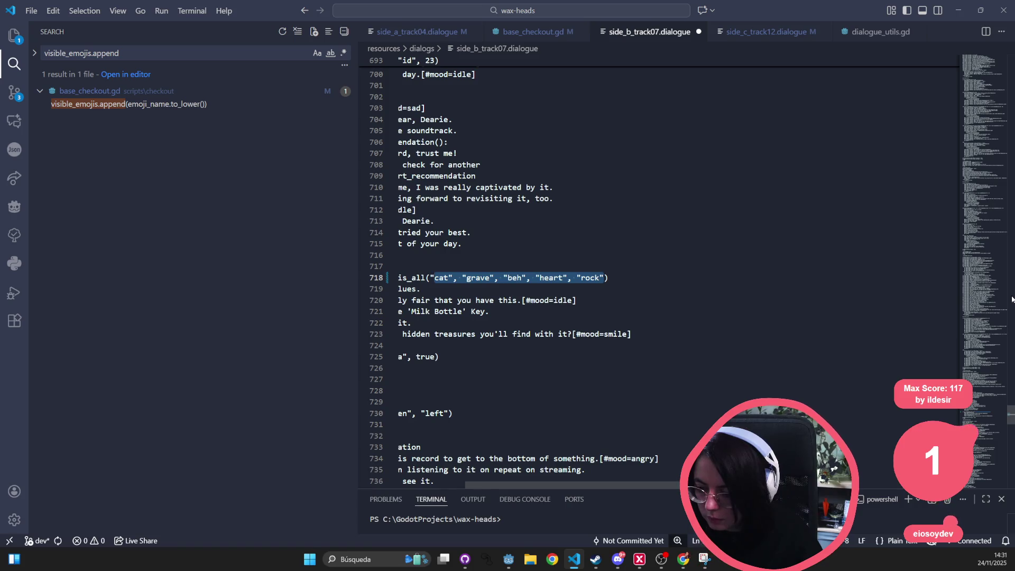
type("[")
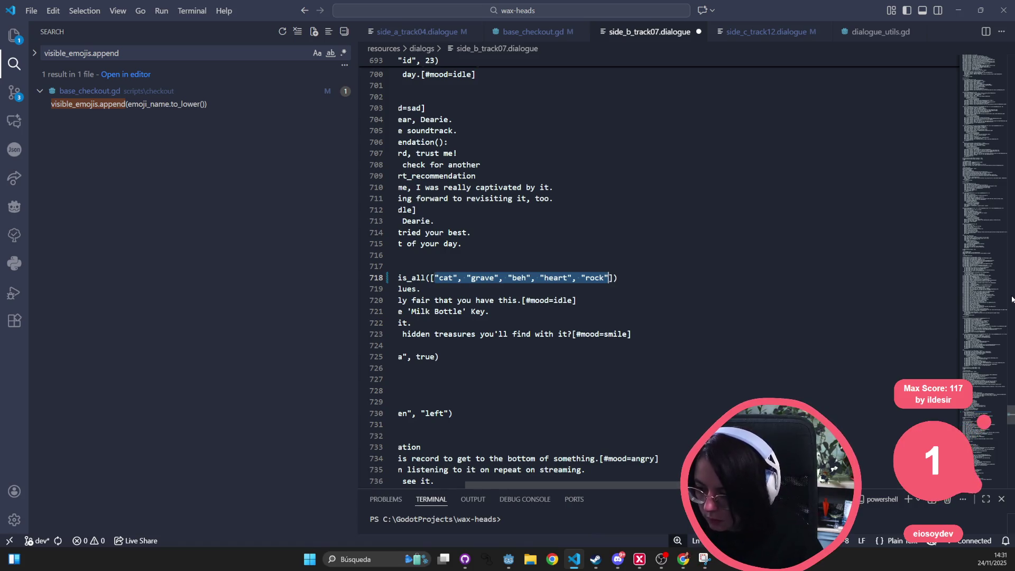
left_click(498, 266)
triple_click(497, 289)
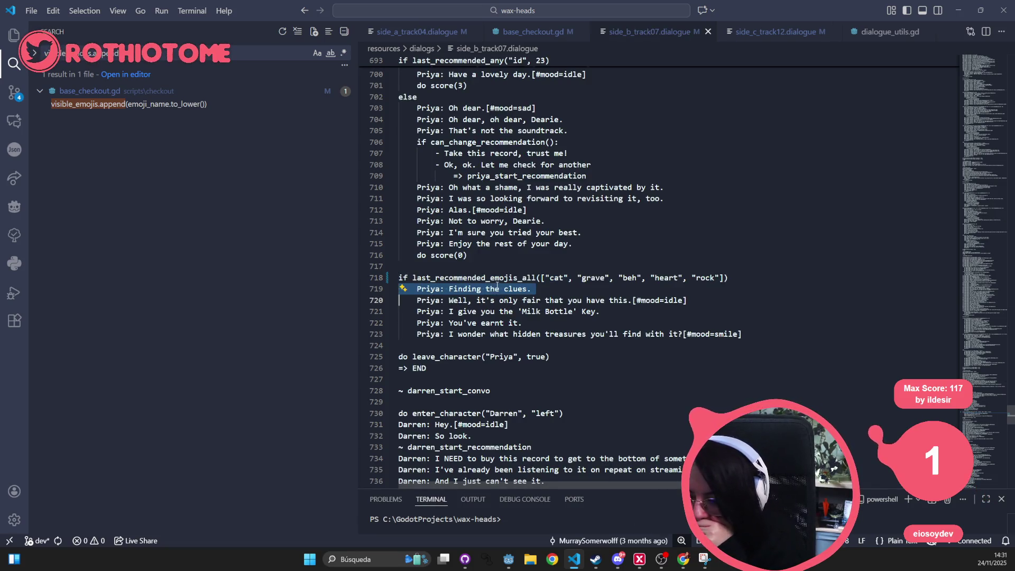
triple_click(501, 279)
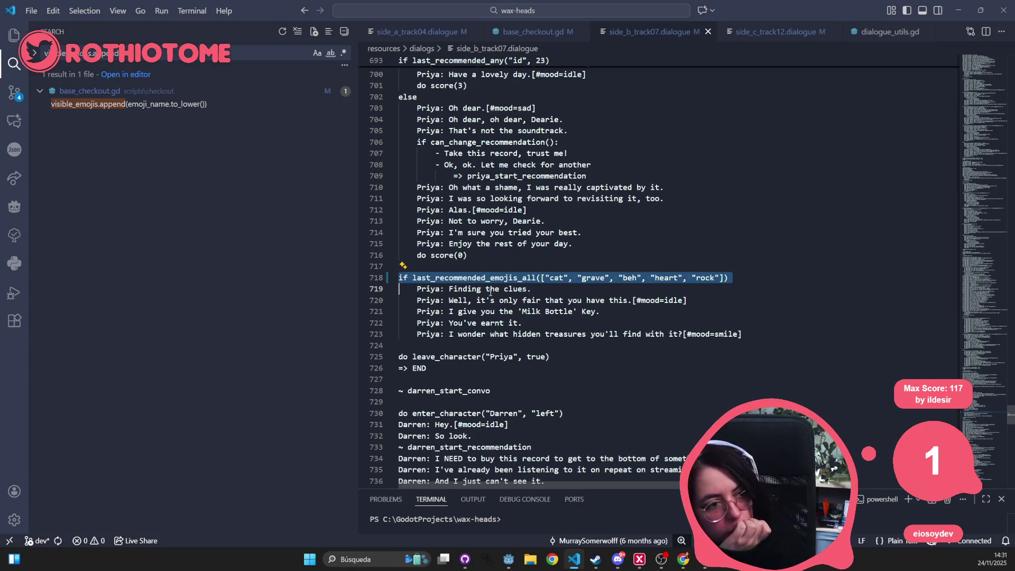
left_click(545, 334)
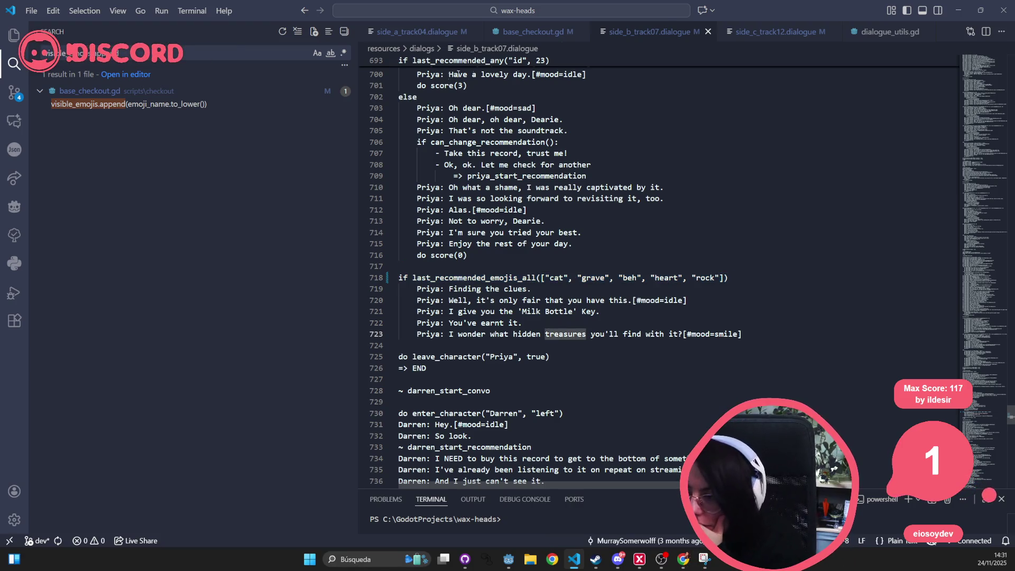
left_click(534, 30)
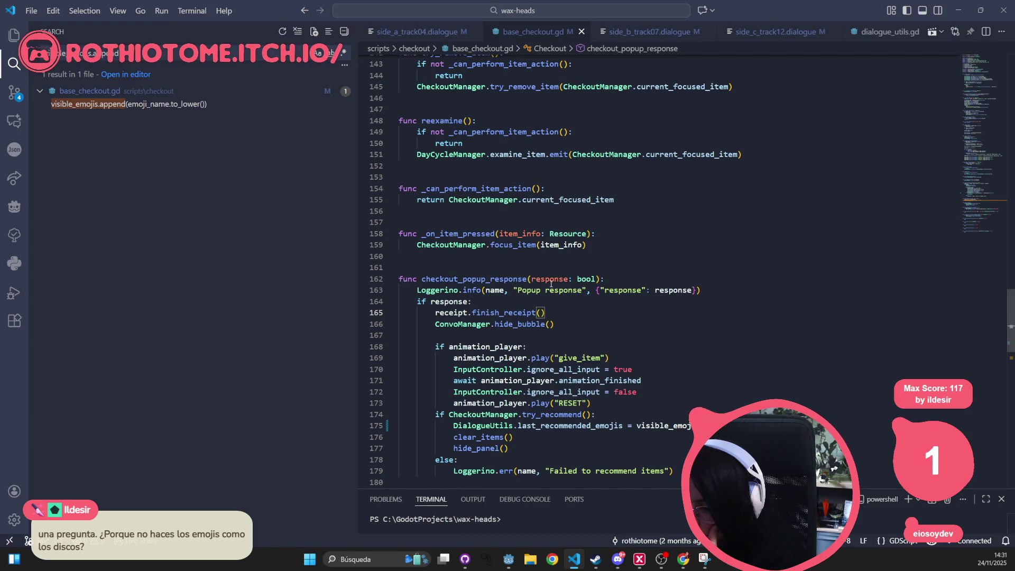
triple_click(454, 275)
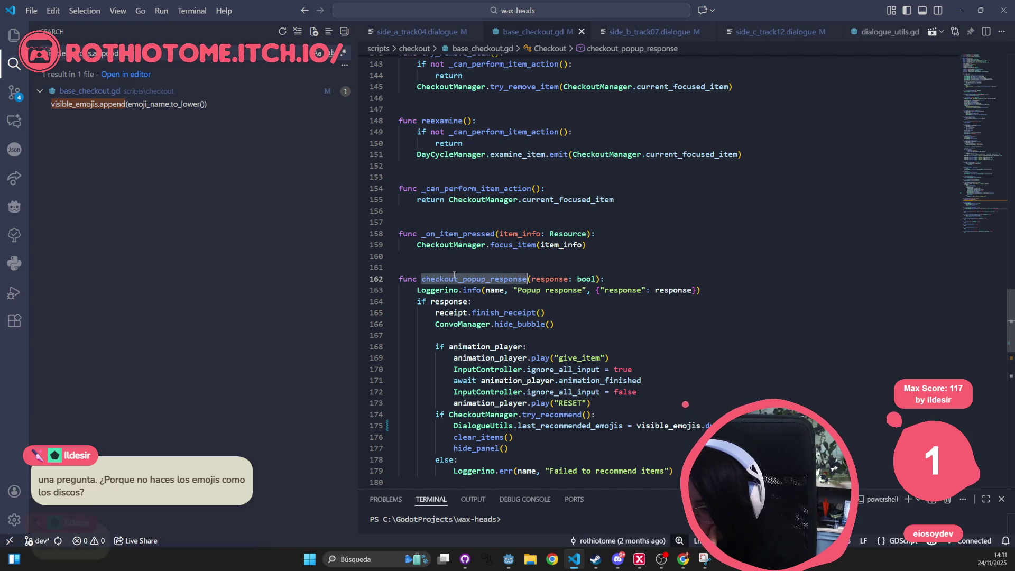
left_click(447, 311)
double_click(499, 313)
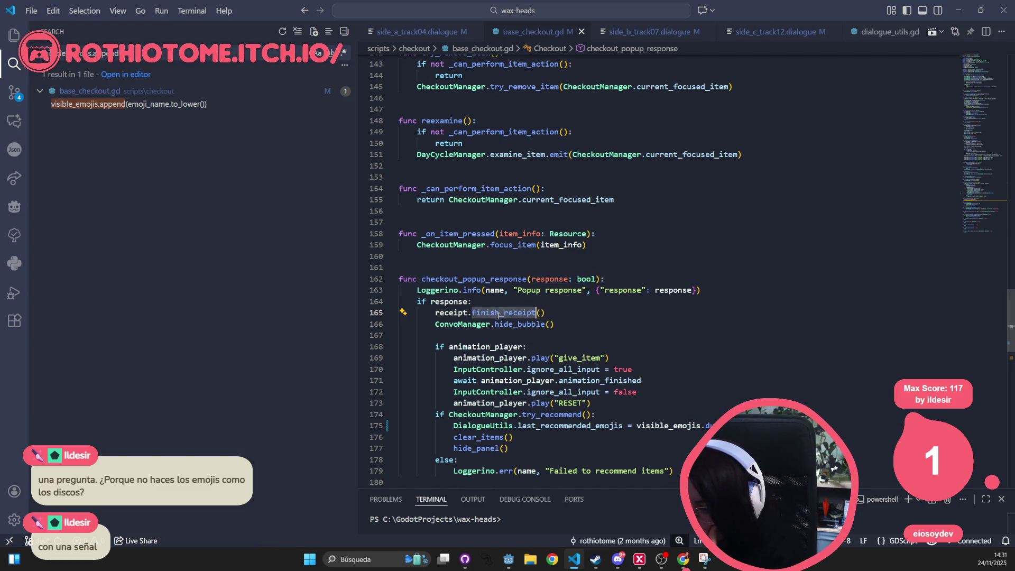
double_click(464, 325)
double_click(521, 324)
key("ctrl+a")
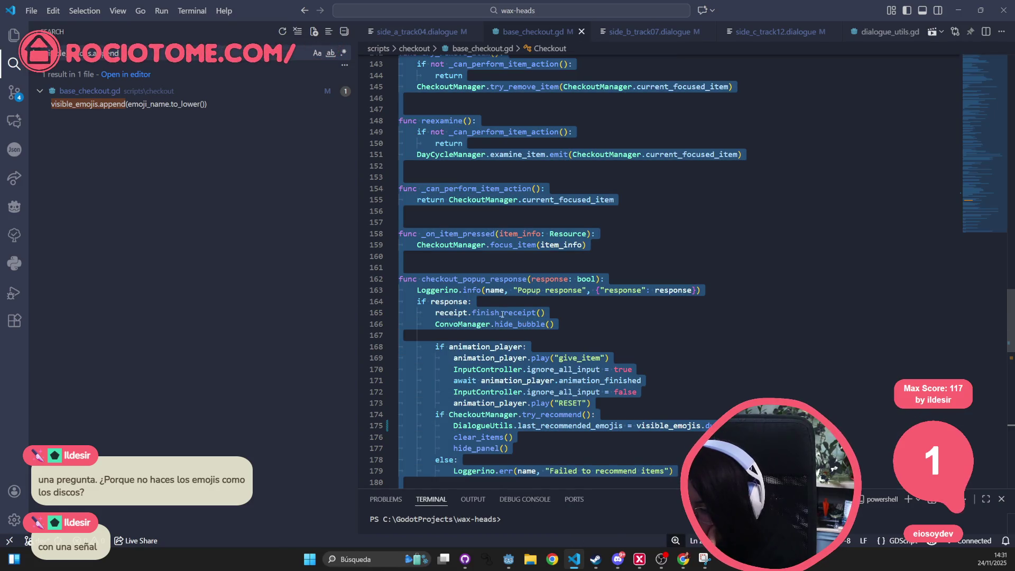
left_click(502, 314)
scroll(502, 314, "down", 2)
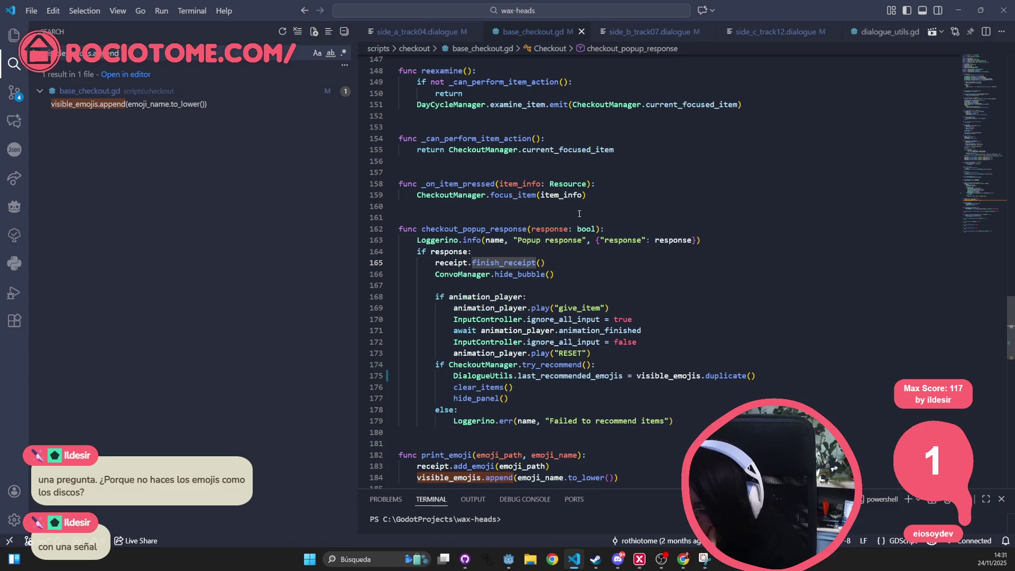
left_click(439, 239)
double_click(440, 231)
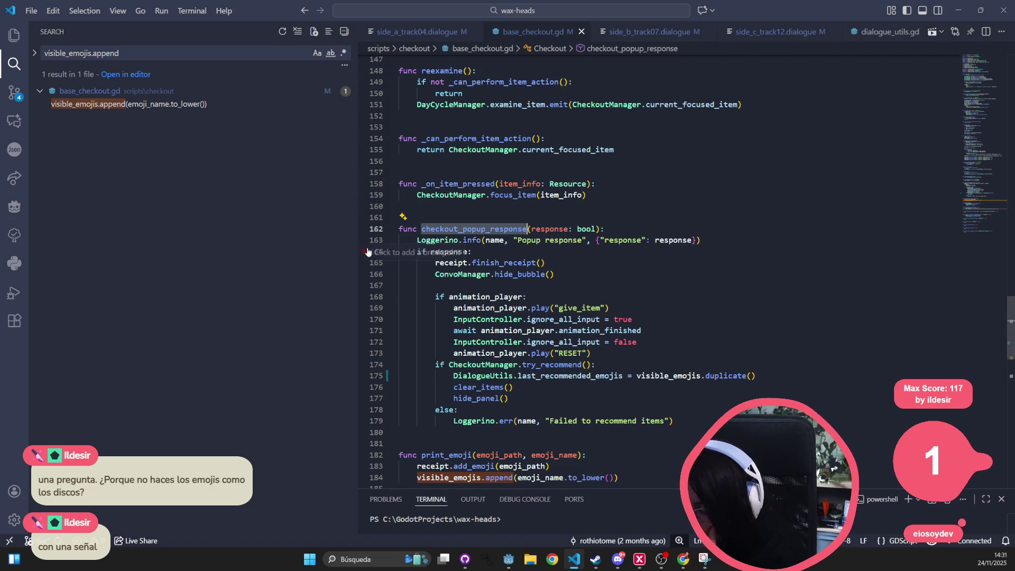
left_click(653, 199)
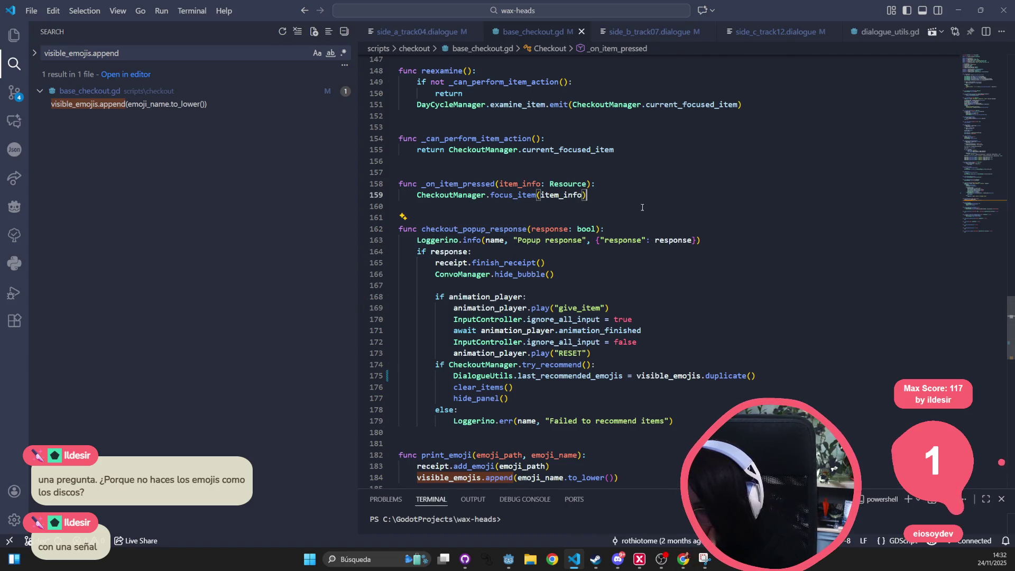
double_click(463, 230)
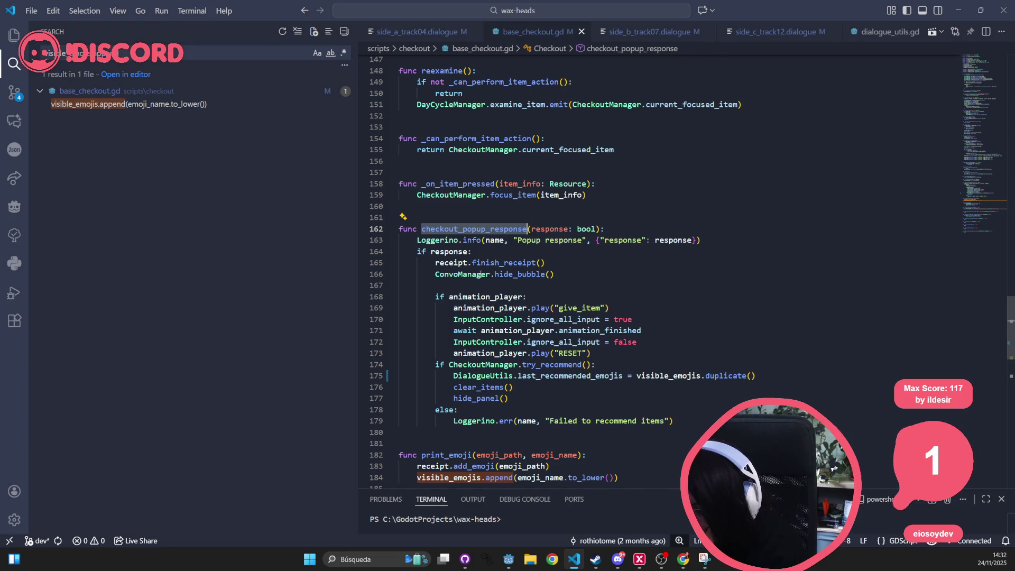
double_click(486, 306)
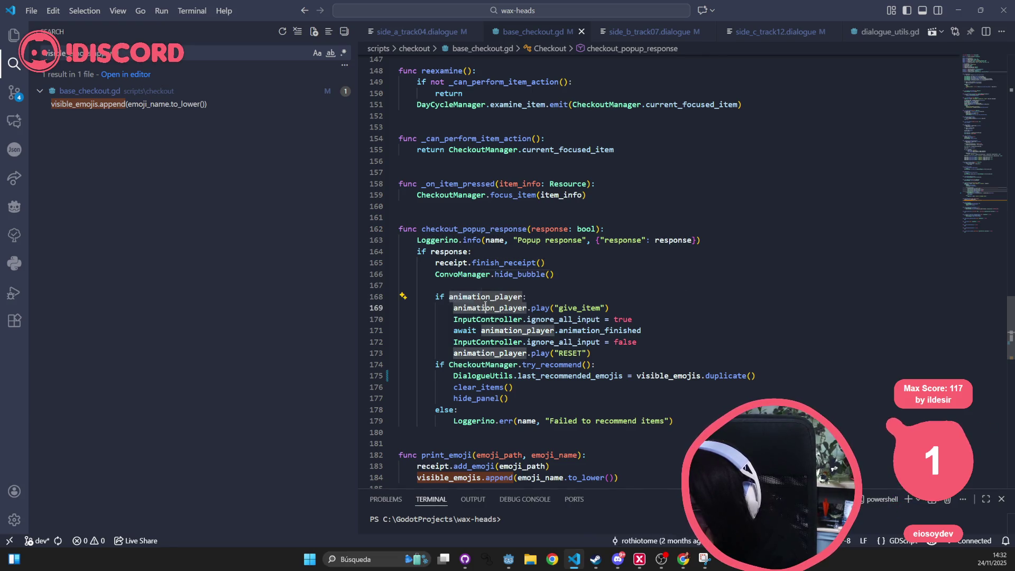
double_click(494, 352)
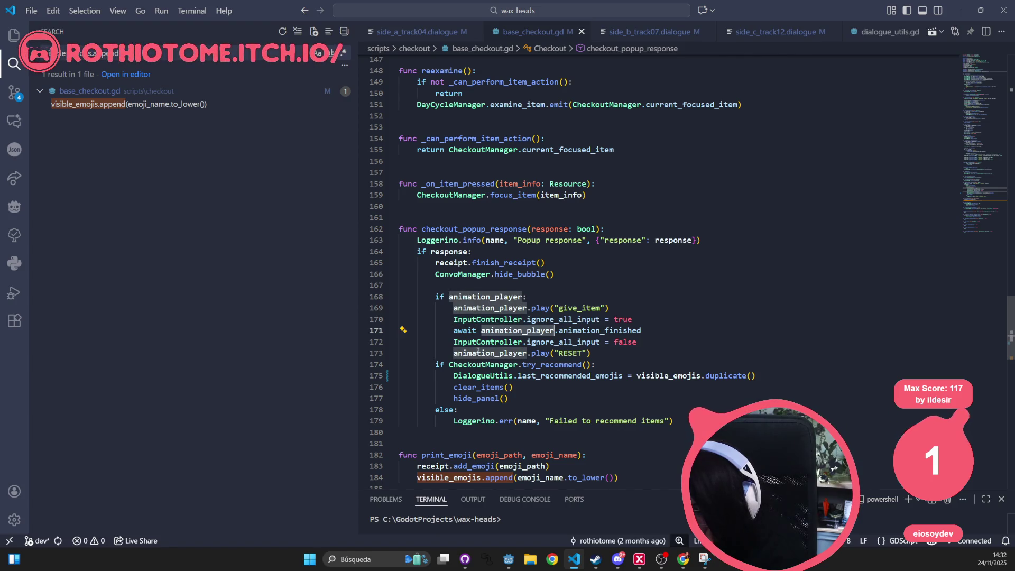
double_click(564, 354)
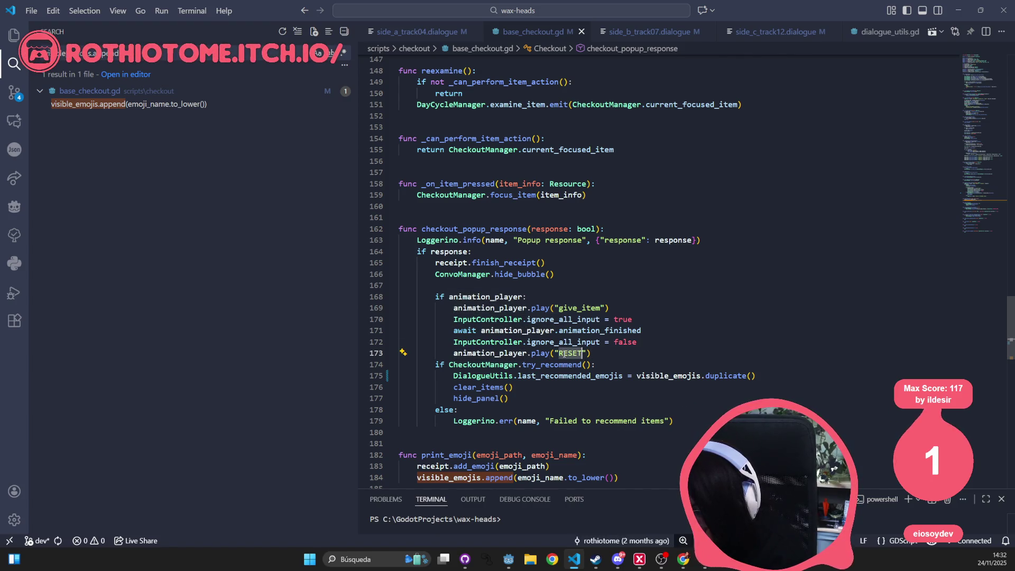
double_click(479, 365)
double_click(476, 376)
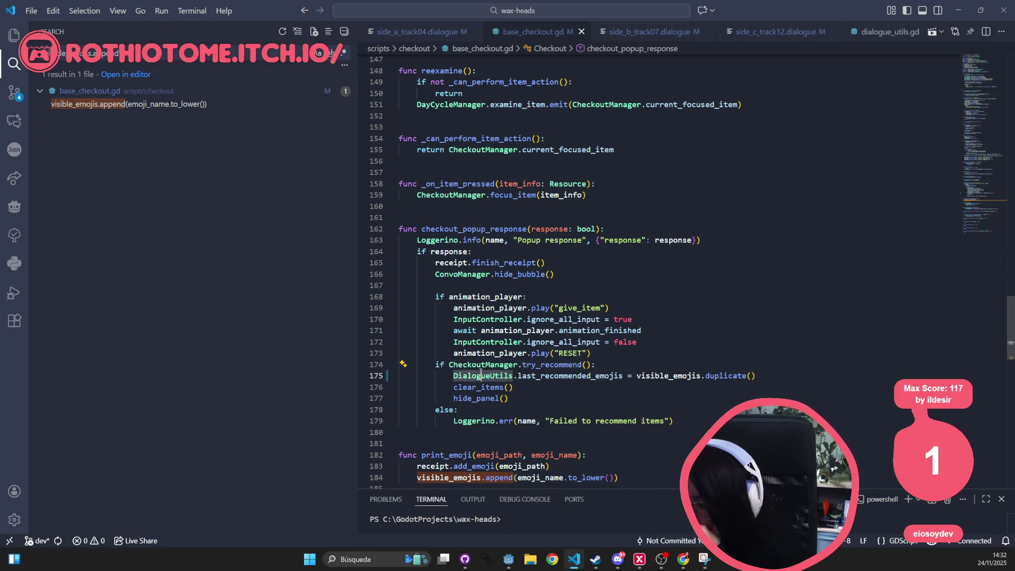
double_click(474, 387)
double_click(476, 365)
double_click(476, 376)
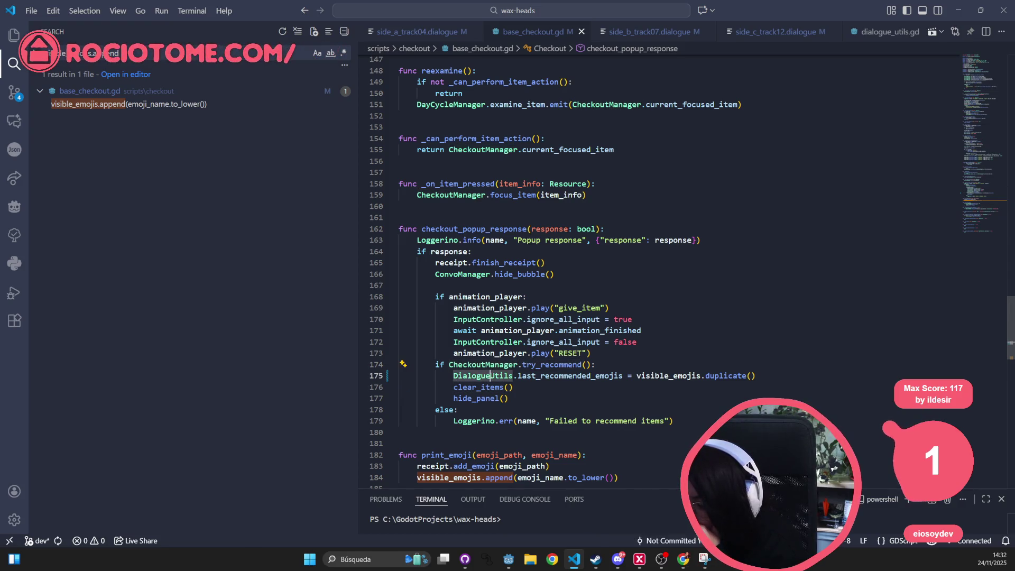
double_click(480, 388)
double_click(473, 399)
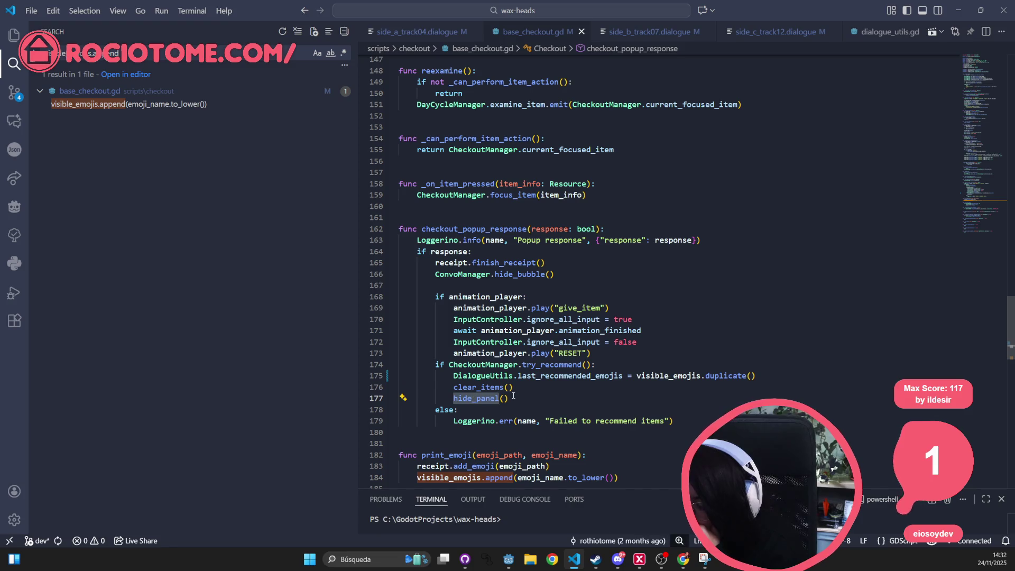
left_click_drag(514, 399, 401, 373)
left_click(669, 285)
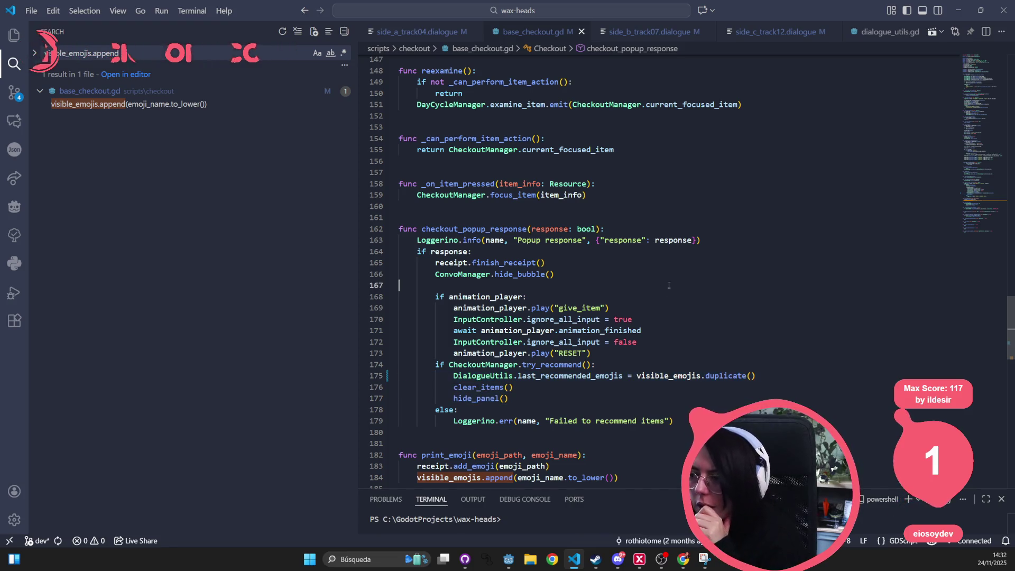
key("alt+Tab")
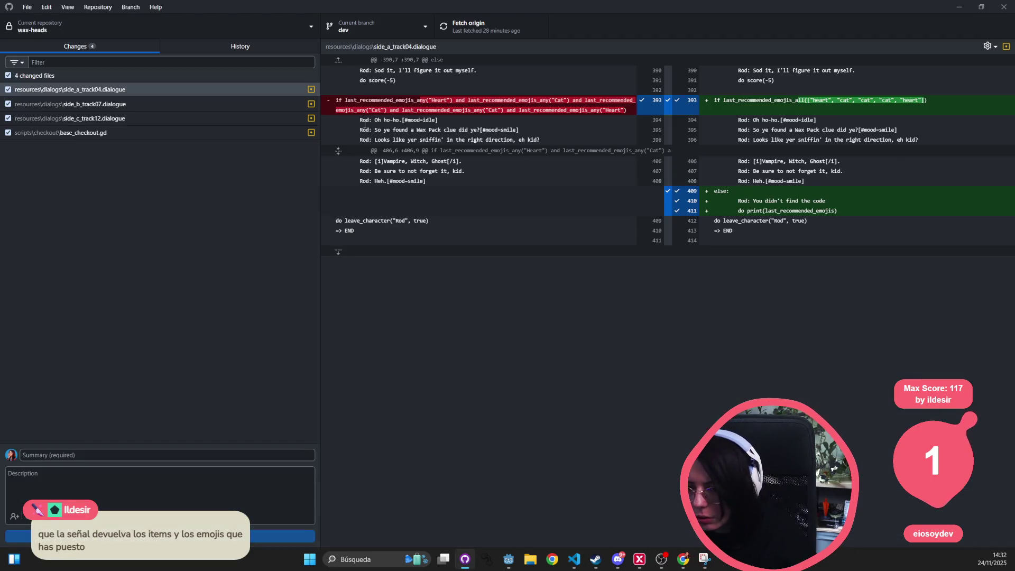
key("alt+Tab")
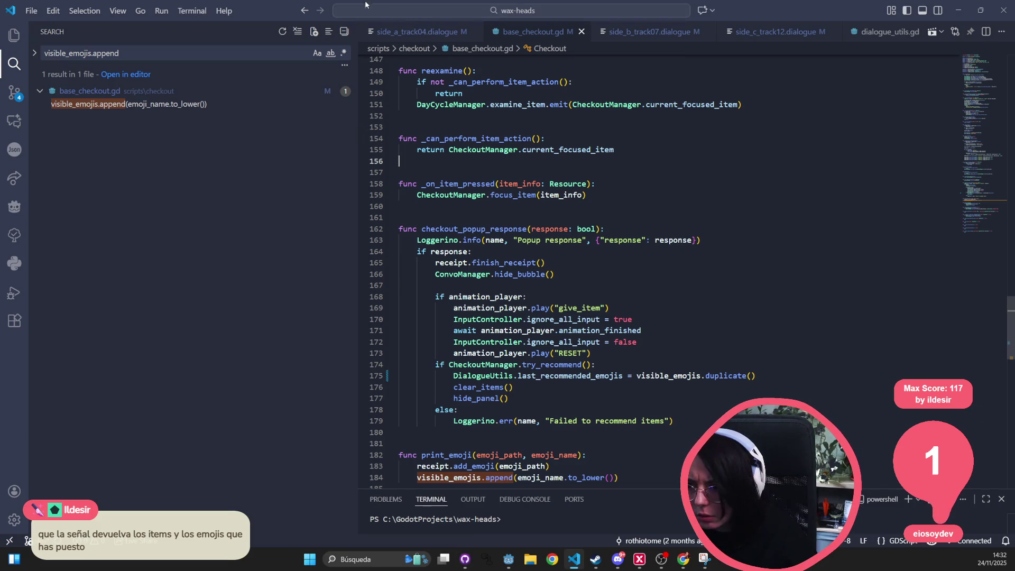
left_click(443, 33)
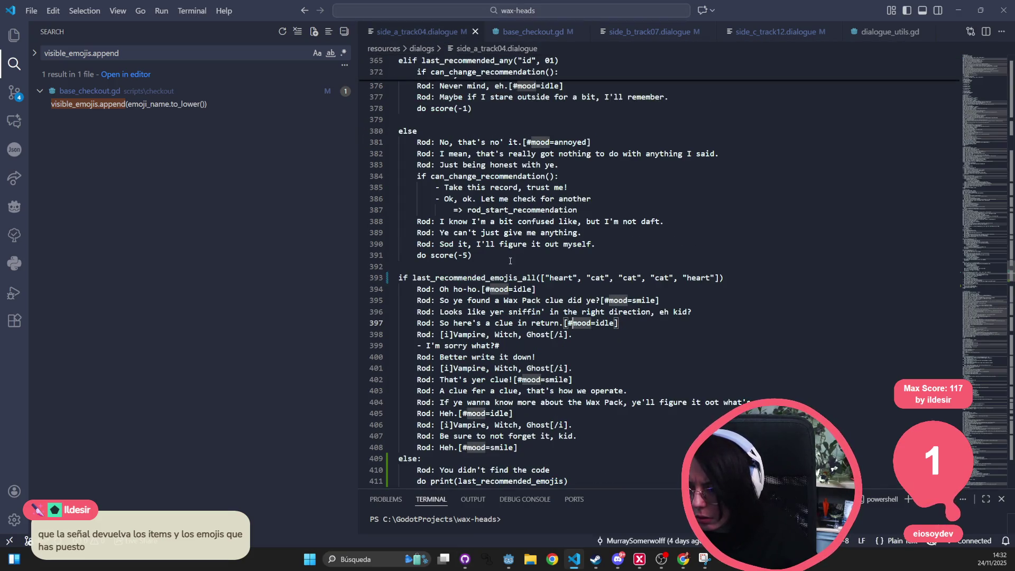
Step: Search the whole project for the do close_store() line from side_a_track04.dialogue line 528
scroll(511, 261, "down", 3)
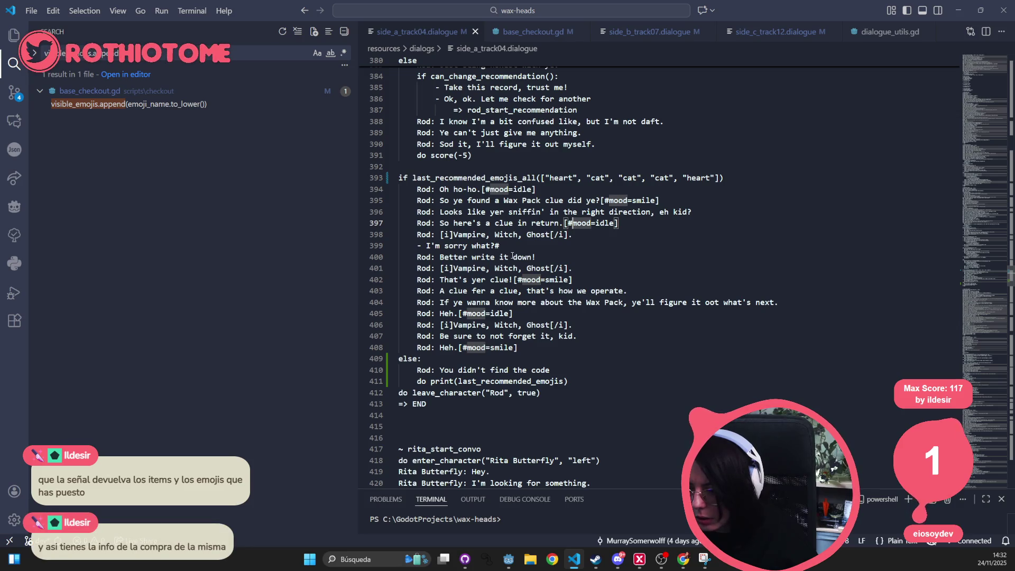
key("ctrl+f")
type("c")
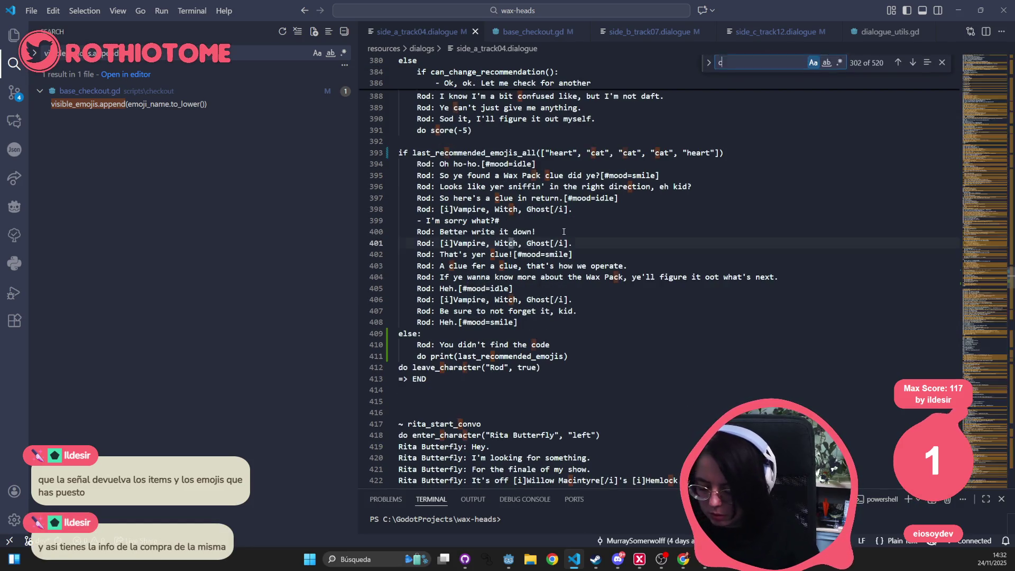
type("lose")
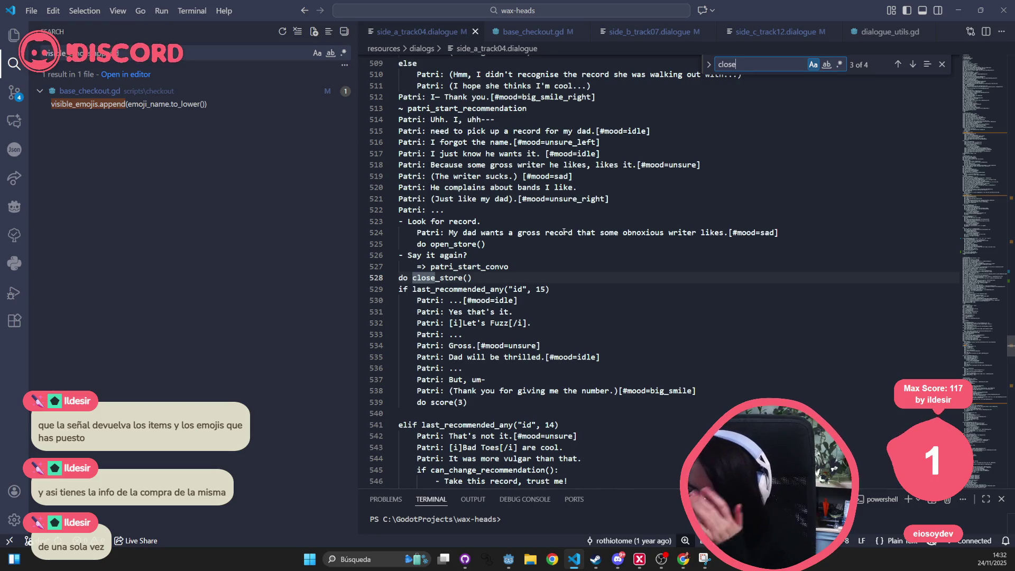
left_click(431, 266)
mouse_move(476, 273)
left_mouse_down()
mouse_move(407, 288)
mouse_move(397, 275)
left_mouse_up()
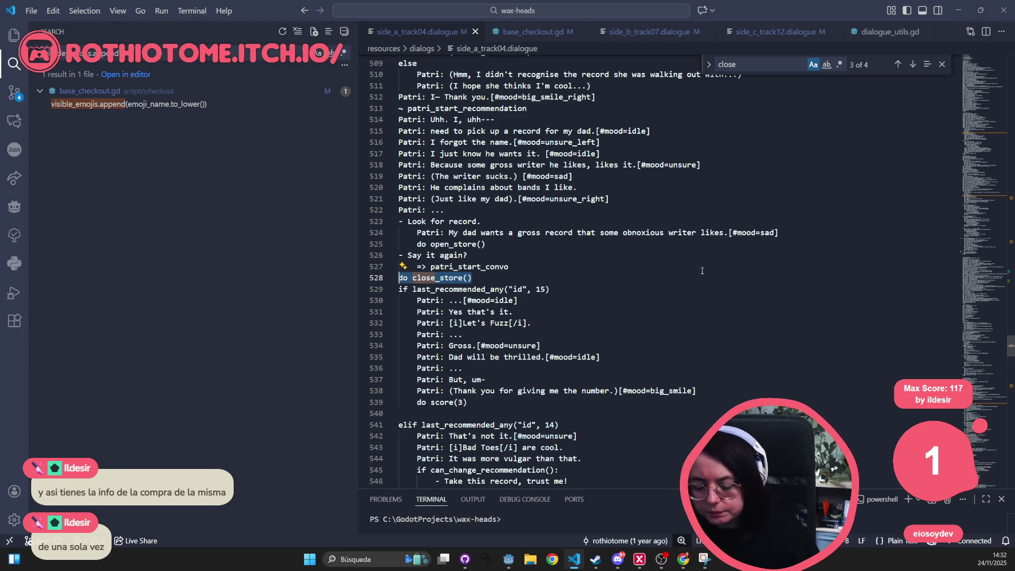
key("ctrl+shift+f")
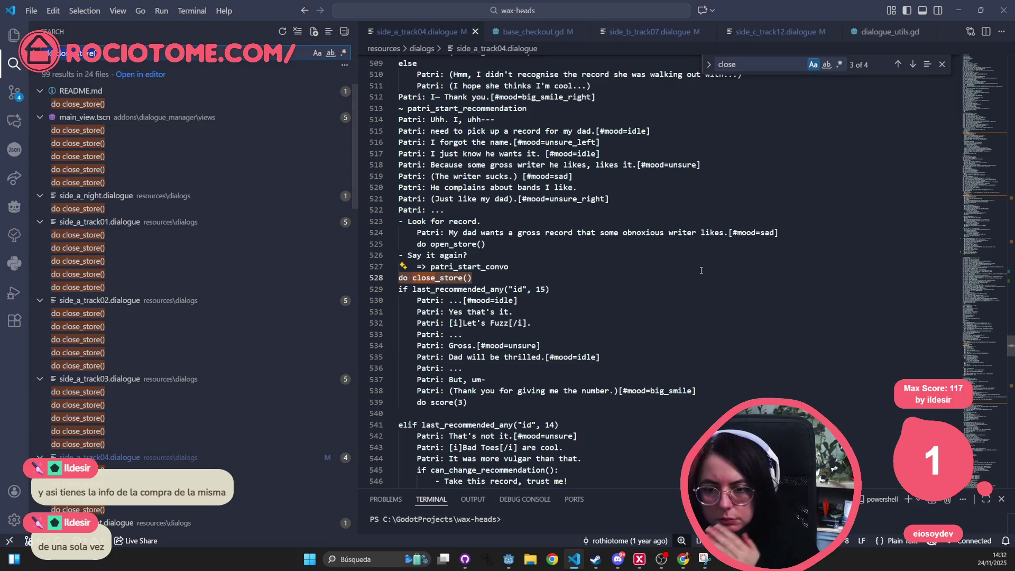
left_click(102, 130)
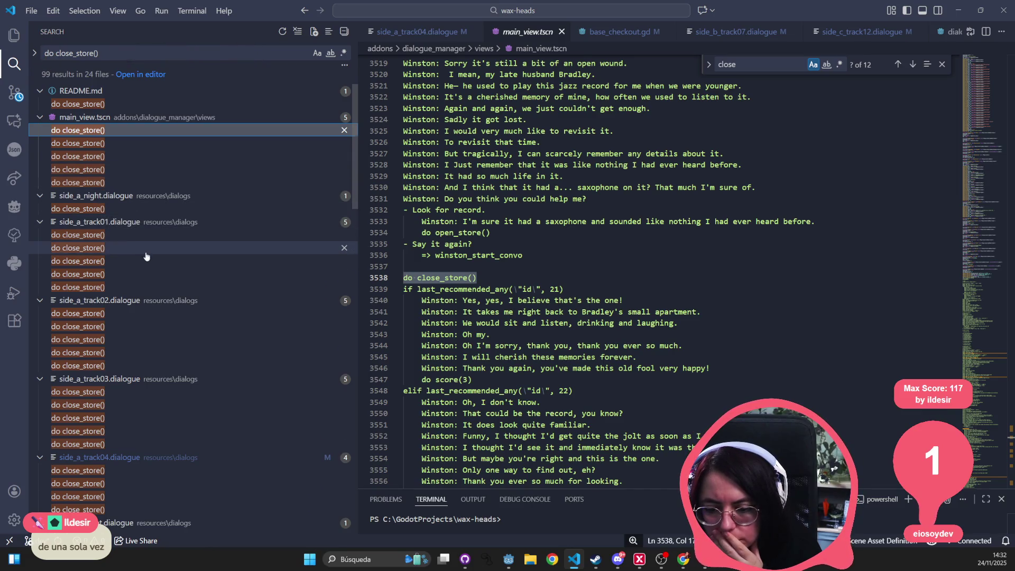
scroll(149, 257, "down", 3)
Step: Set an empty replacement and restrict files to include to side_a_track04.dialogue
left_click(119, 346)
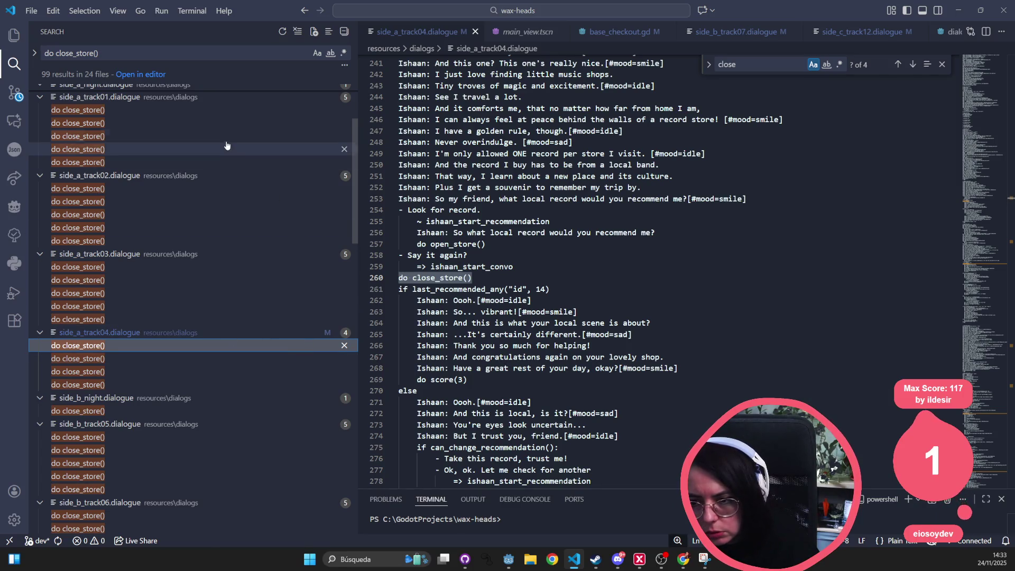
left_click(35, 54)
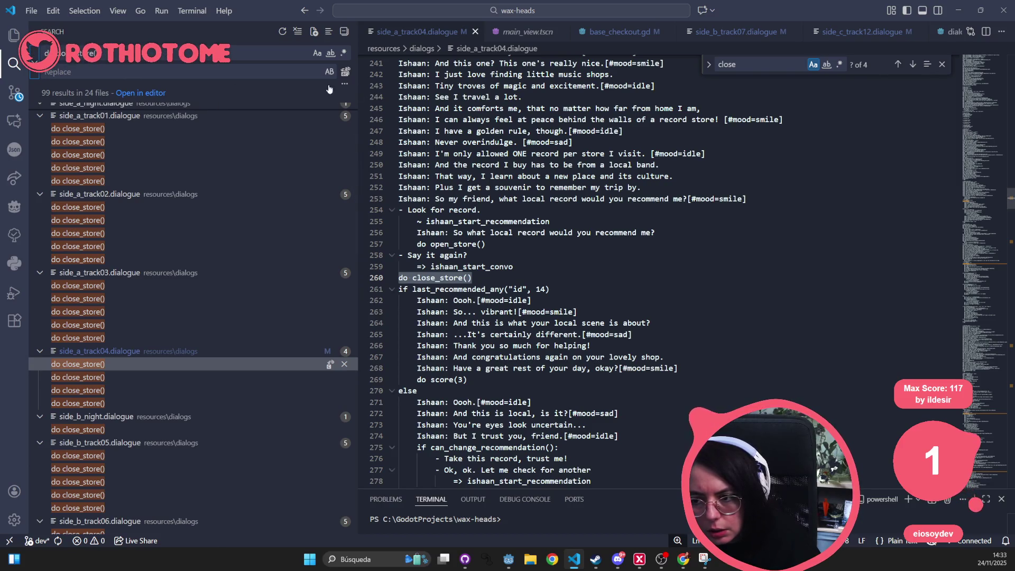
left_click(244, 71)
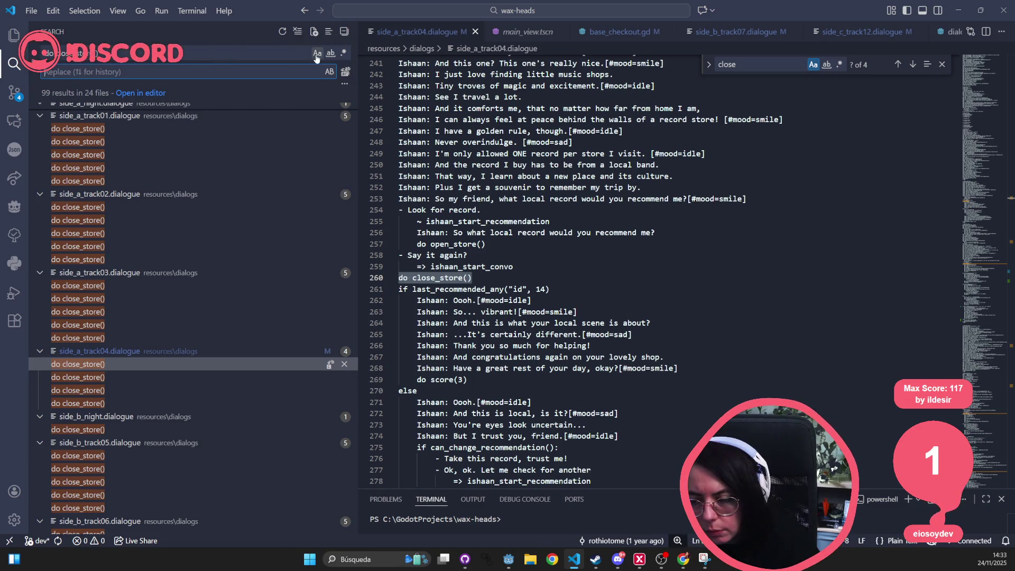
left_click(342, 86)
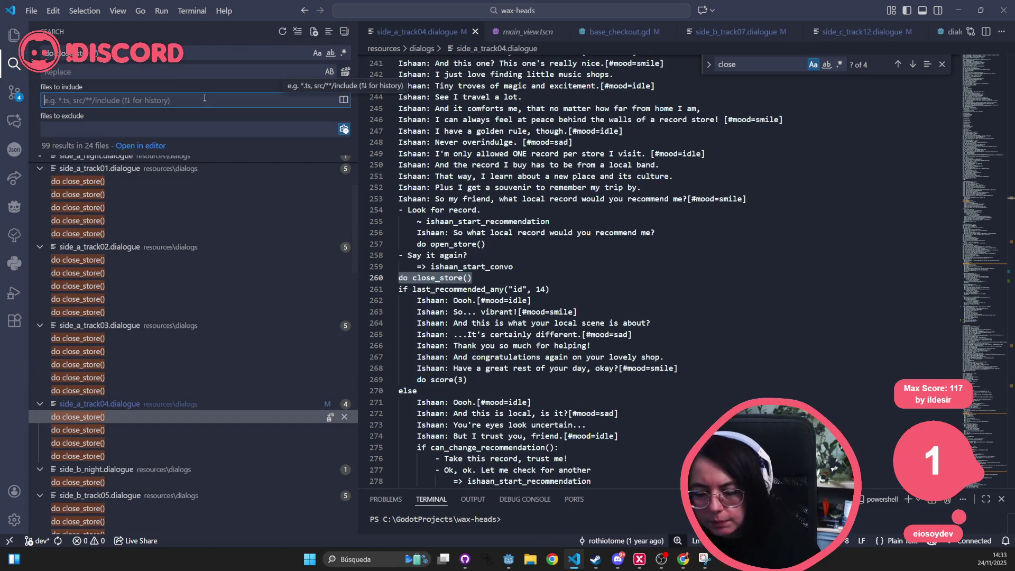
type("Track")
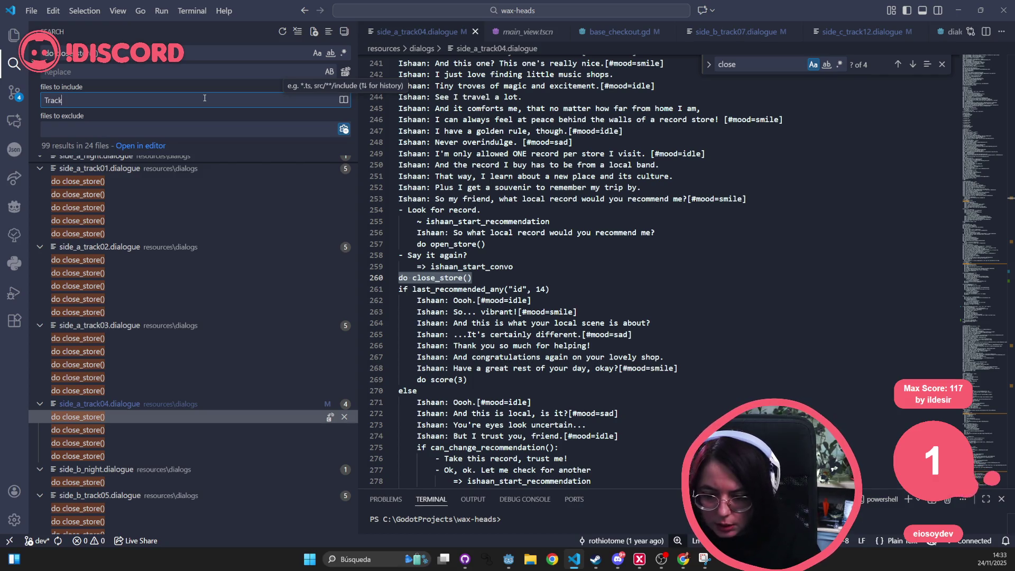
key("BackSpace")
key("BackSpace")
key("BackSpace")
type("side_a")
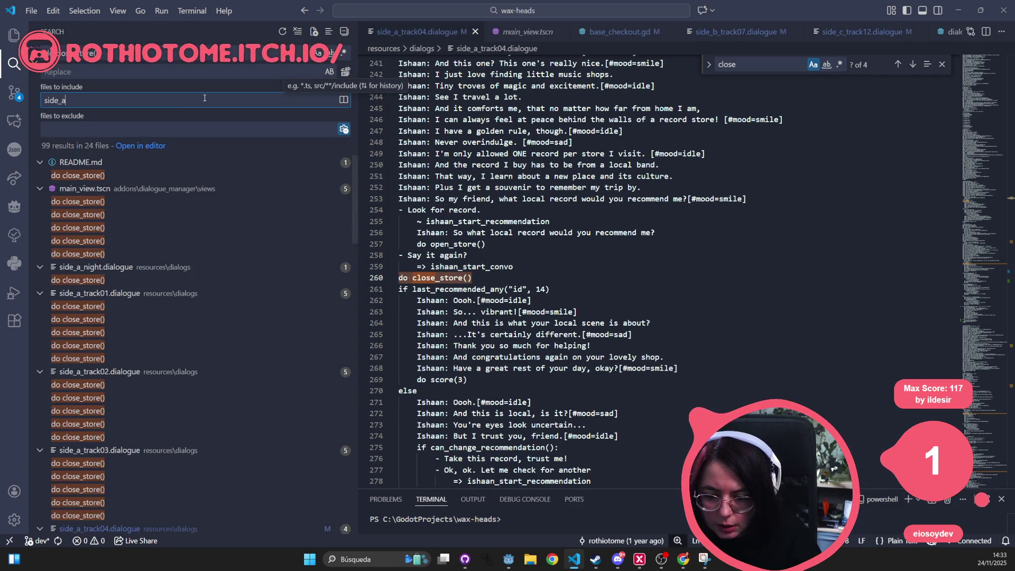
type("_track04.tres")
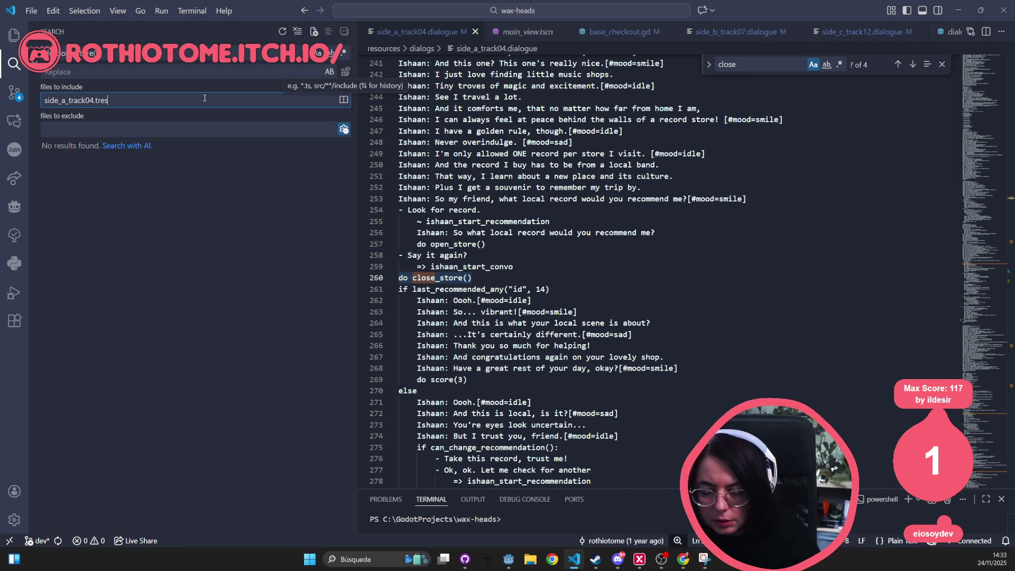
key("Home")
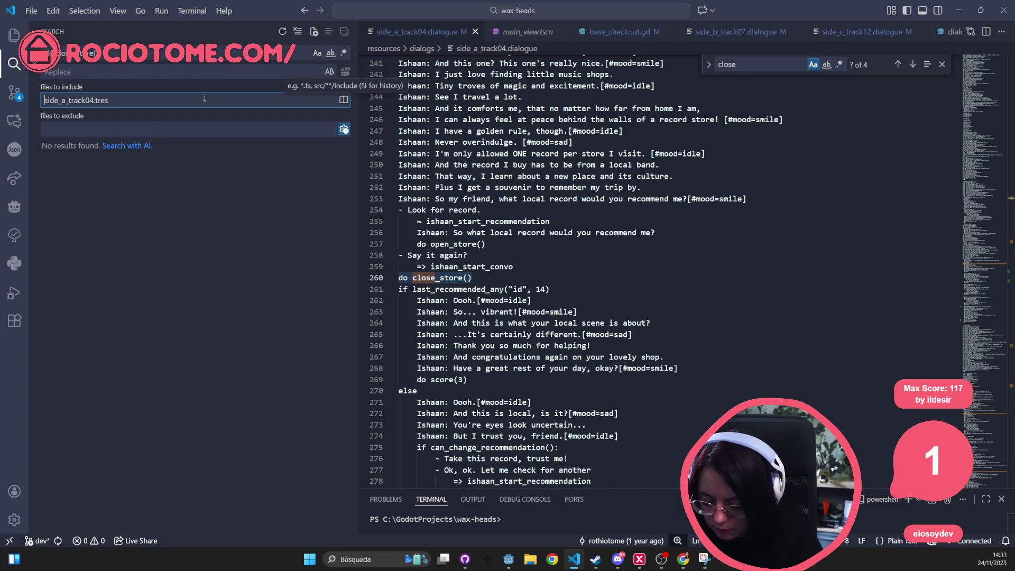
type("*\\")
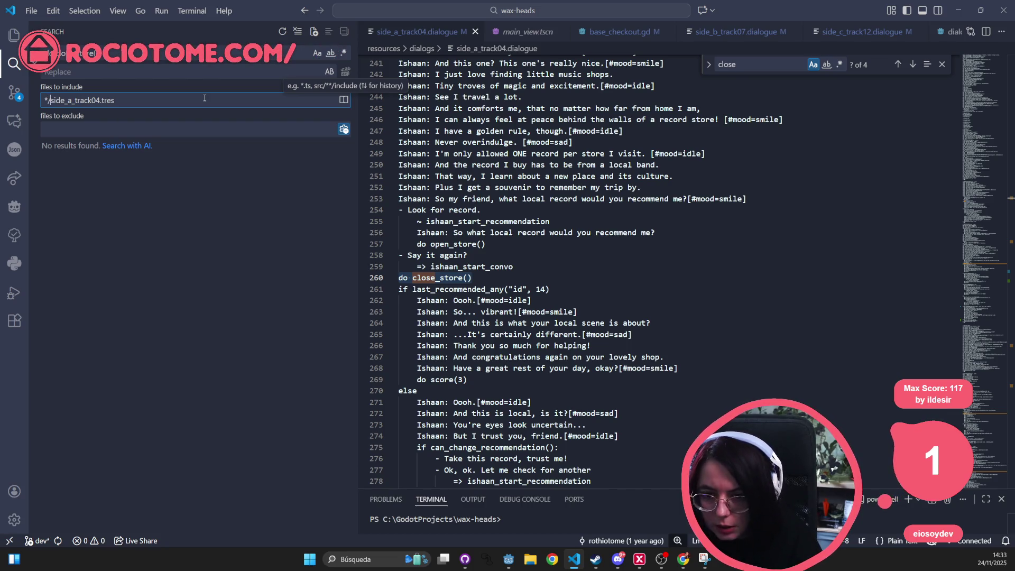
key("BackSpace")
key("BackSpace")
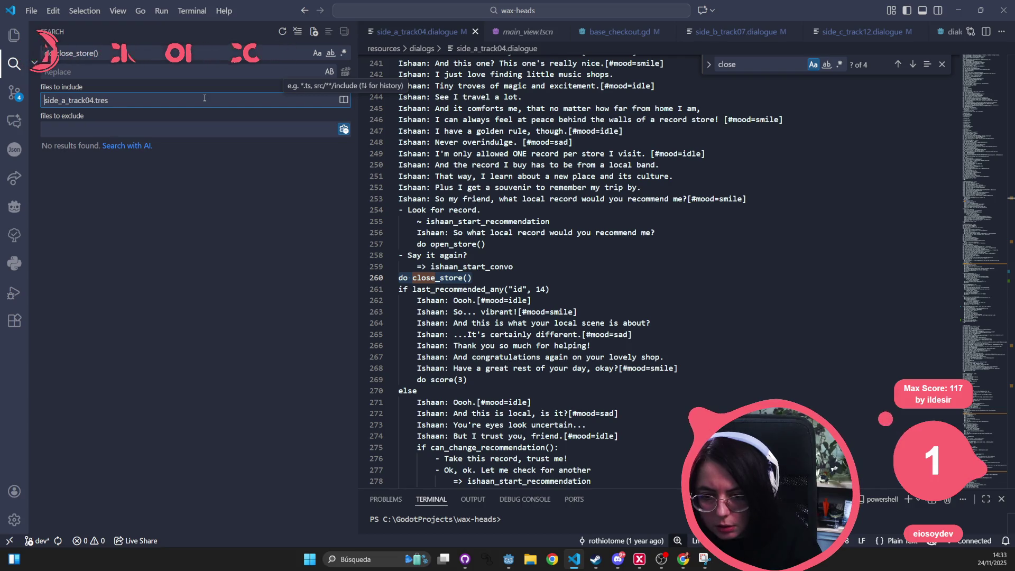
type("*")
key("BackSpace")
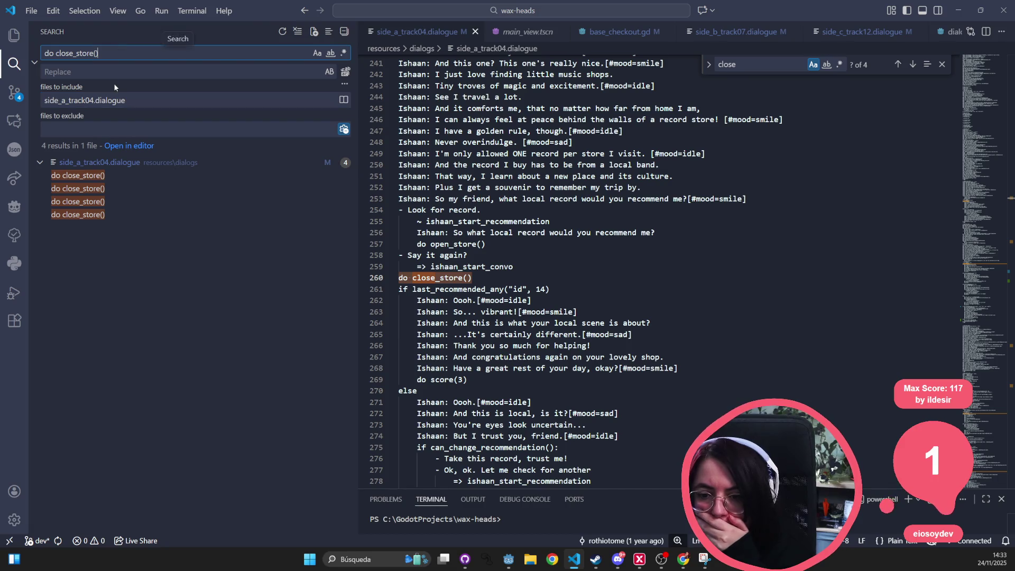
left_click(224, 69)
Step: Replace all 4 do close_store() occurrences with nothing, then minimize the editor windows
left_click(346, 71)
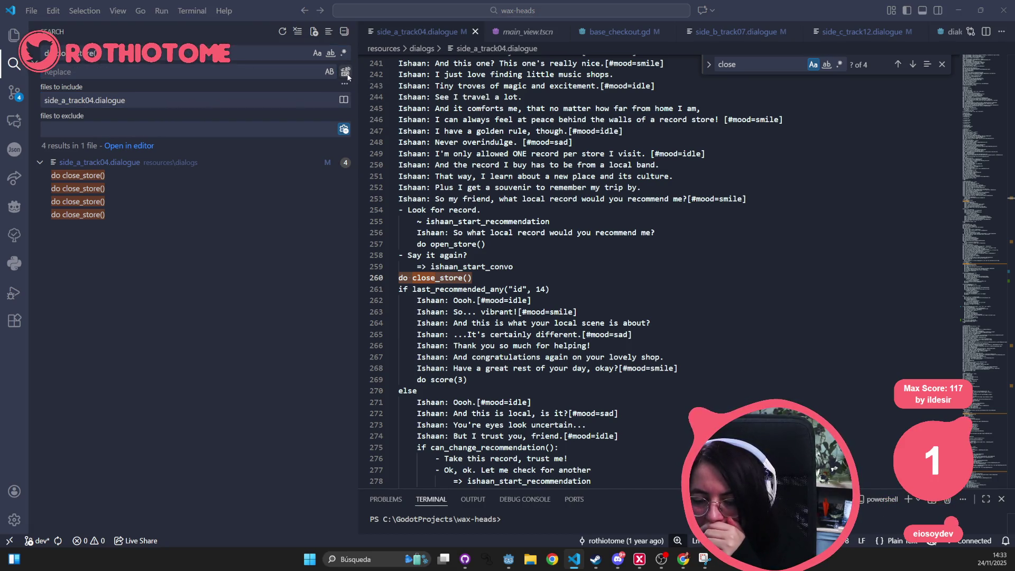
left_click(522, 278)
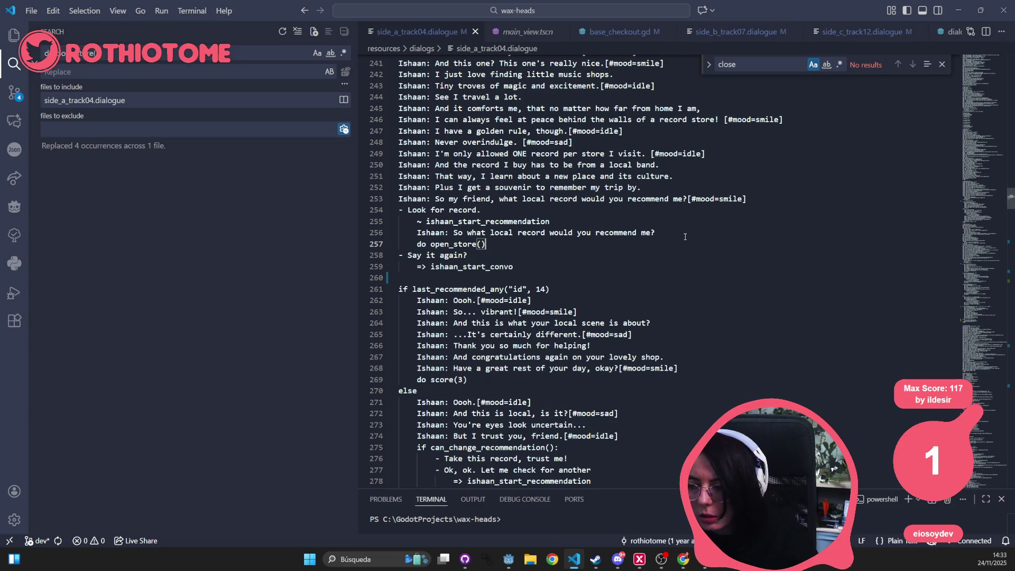
left_click(960, 10)
left_click(959, 7)
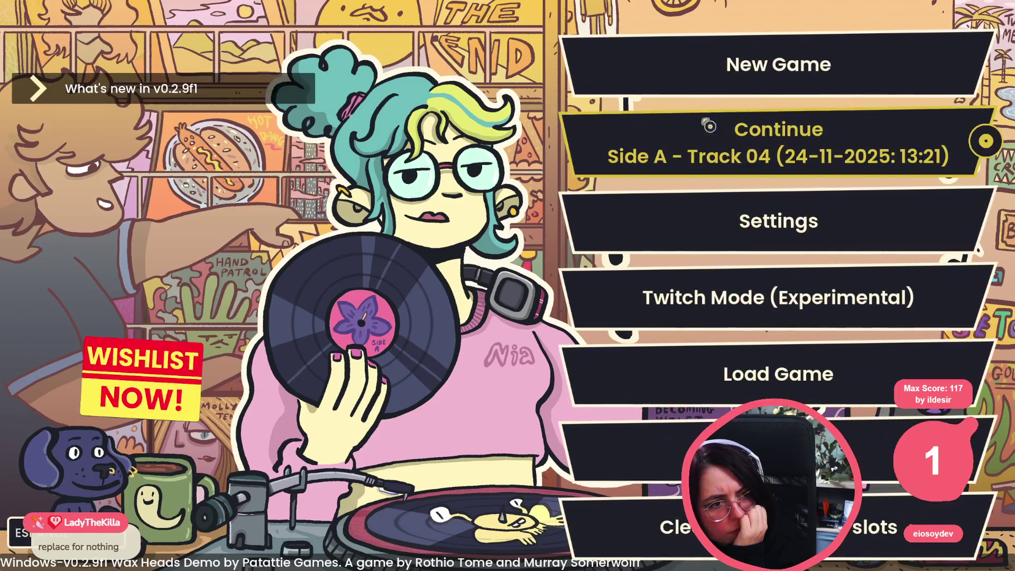
Step: Continue the Side A - Track 04 save and answer Rod with 'Started this week!' and 'Um, should I have?'
left_click(729, 125)
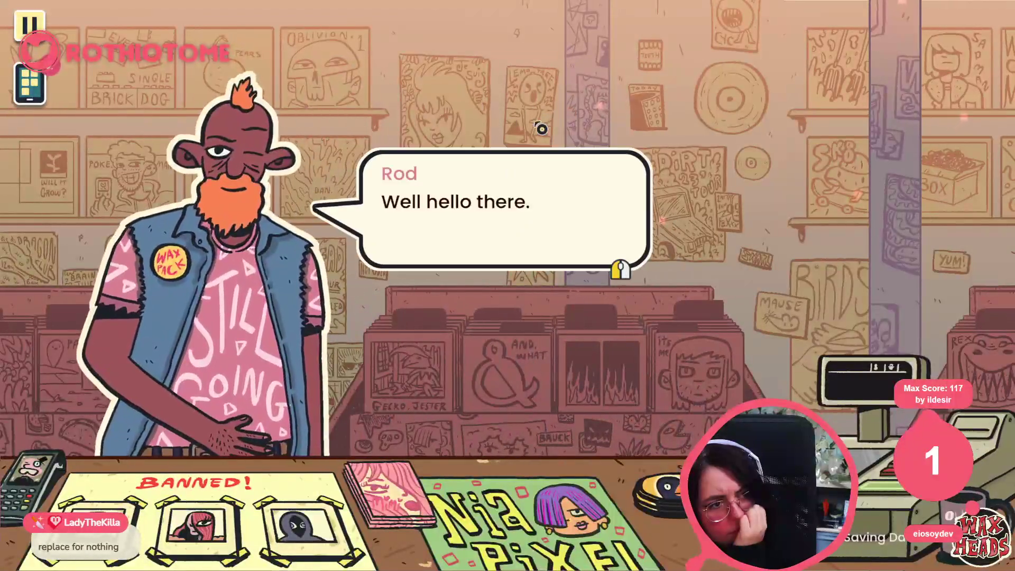
left_click(542, 129)
left_click(542, 129)
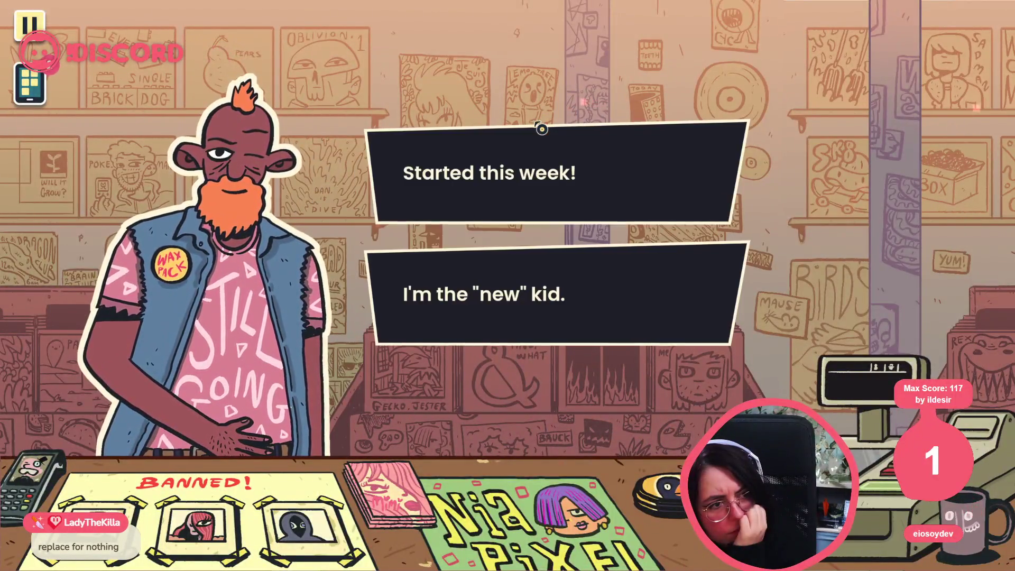
left_click(539, 145)
left_click(535, 150)
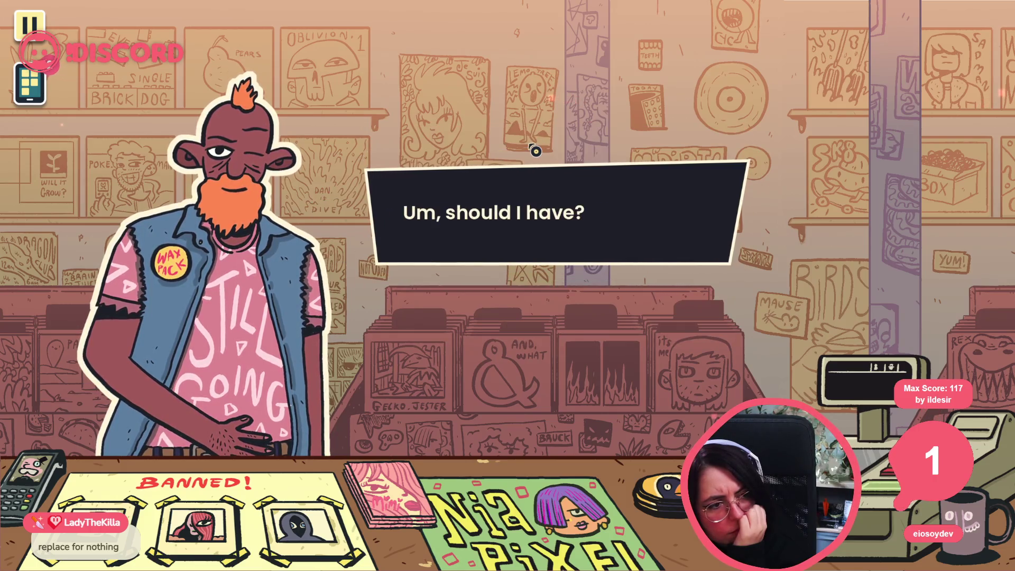
left_click(513, 181)
Step: Reply 'Really?', hear out Rod's album explanation, and choose 'Look for record.'
left_click(495, 204)
left_click(494, 205)
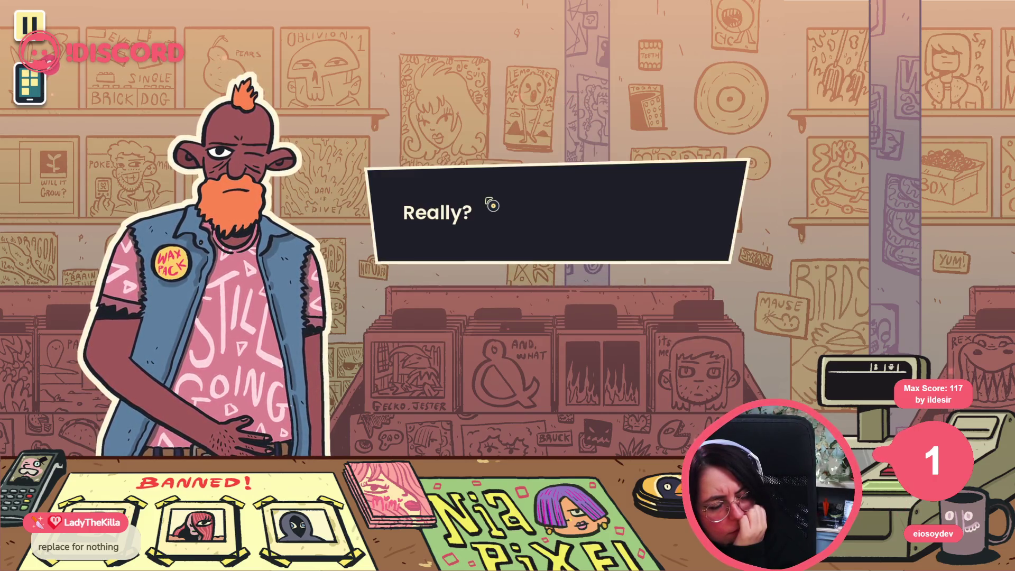
left_click(493, 206)
left_click(487, 208)
left_click(486, 208)
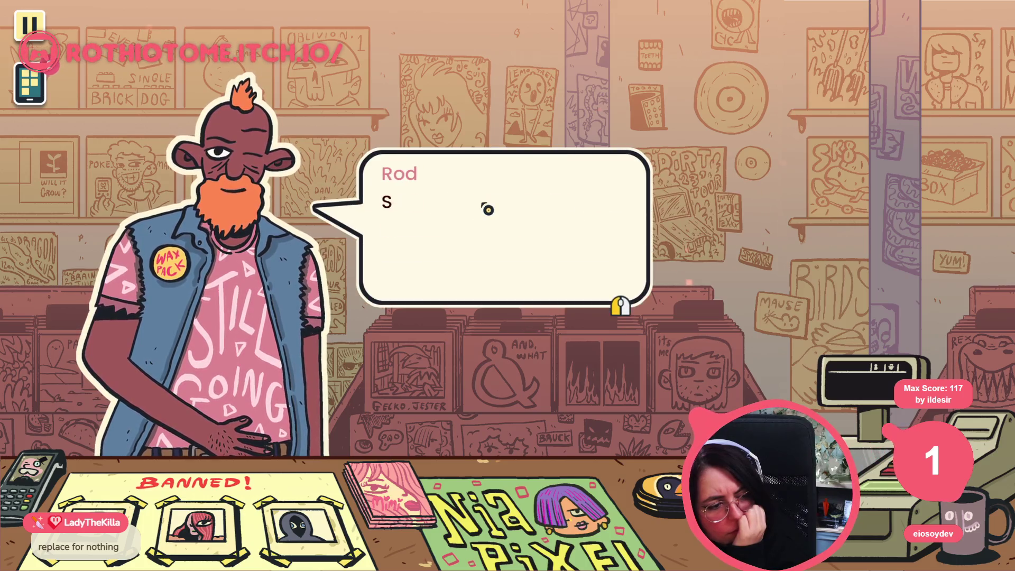
left_click(487, 210)
left_click(488, 210)
left_click(488, 209)
left_click(488, 209)
left_click(483, 208)
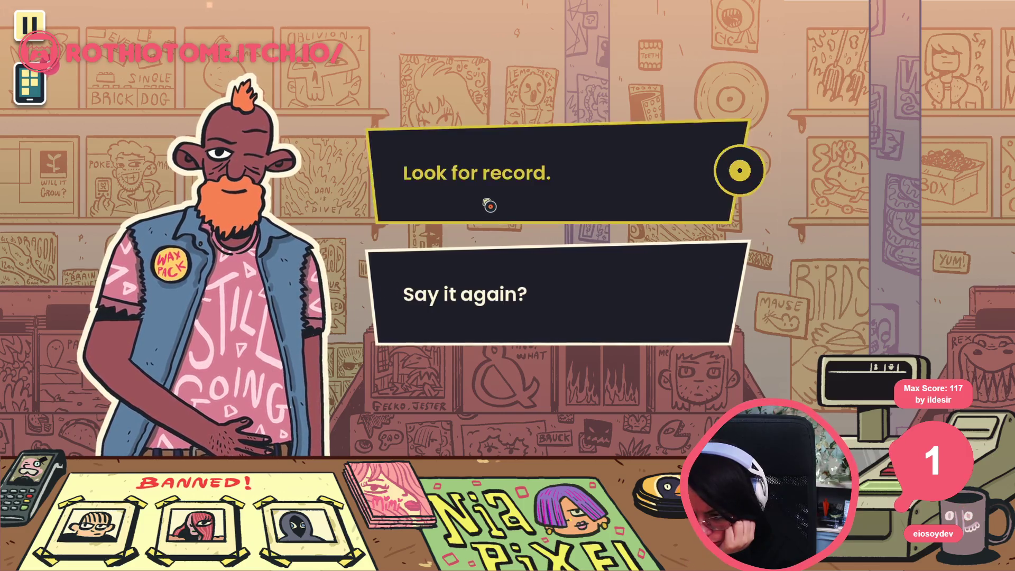
left_click(483, 202)
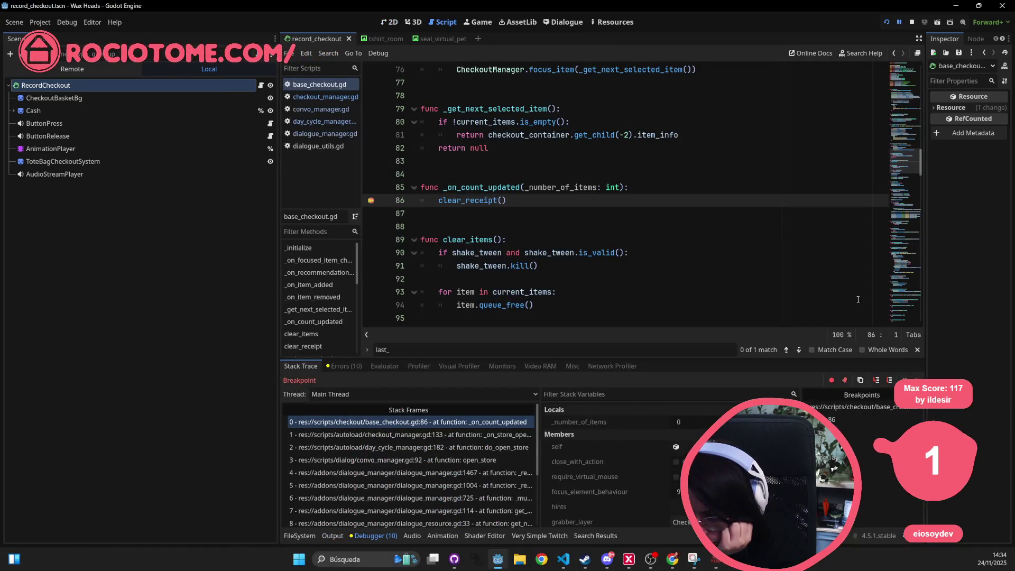
Step: Recommend Still Mimi to Rod at the register, removing the line 175 breakpoint and resuming
key("F12")
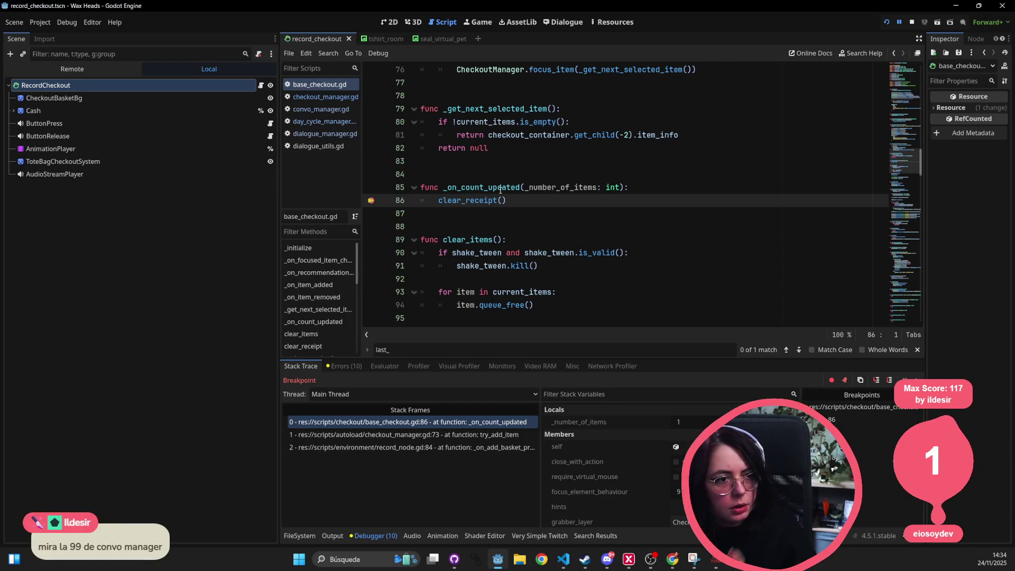
key("F12")
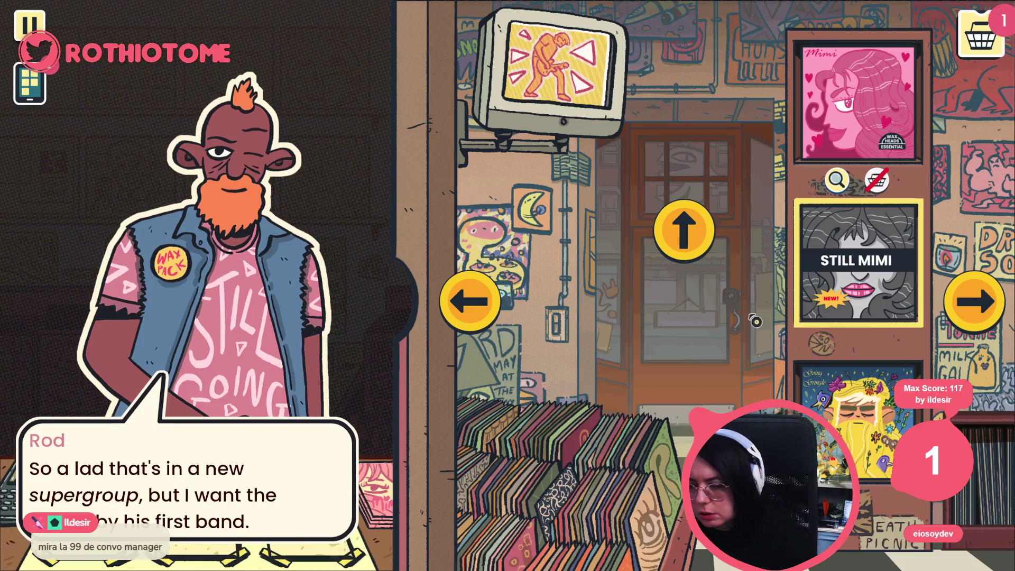
left_click(797, 227)
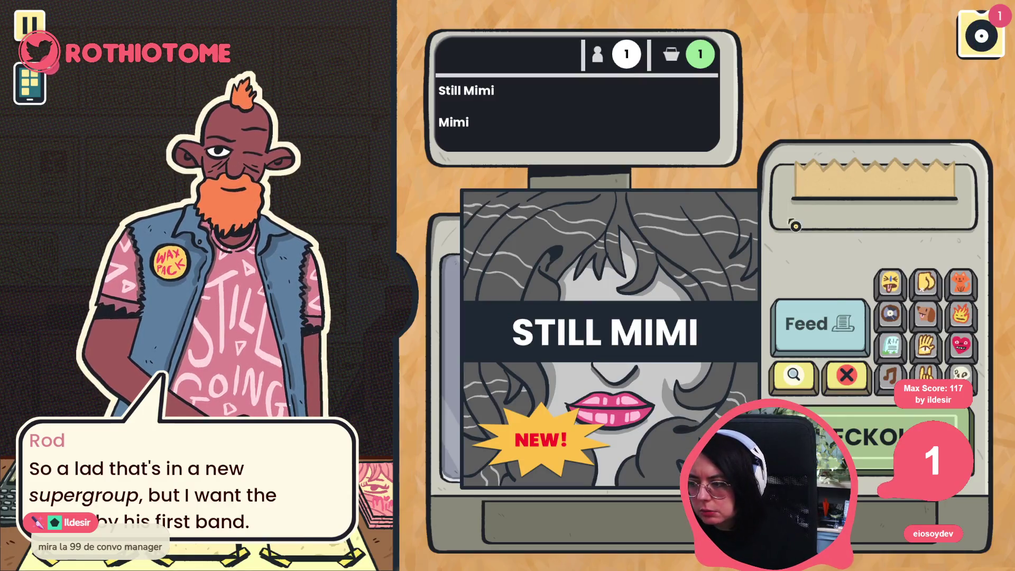
left_click(814, 324)
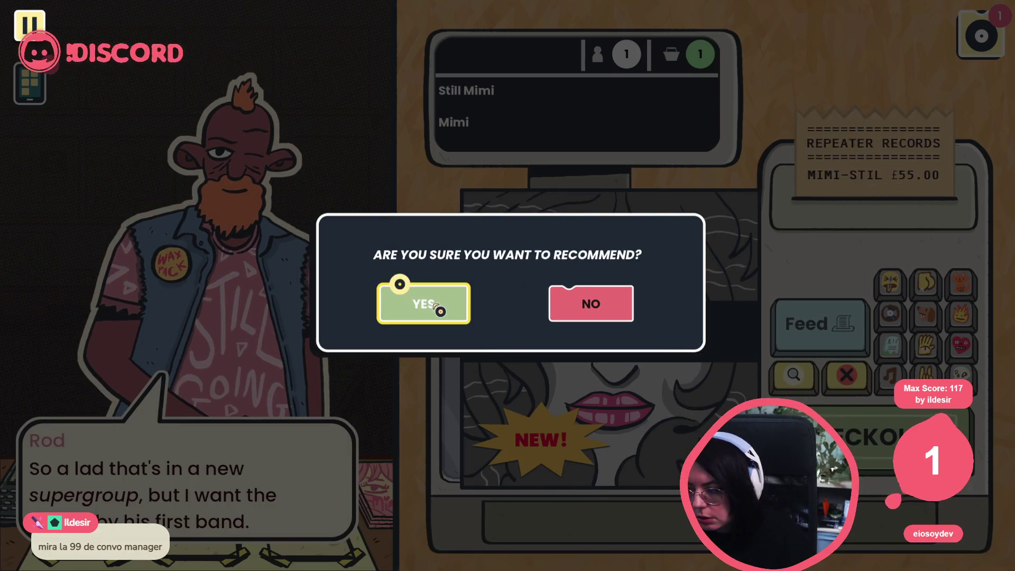
left_click(439, 310)
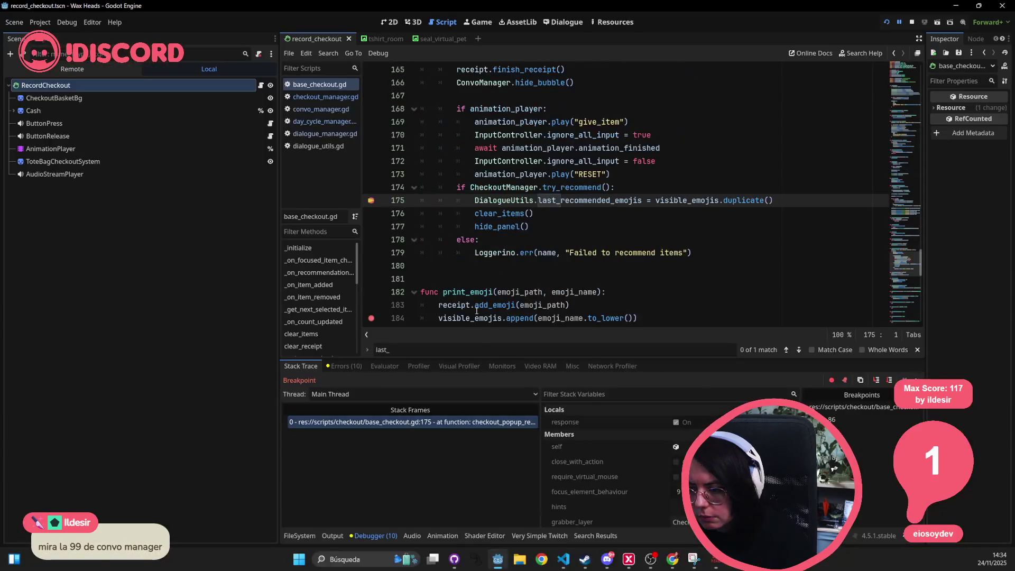
left_click(371, 200)
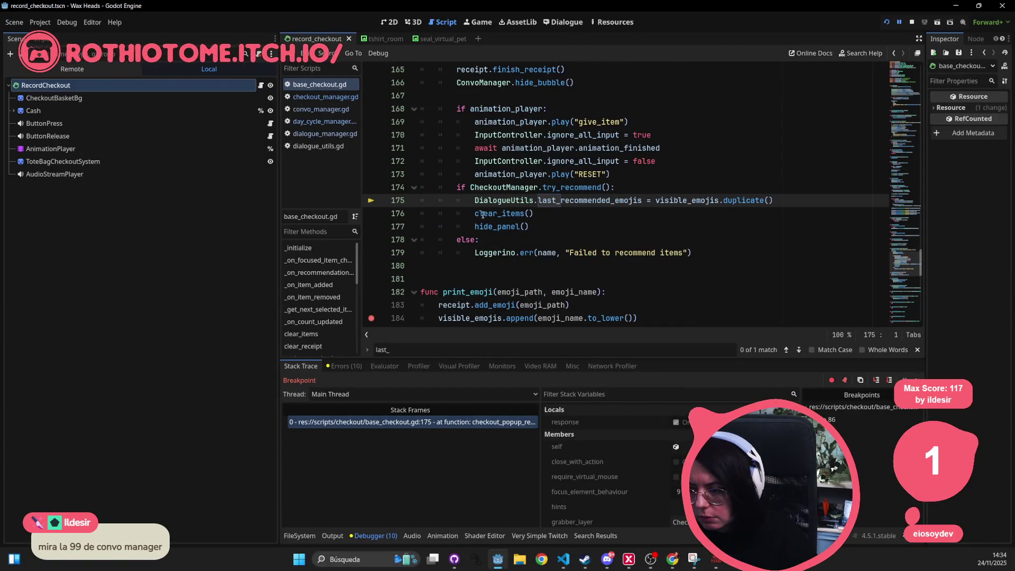
key("F12")
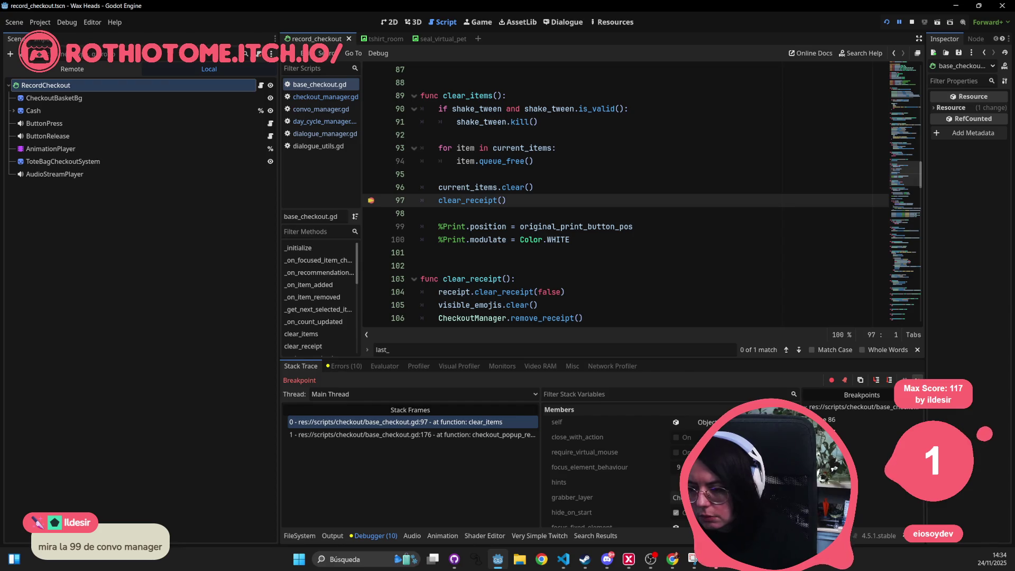
key("F12")
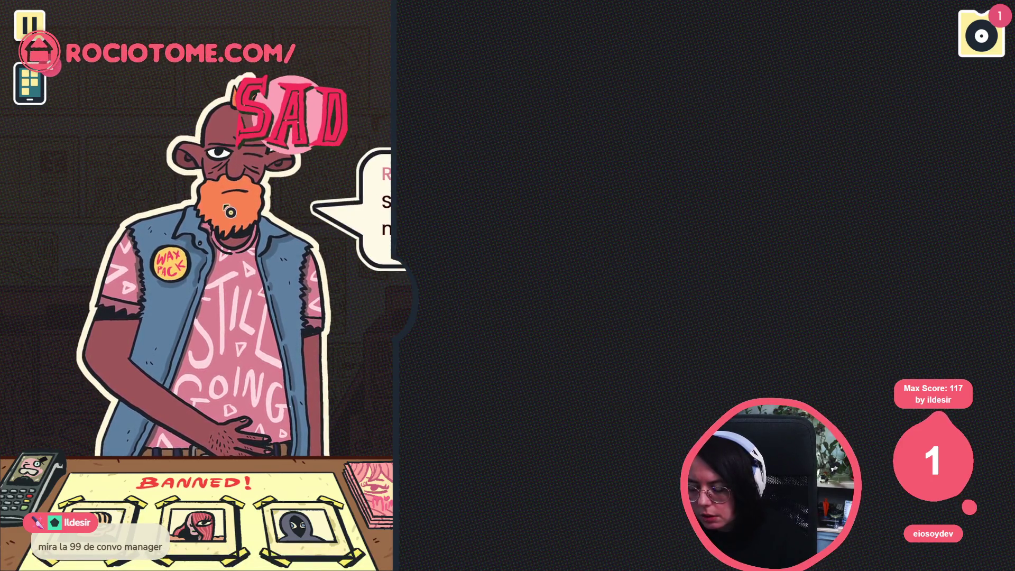
left_click(221, 206)
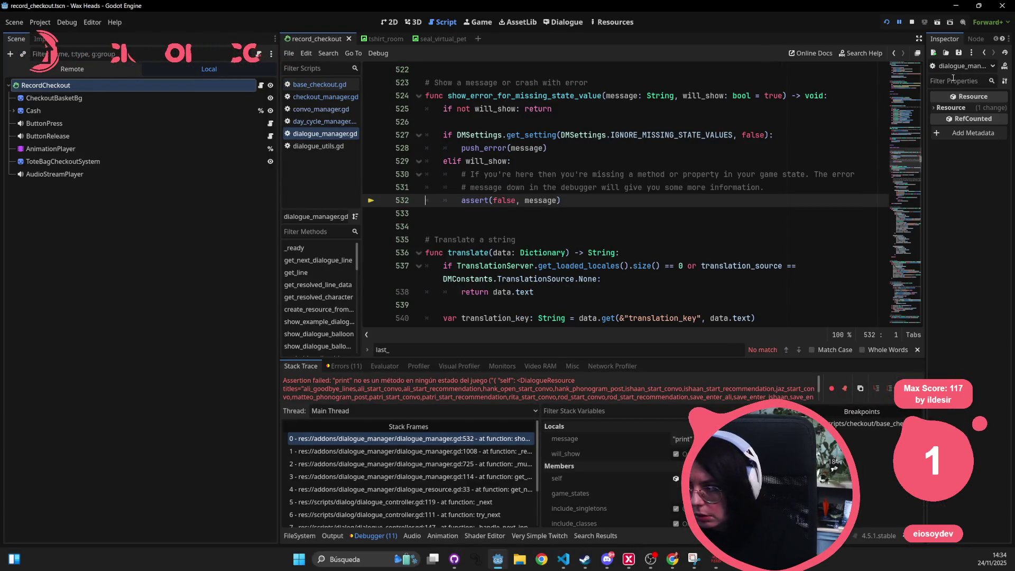
Step: Stop the crashed debug run and inspect the push_error at line 528
left_click(910, 21)
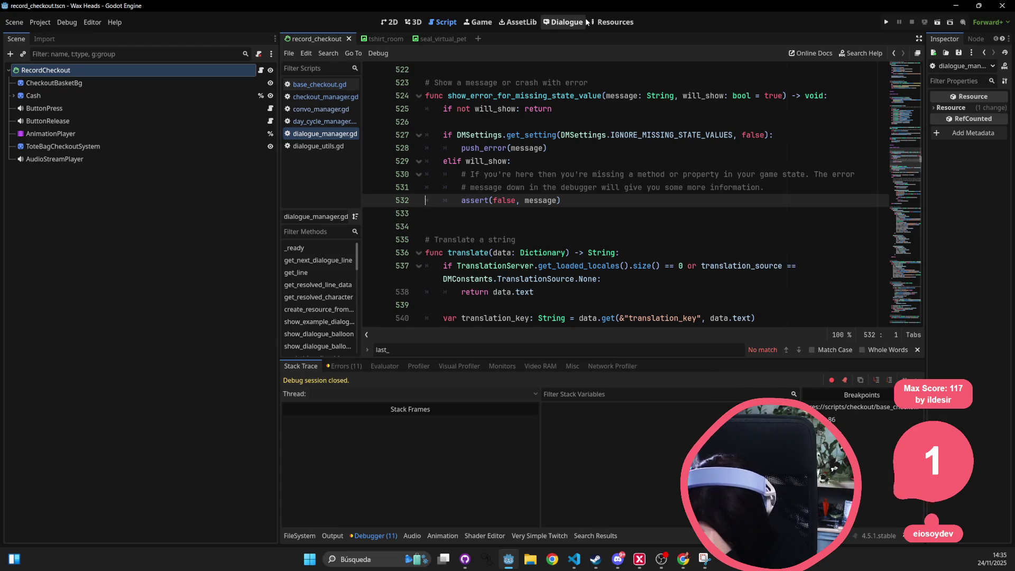
left_click(576, 152)
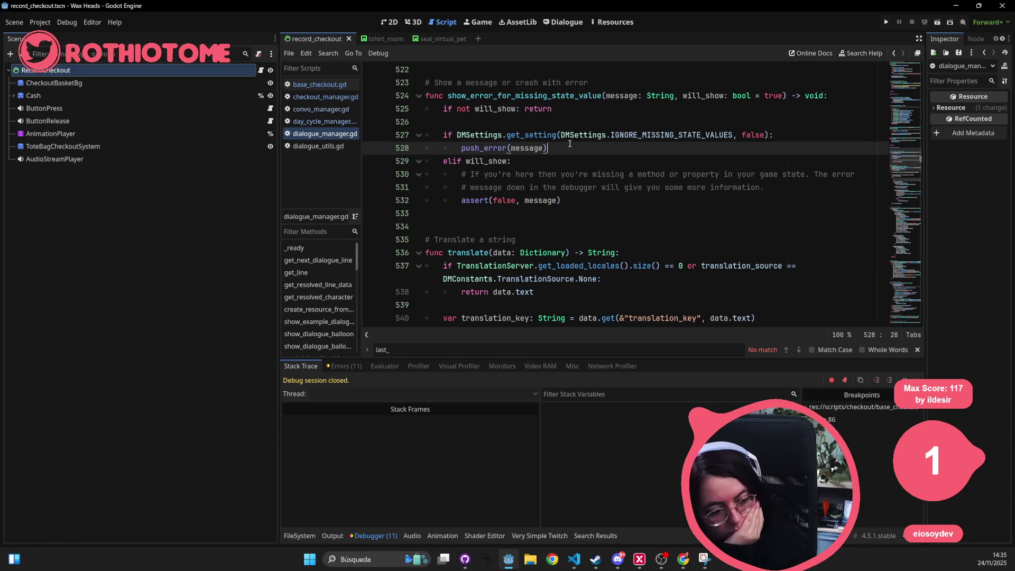
key("shift+alt+o")
type("chec")
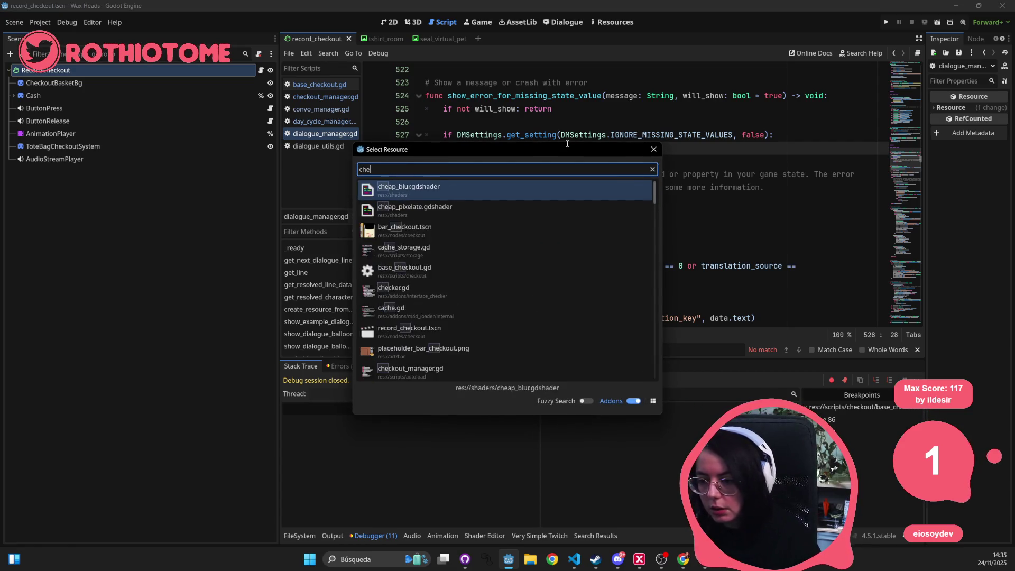
key("Escape")
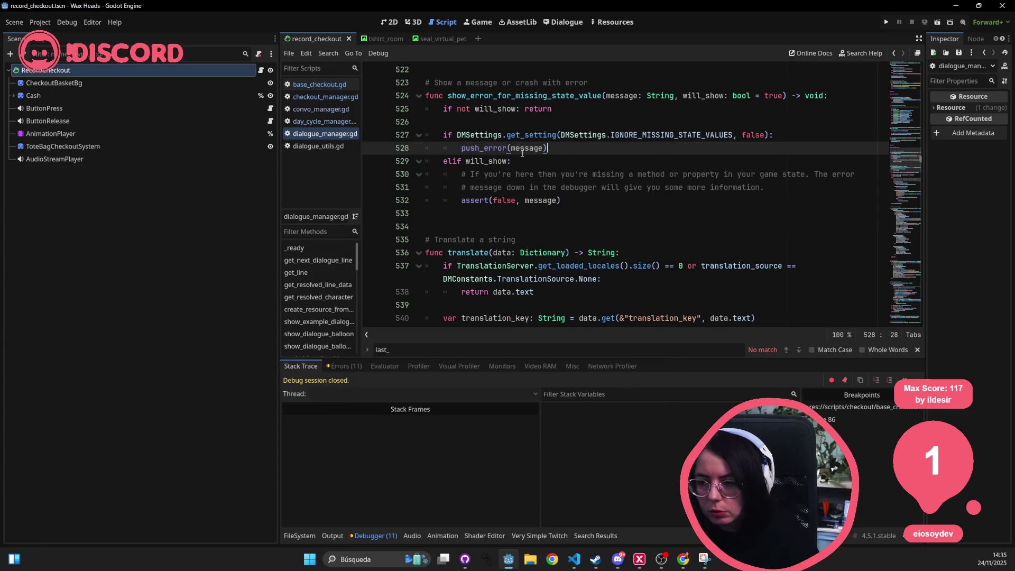
Step: Open the RecordCheckout node's script and checkout_manager.gd in the script editor
left_click(138, 82)
left_click(183, 69)
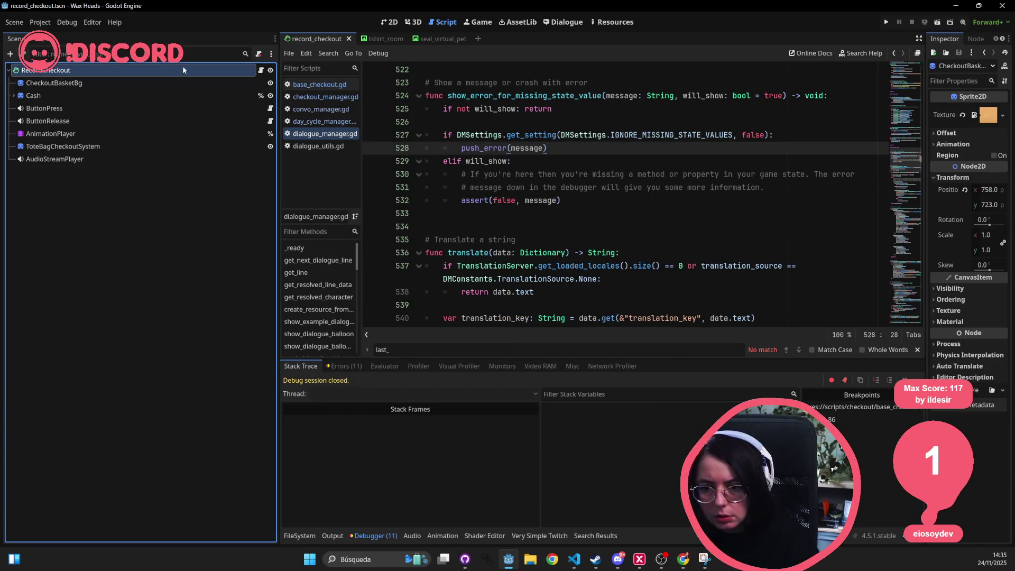
left_click(261, 70)
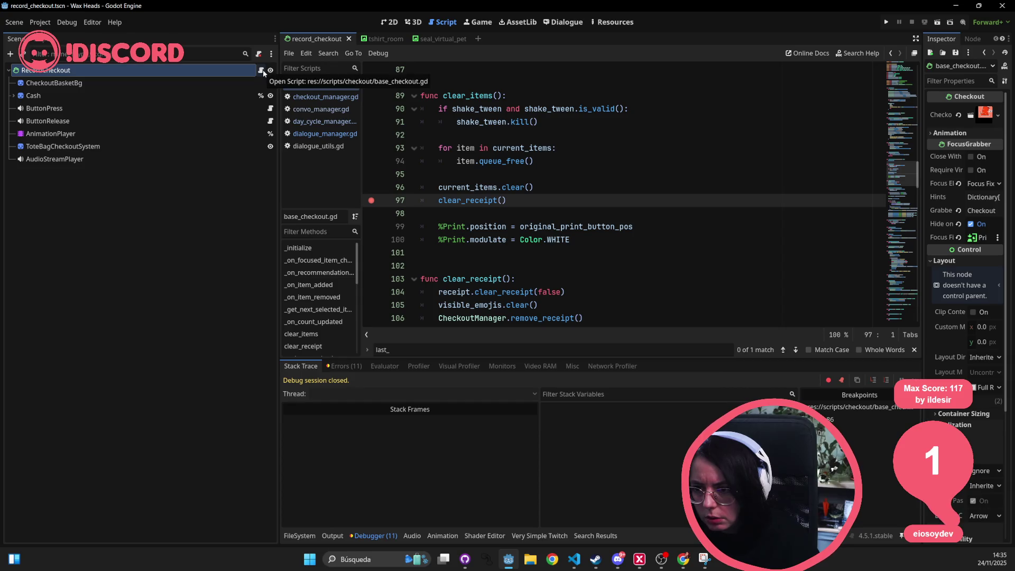
key("Down")
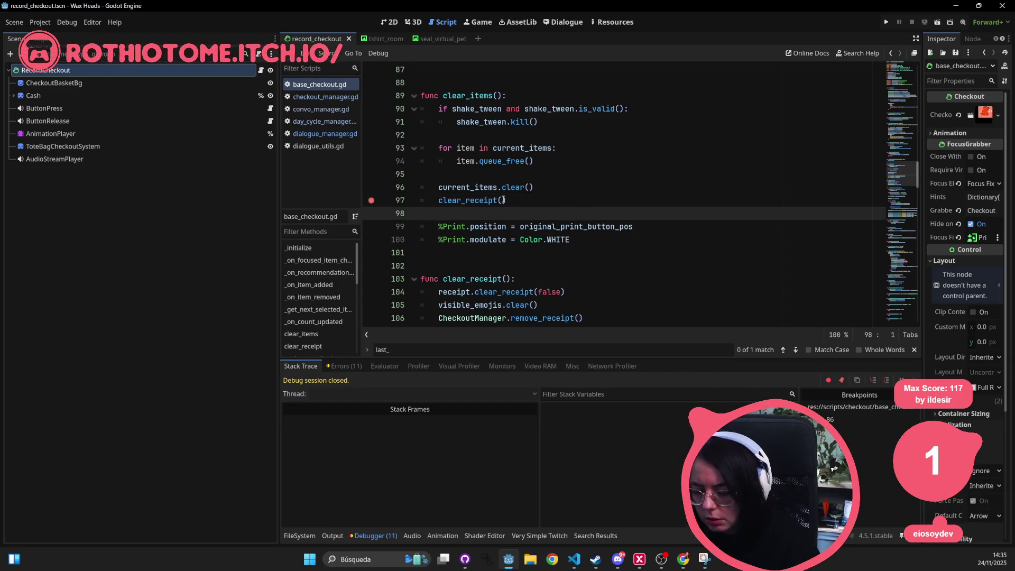
left_click(337, 99)
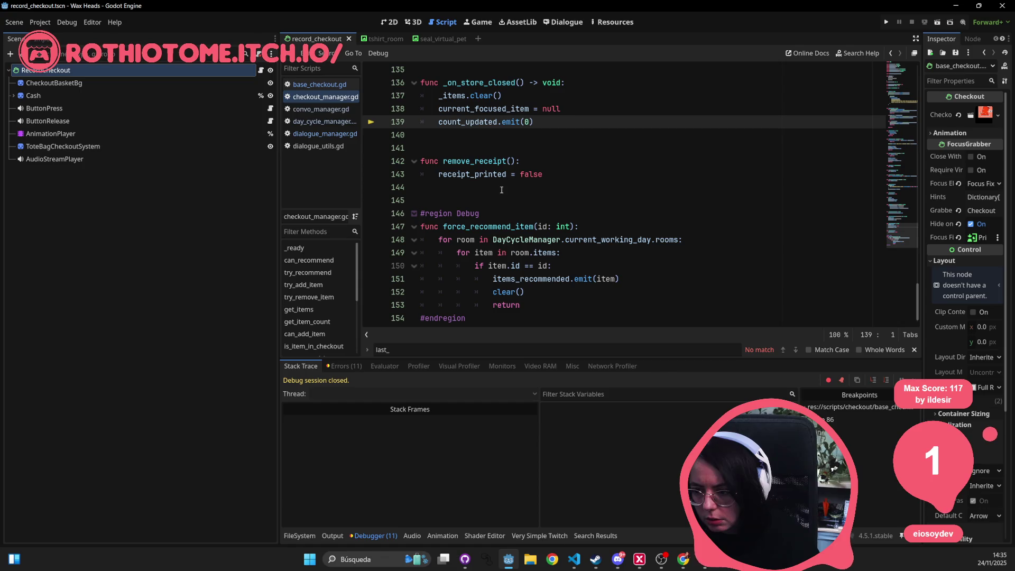
Step: Step through every recommend_item match in checkout_manager.gd
left_click(512, 149)
key("ctrl+f")
type("reco")
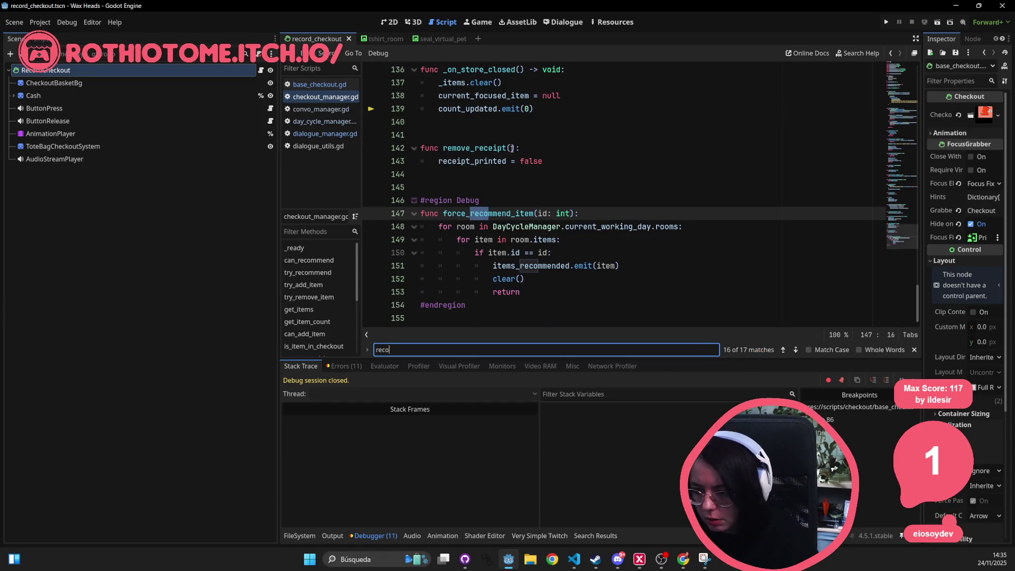
type("mmend_item")
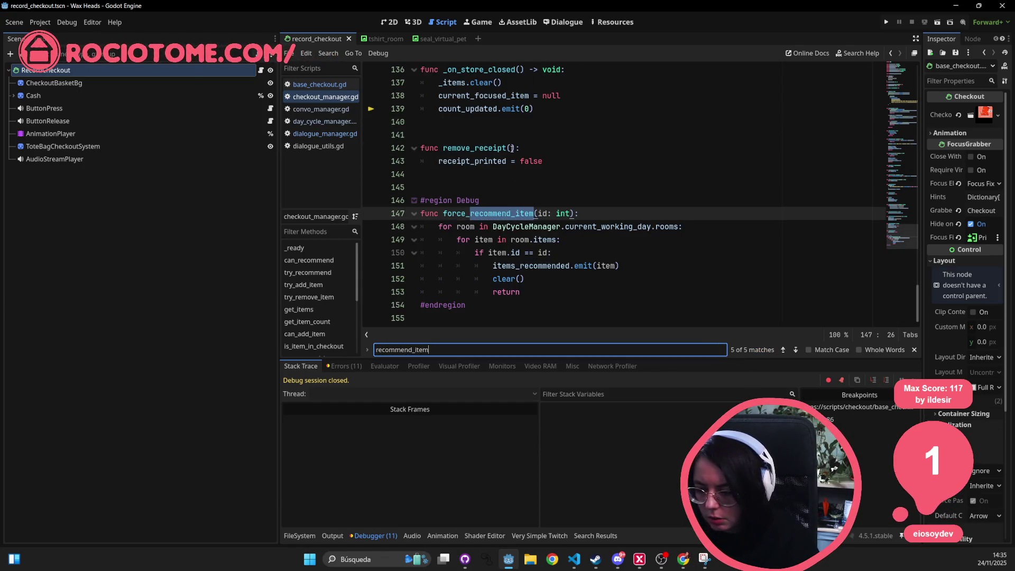
key("Return")
key("Return")
key("Return")
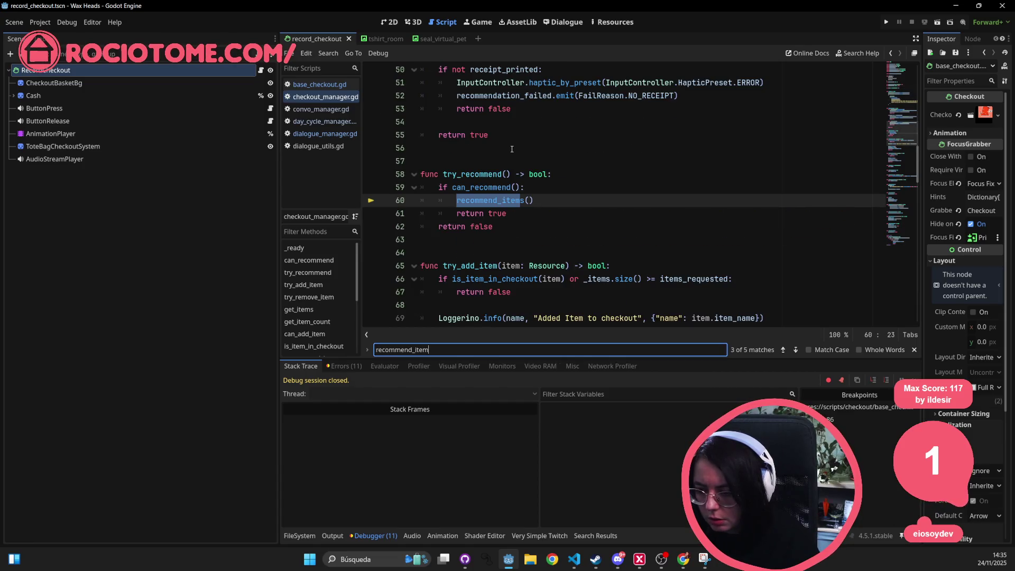
key("Return")
key("Return")
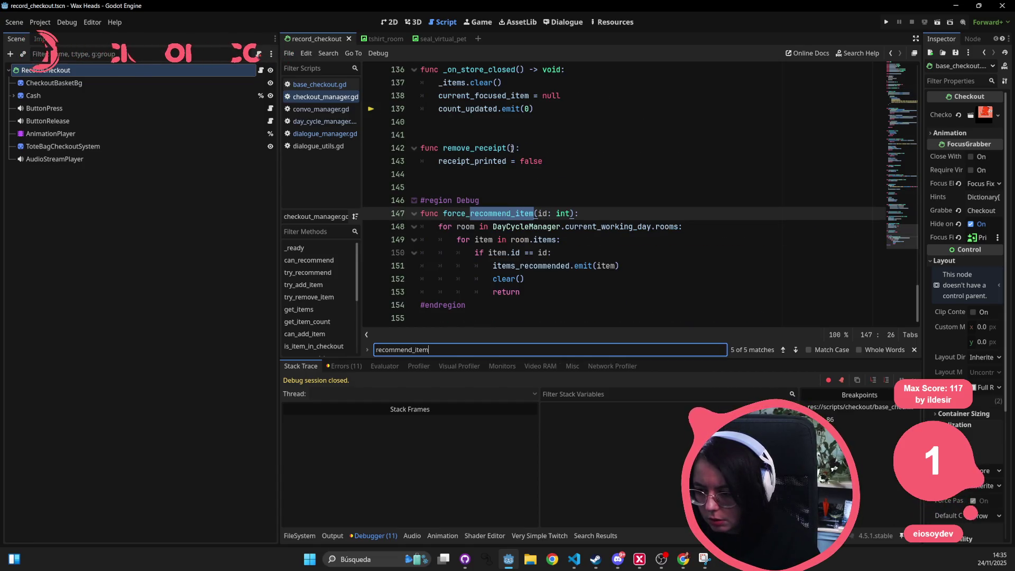
key("Return")
key("Return")
key("Return")
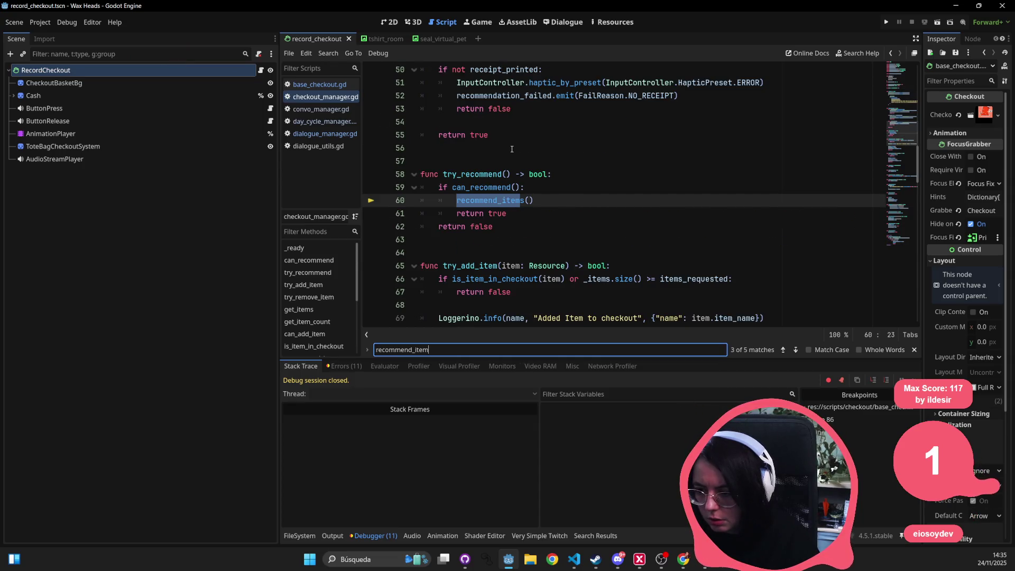
key("Return")
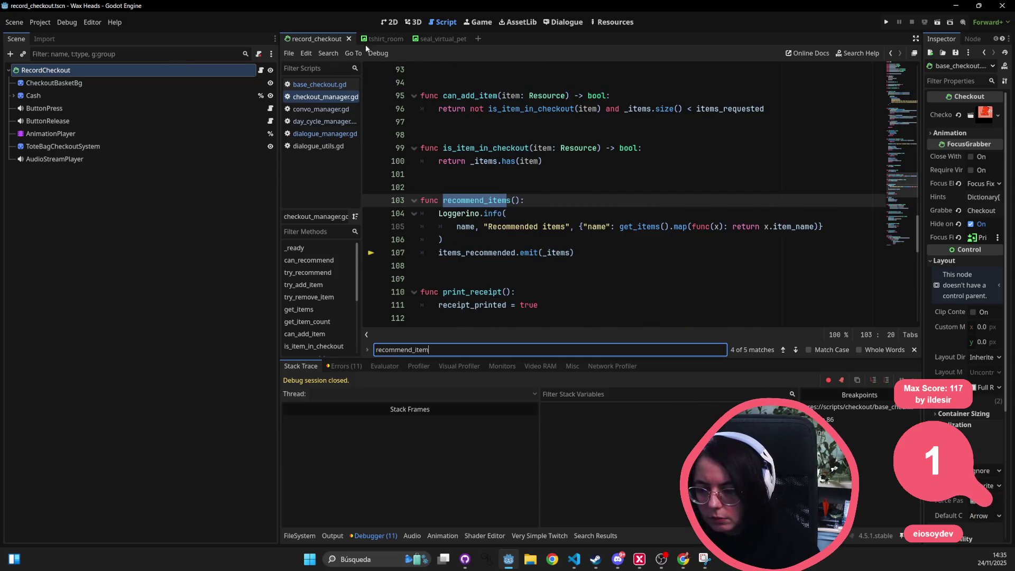
Step: Find the recommend code in base_checkout.gd and add a new line after clear_items()
left_click(319, 85)
left_click(622, 189)
key("ctrl+f")
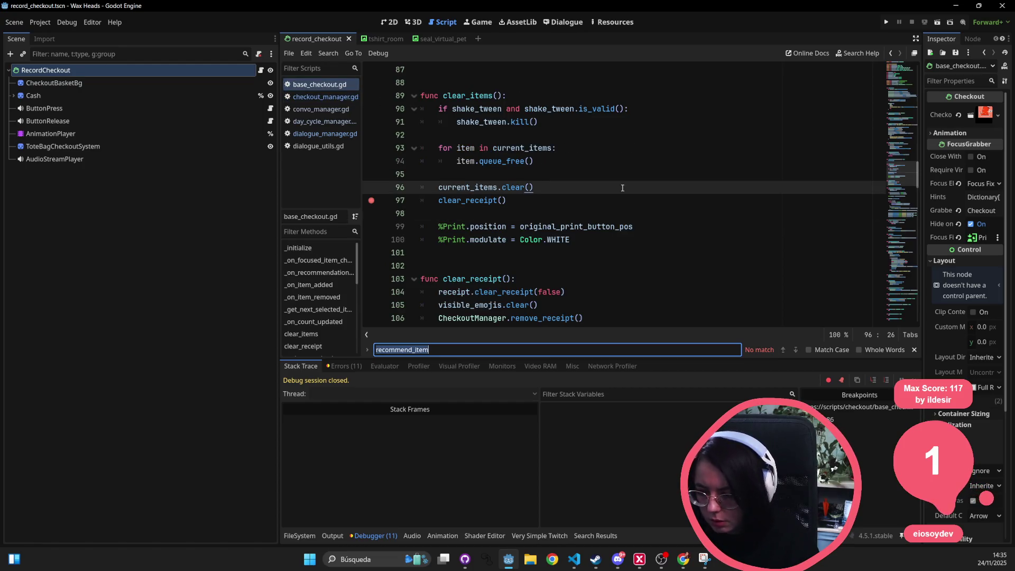
type("che")
key("BackSpace")
key("BackSpace")
key("BackSpace")
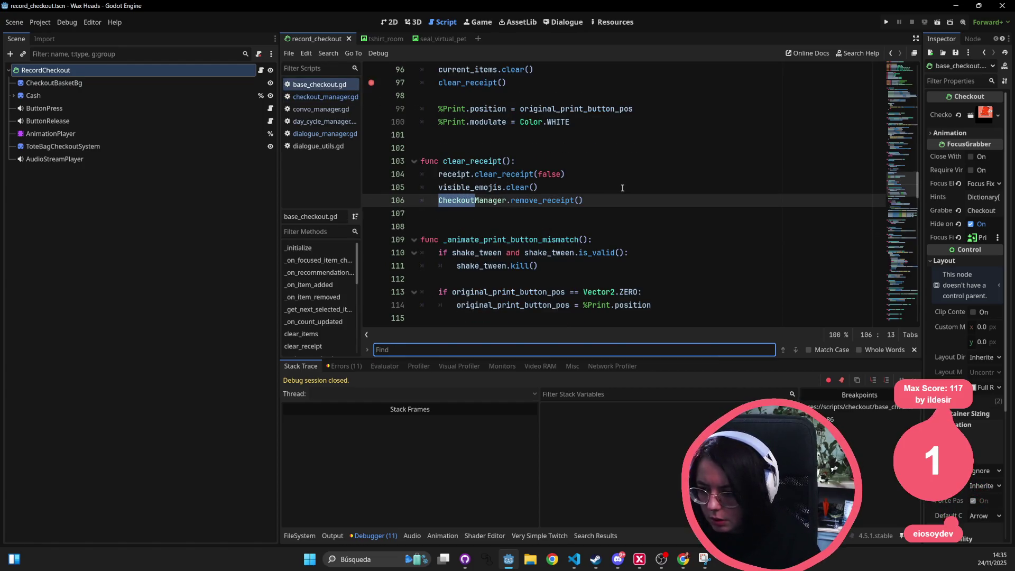
type("recommend")
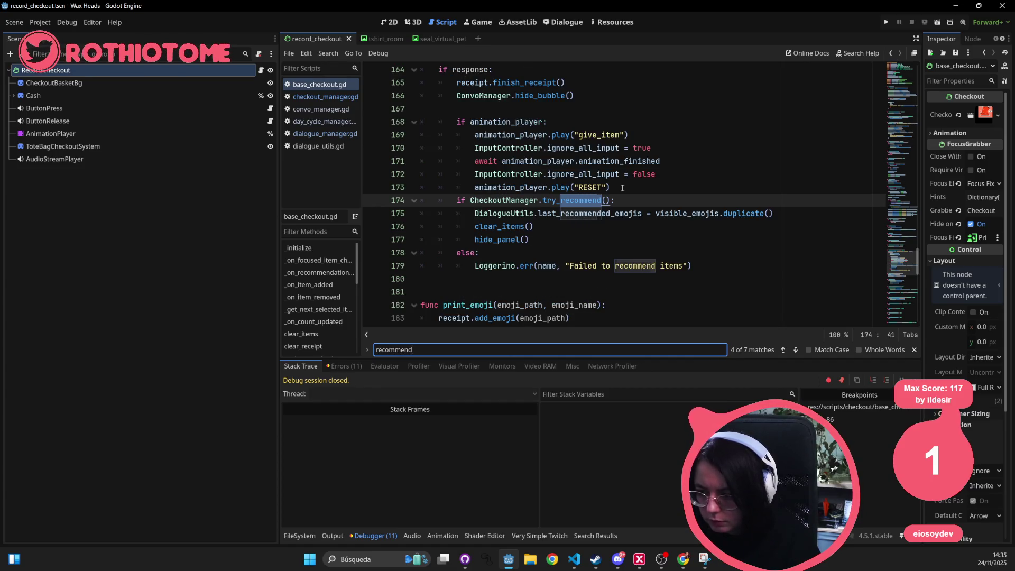
left_click(584, 227)
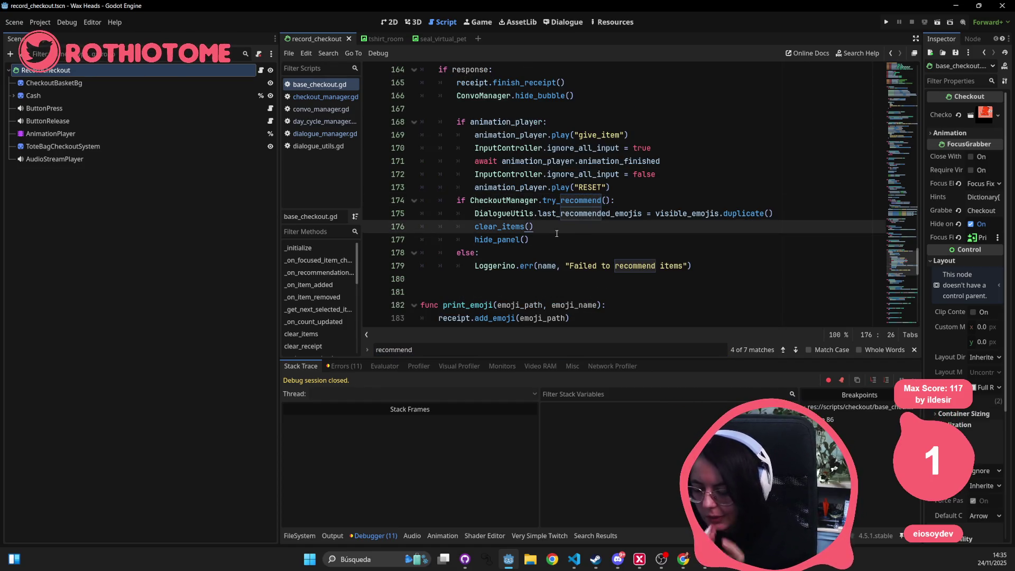
key("Return")
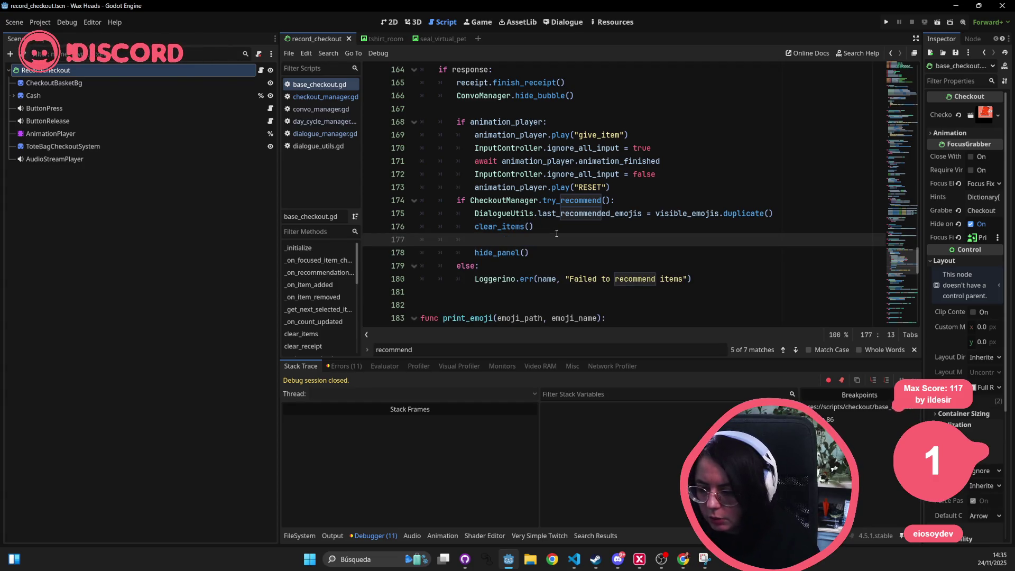
Step: Add DayCycleManager.do_close_store() on line 177 of base_checkout.gd and save the script
type("DayCycleManager.close")
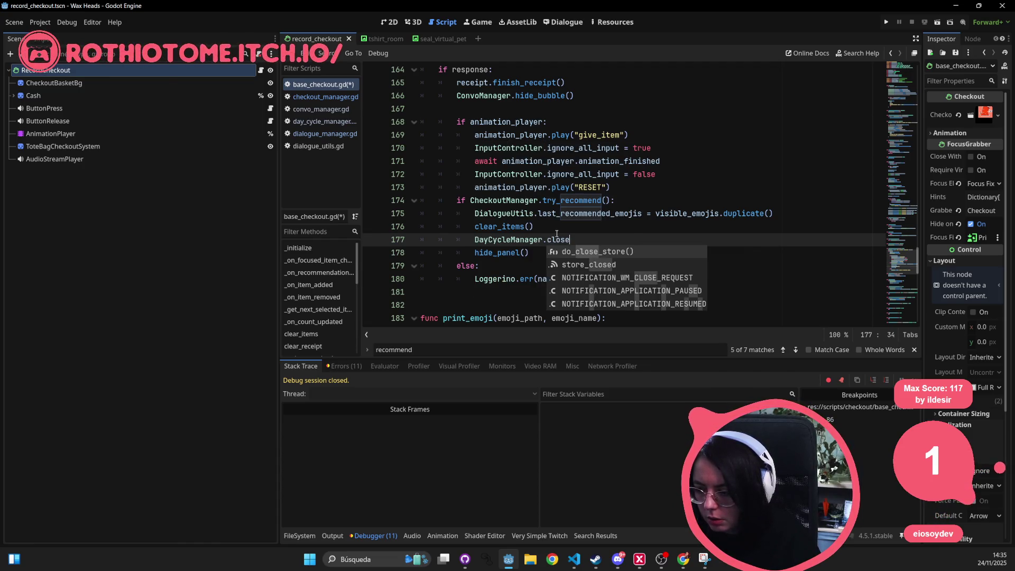
key("Return")
key("ctrl+s")
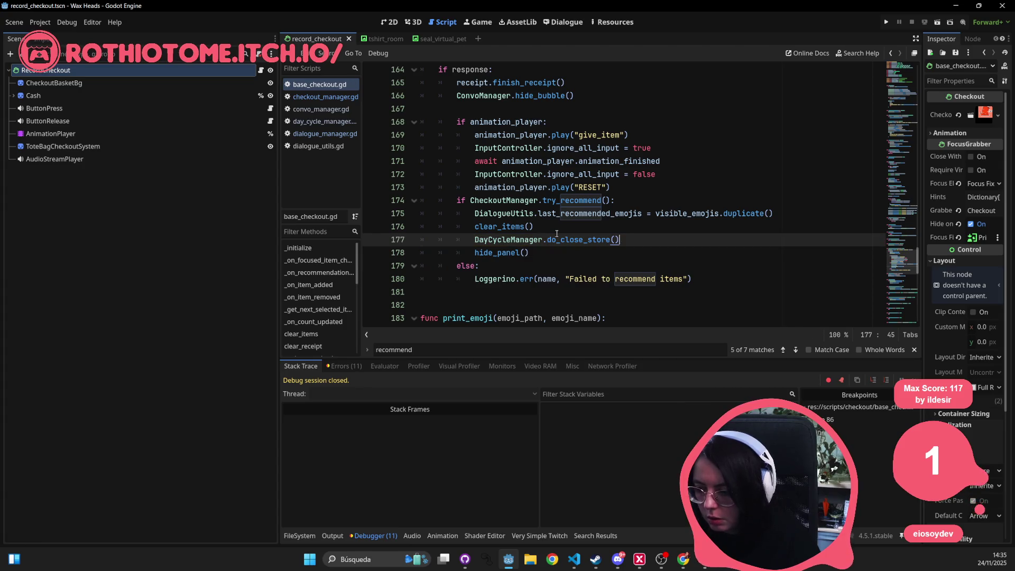
left_click(557, 232)
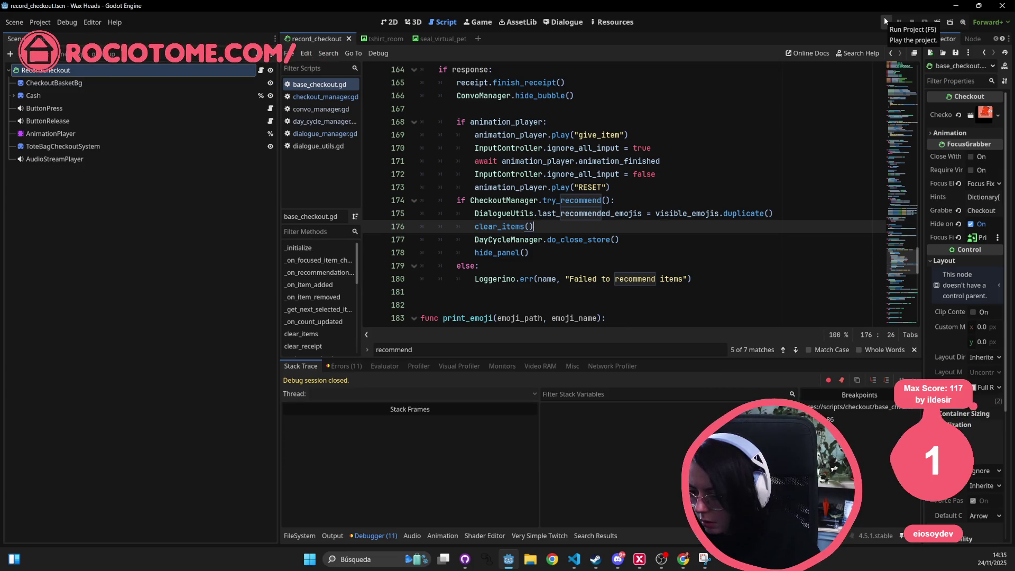
Step: Run the project and continue the saved game
left_click(884, 17)
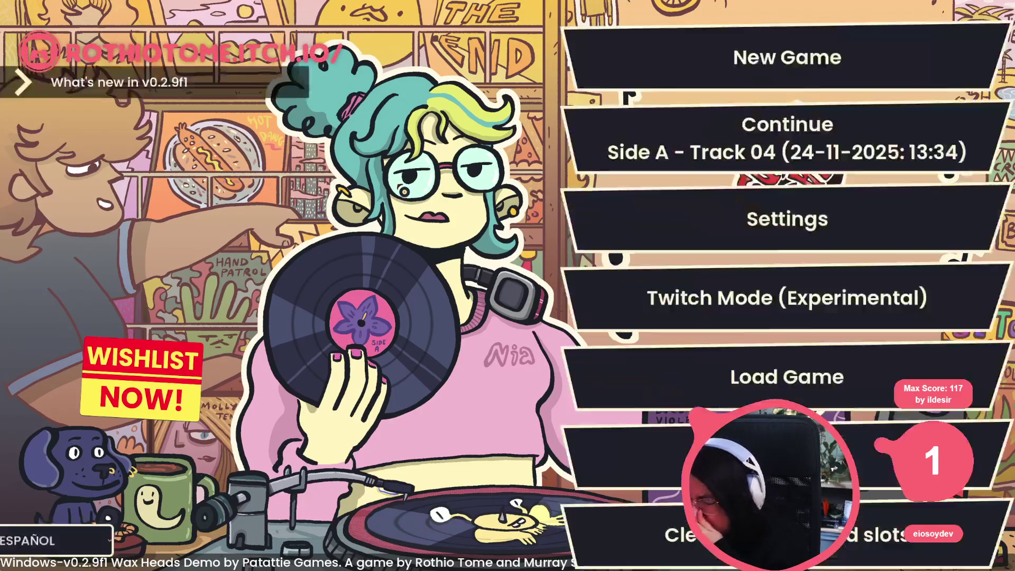
left_click(808, 120)
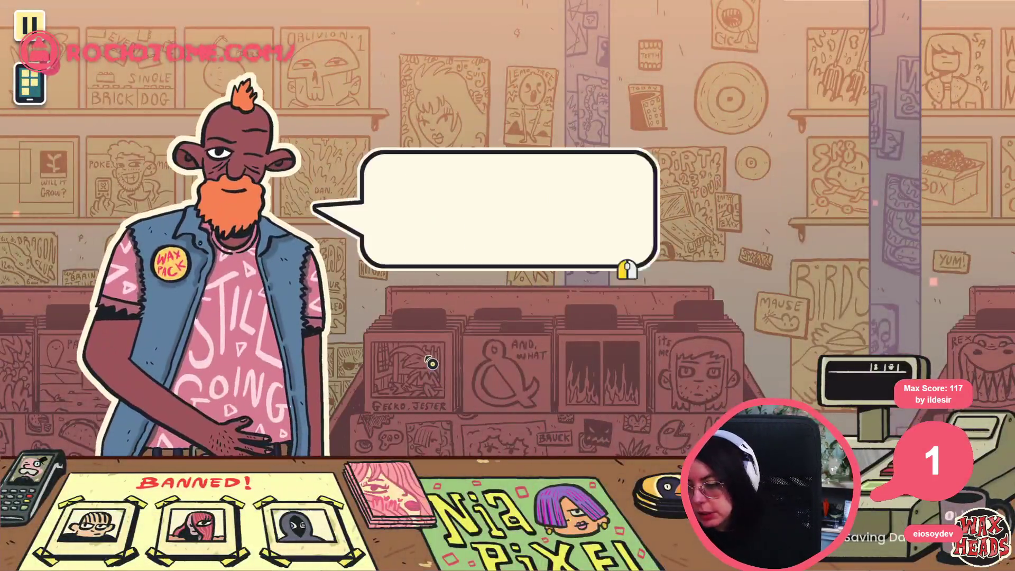
key("alt+Tab")
Step: Open convo_manager.gd through the quick search for 'convo'
left_click(547, 240)
key("shift+alt+o")
type("convo")
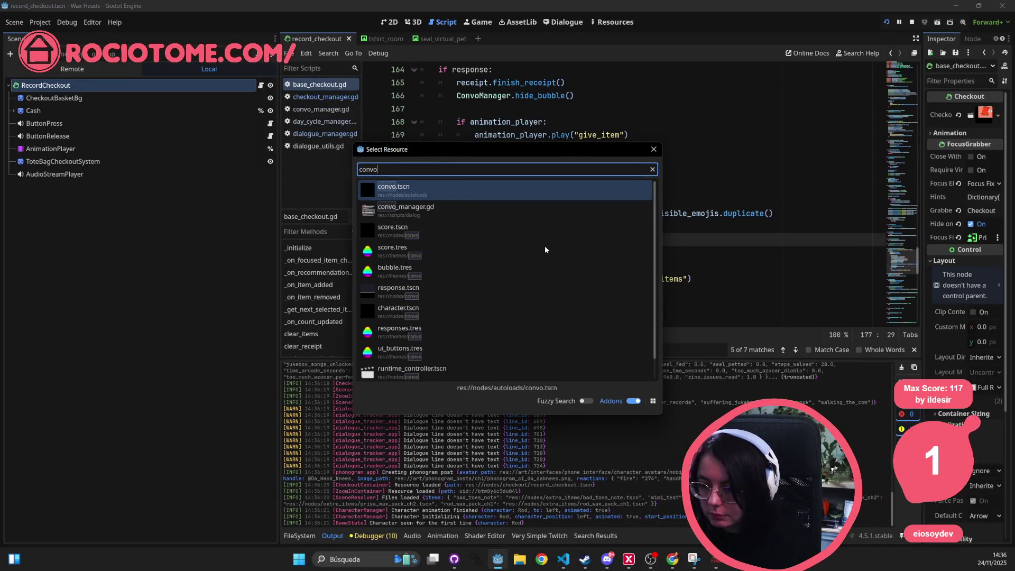
key("Down")
key("Return")
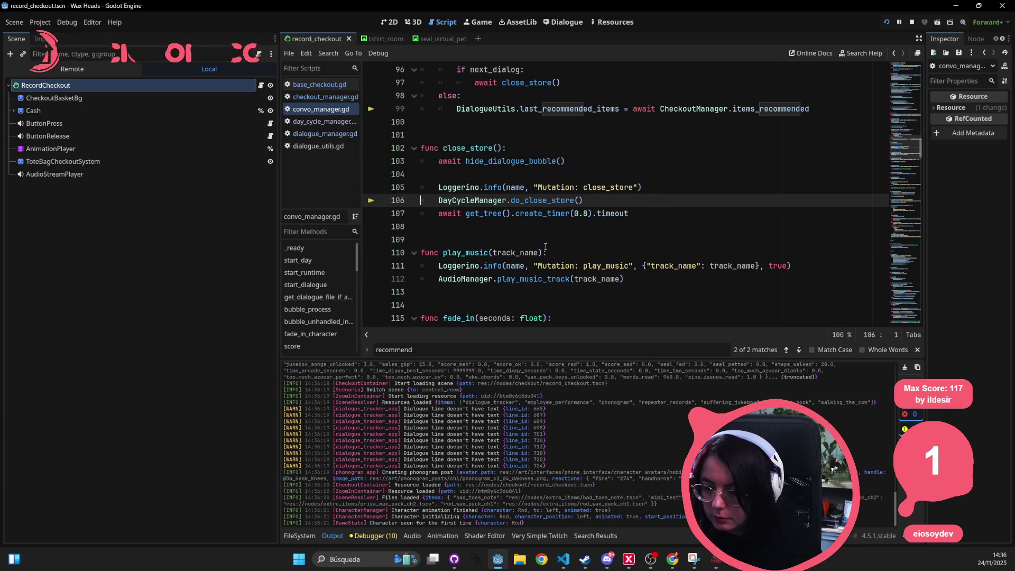
Step: Select the last_recommended_items assignment on line 99 in open_store
scroll(548, 244, "up", 3)
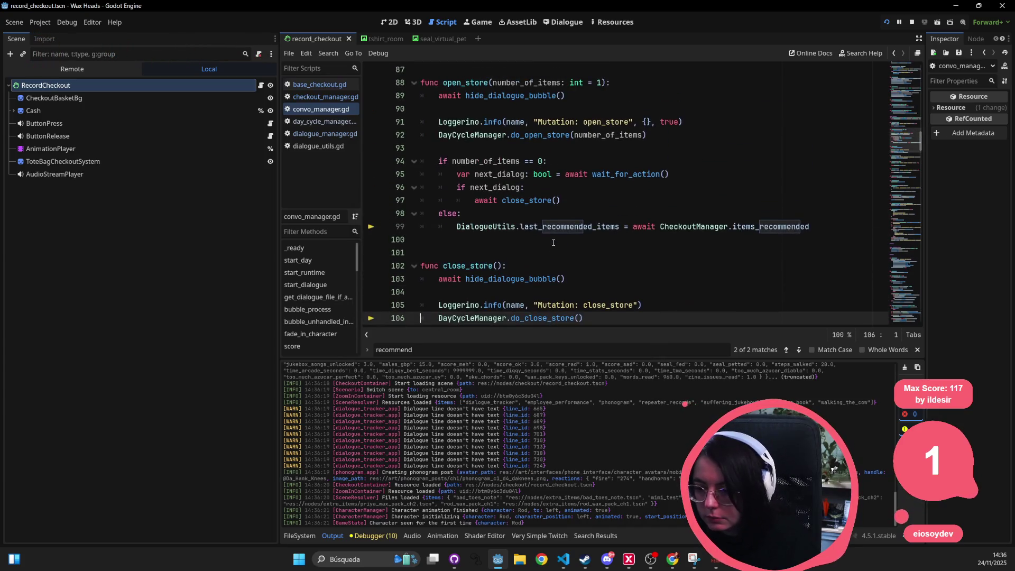
double_click(489, 227)
double_click(582, 228)
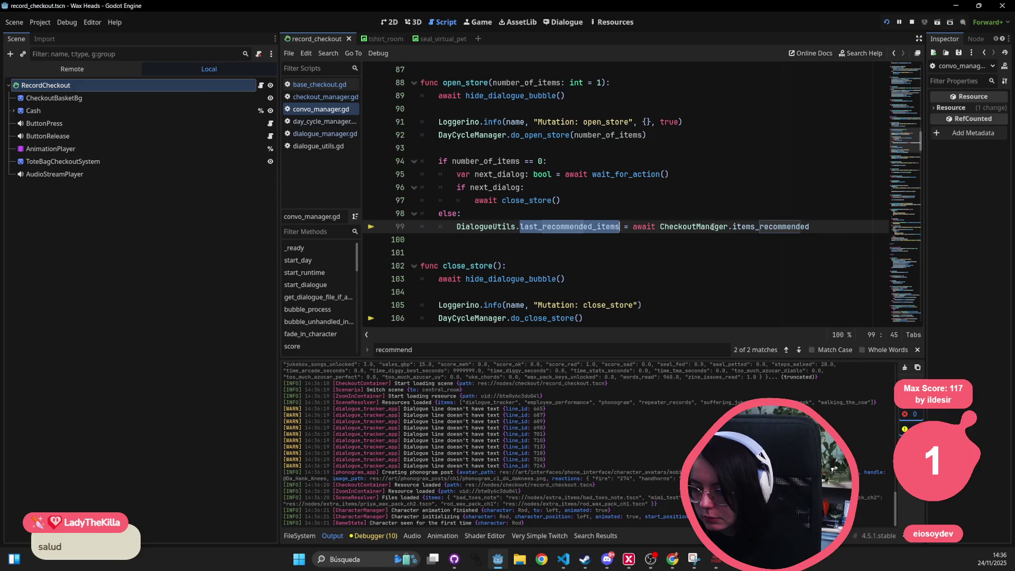
mouse_move(712, 227)
left_click(692, 148)
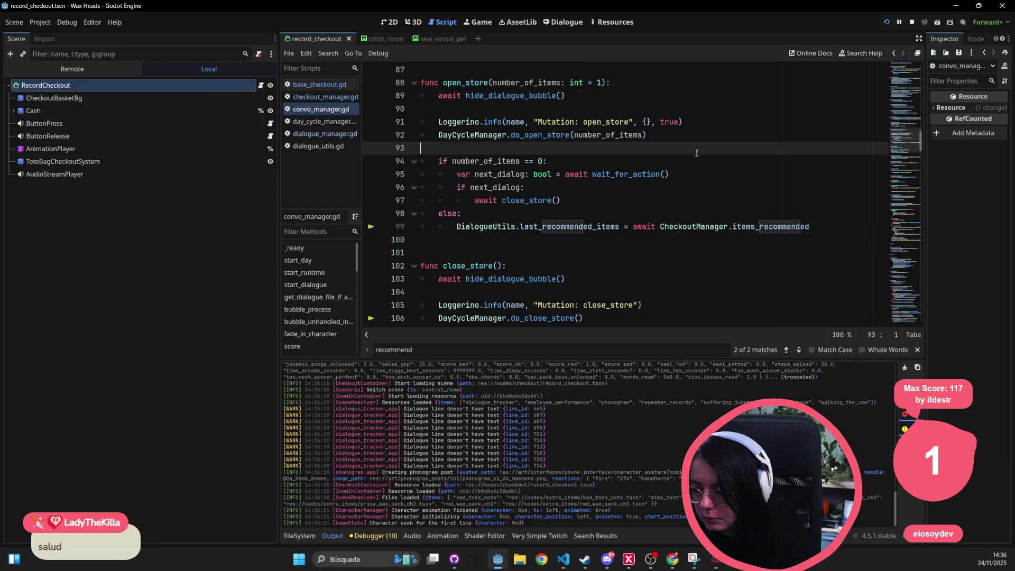
left_click_drag(809, 227, 457, 229)
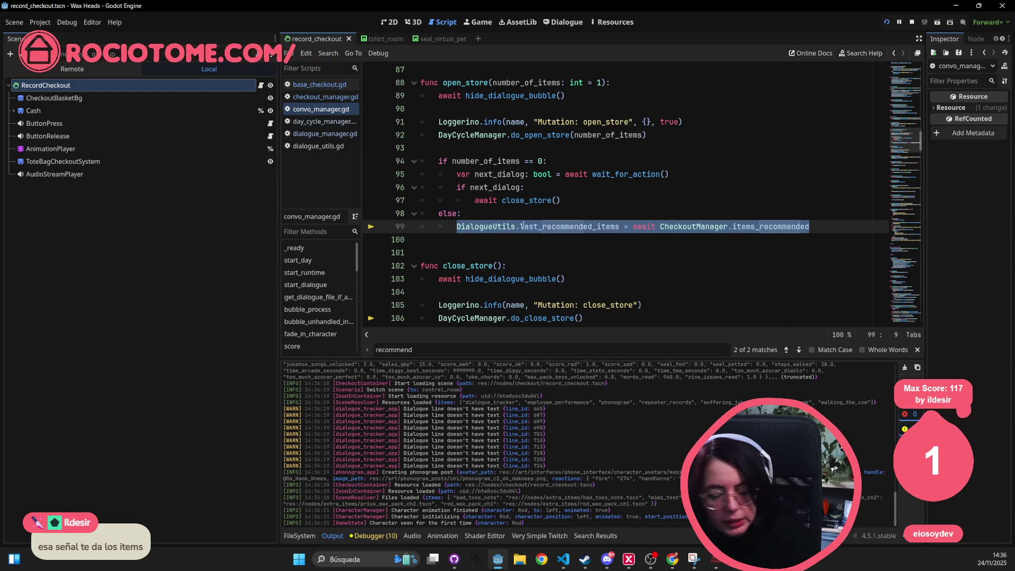
left_click_drag(811, 227, 457, 228)
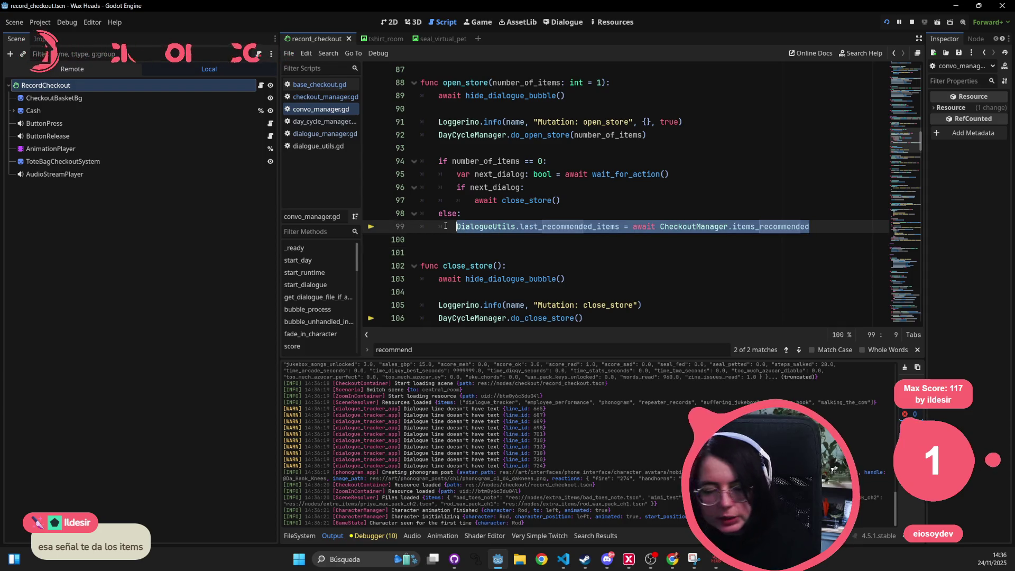
key("alt+Tab")
Step: Play through Rod's dialogue and choose to look for the record
left_click(662, 209)
left_click(655, 172)
left_click(618, 209)
left_click(618, 209)
left_click(613, 206)
left_click(613, 207)
left_click(617, 209)
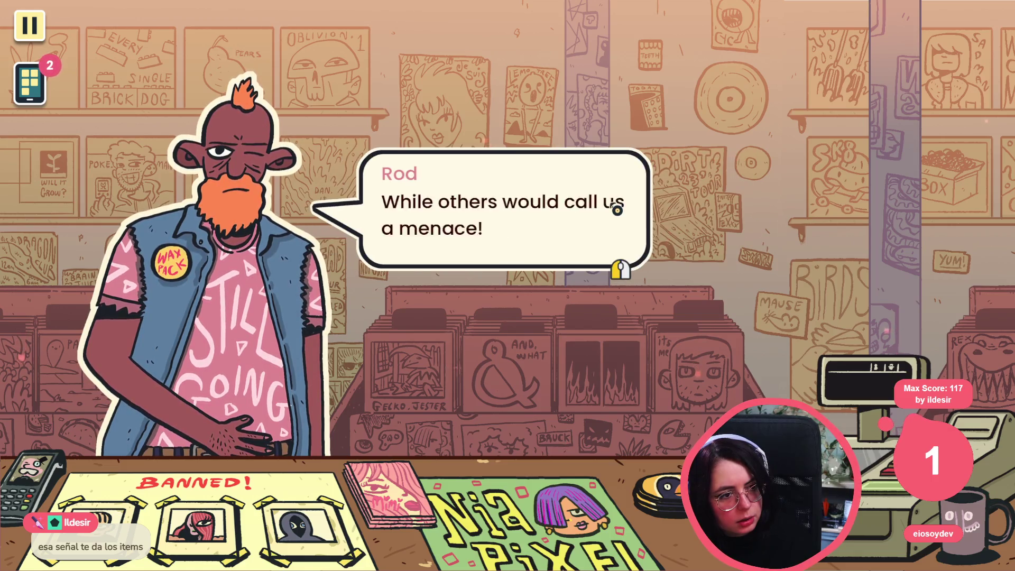
left_click(618, 210)
left_click(617, 210)
left_click(617, 210)
left_click(616, 210)
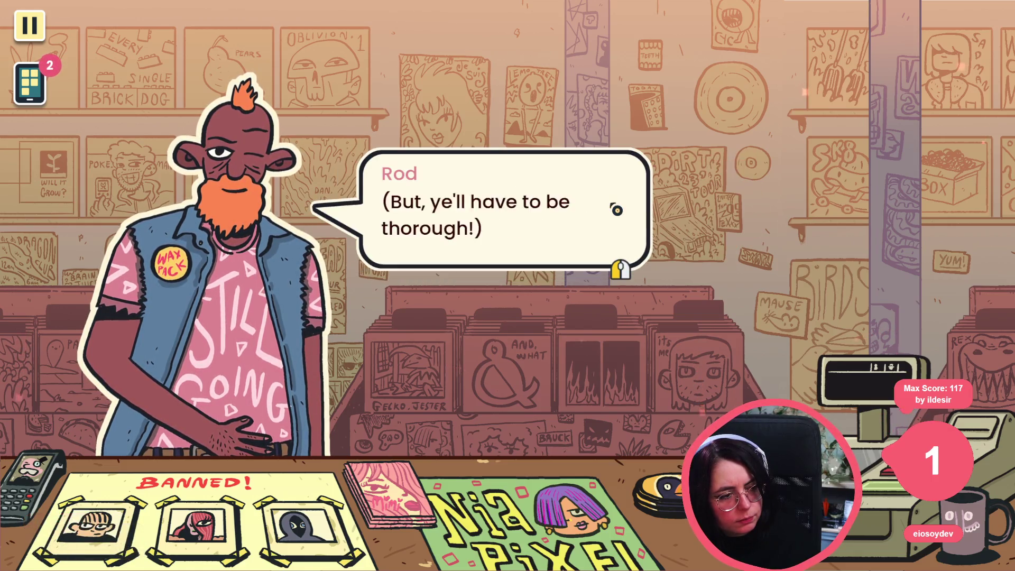
left_click(618, 210)
left_click(617, 210)
left_click(617, 210)
left_click(617, 210)
left_click(617, 210)
left_click(617, 210)
left_click(617, 210)
left_click(618, 210)
left_click(617, 210)
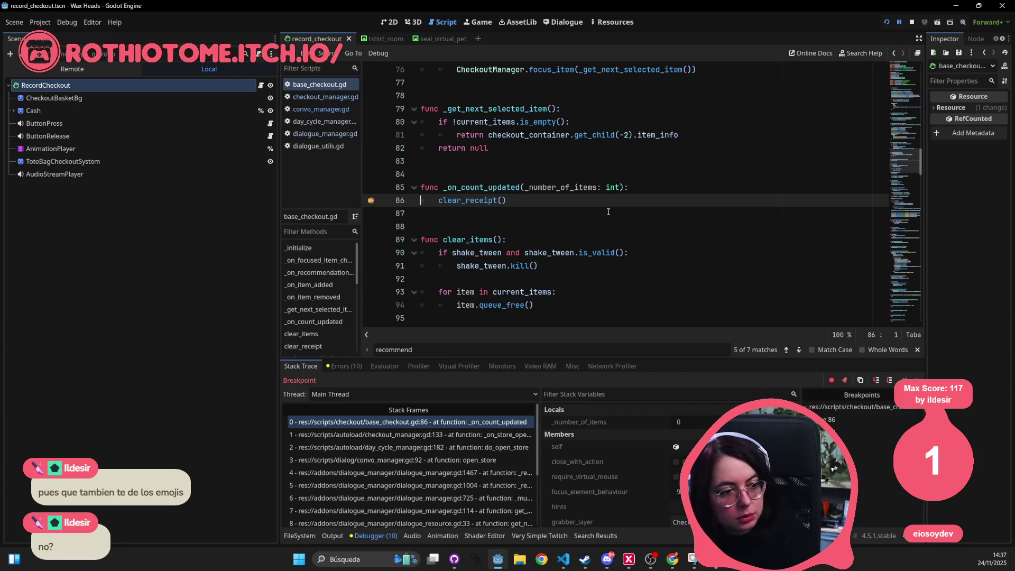
Step: Resume from the breakpoint, remove the line-86 breakpoint, and continue the game
key("F12")
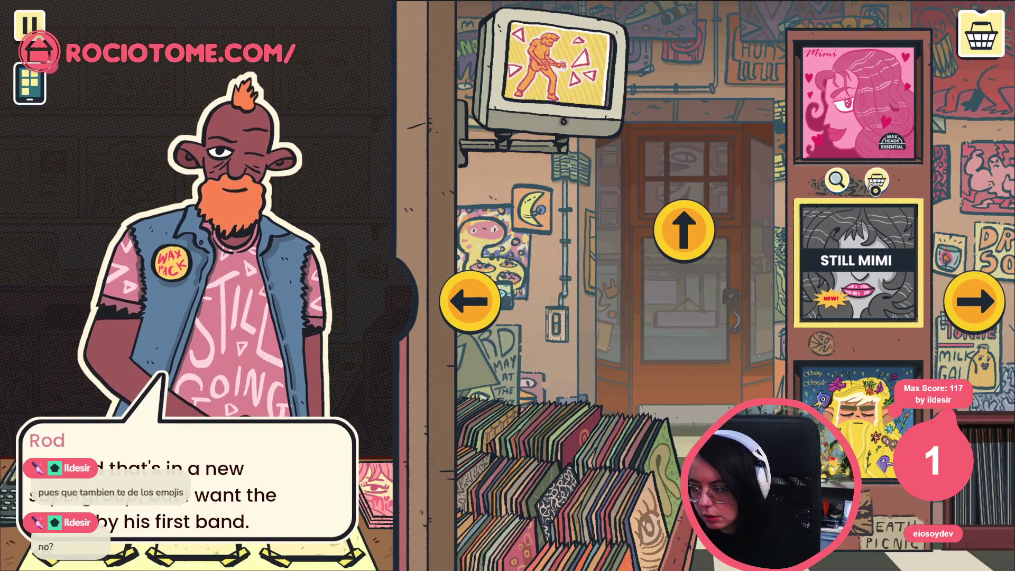
key("Return")
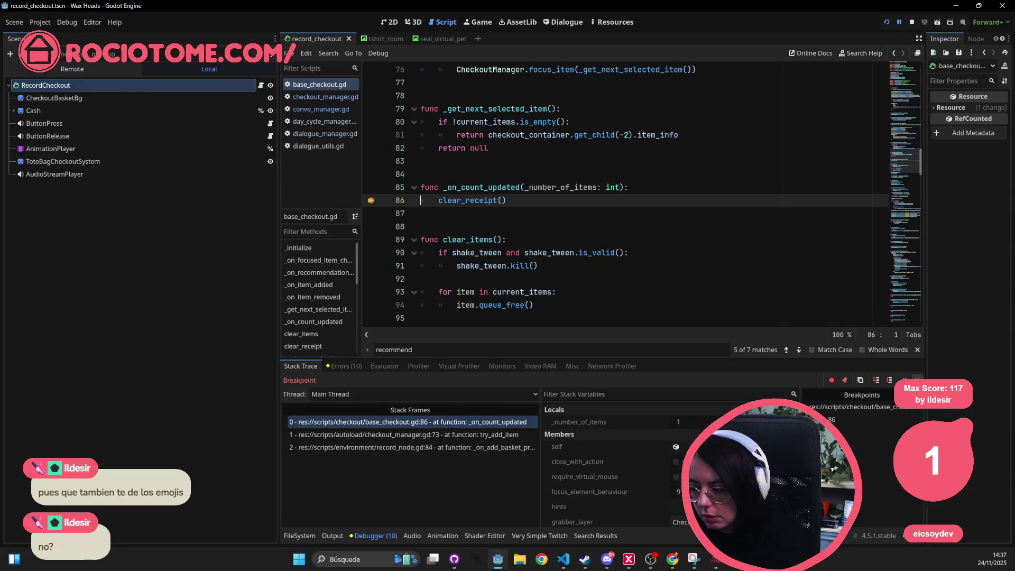
right_click(891, 407)
left_click(892, 416)
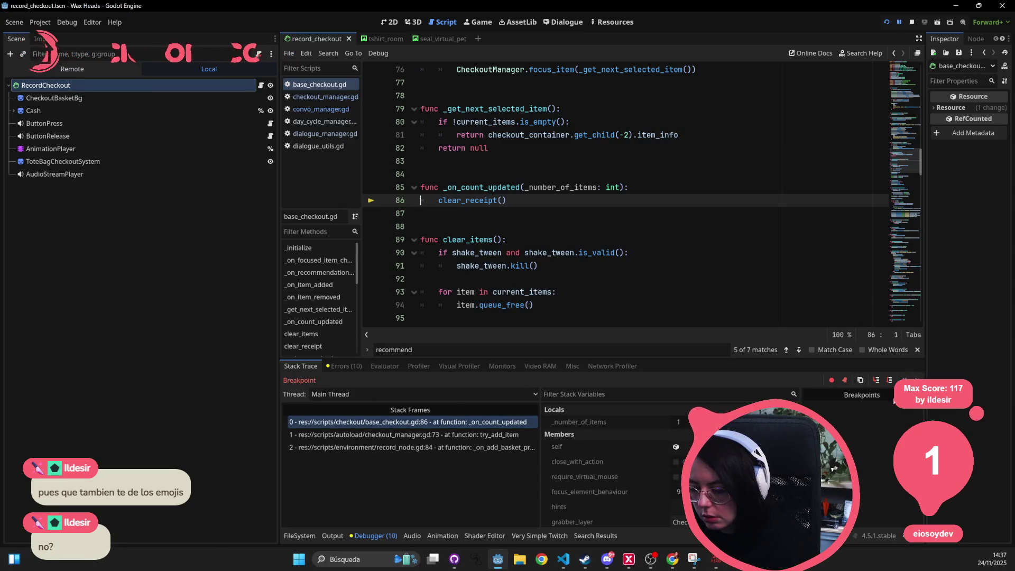
key("F12")
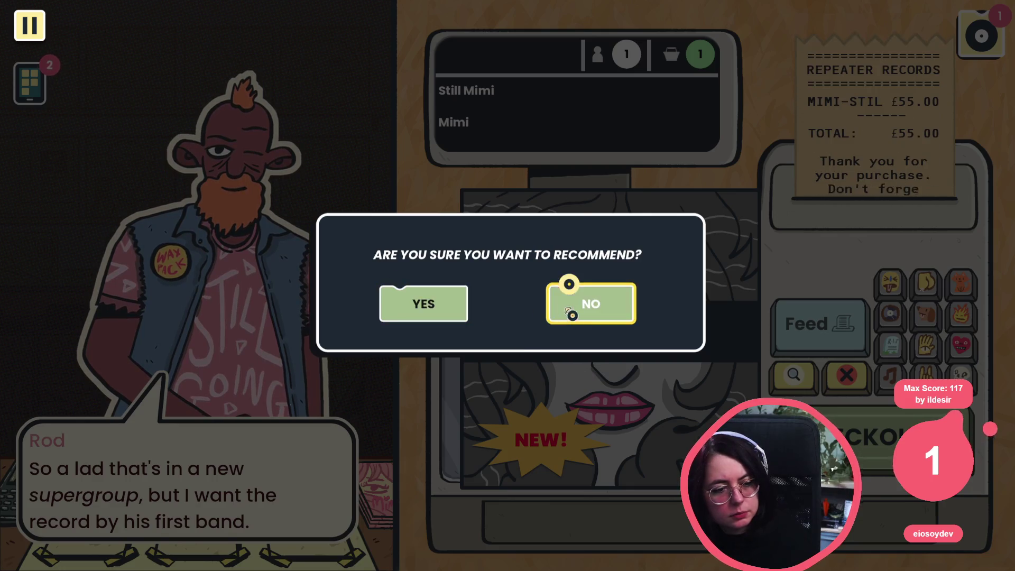
Step: Add a cat sticker to the receipt, recommend Still Mimi, then stop the game
left_click(565, 314)
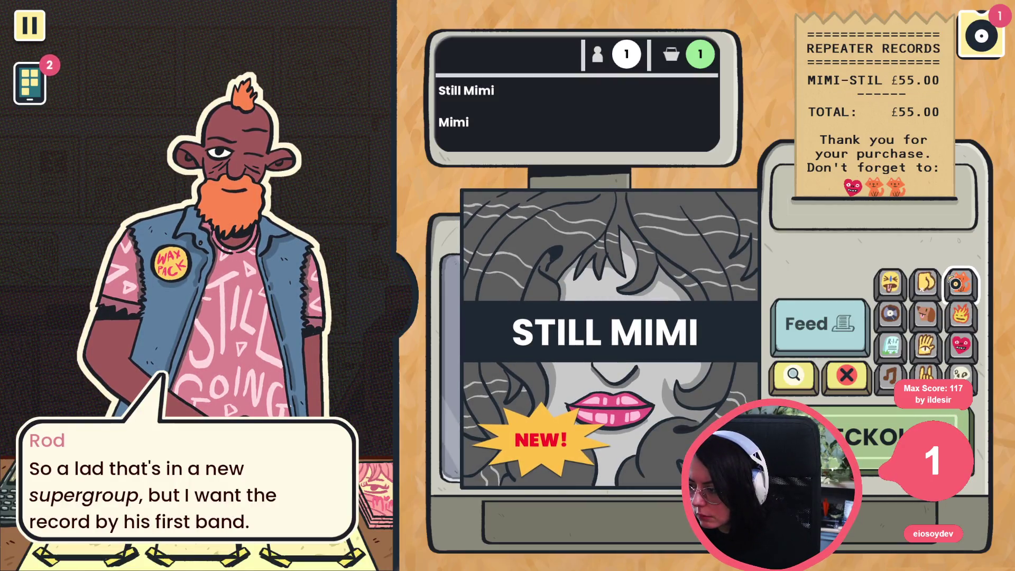
left_click(960, 284)
left_click(962, 345)
left_click(417, 307)
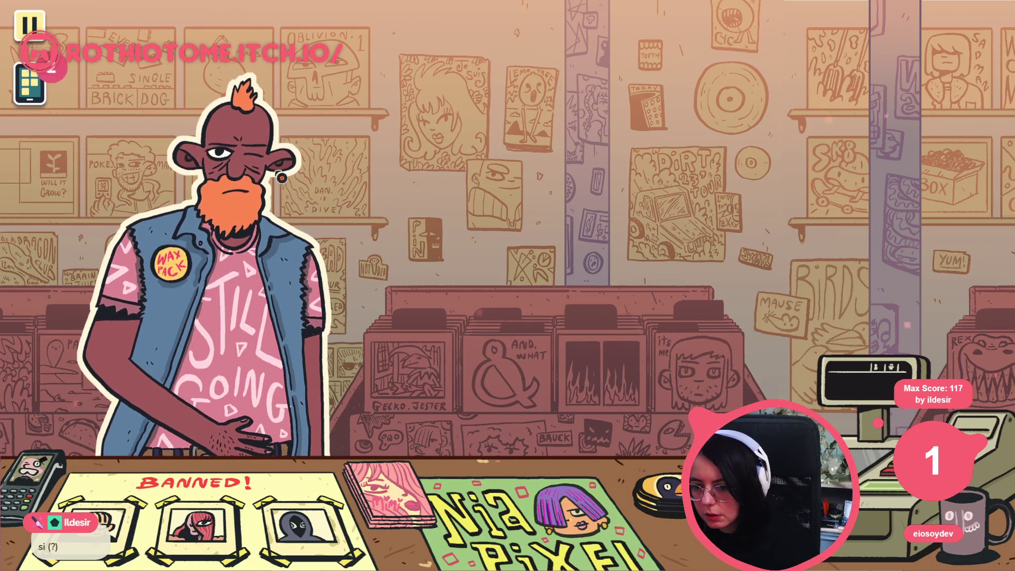
key("F8")
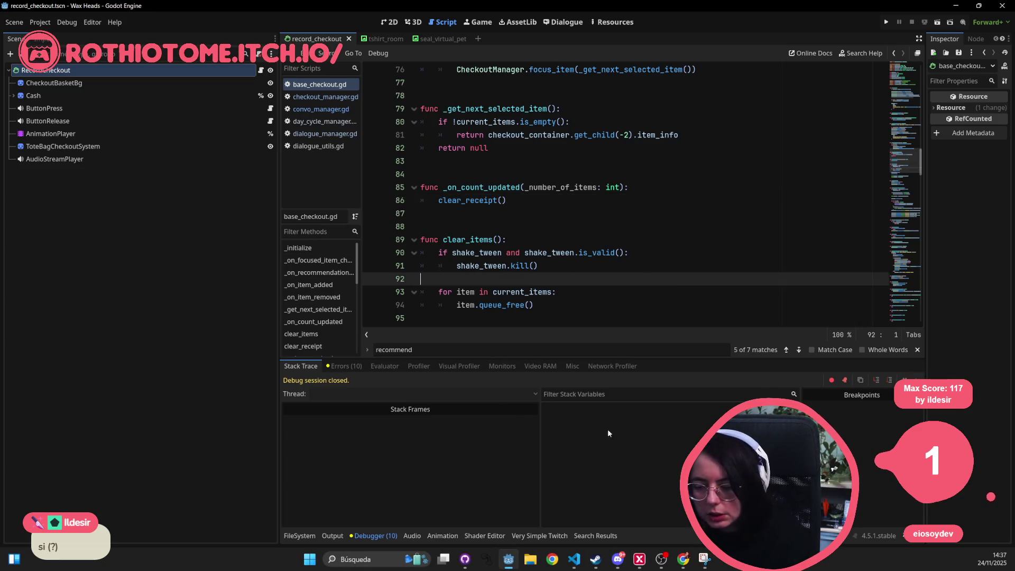
Step: Close the tshirt_room and seal_virtual_pet scene tabs
mouse_move(704, 559)
left_click(517, 253)
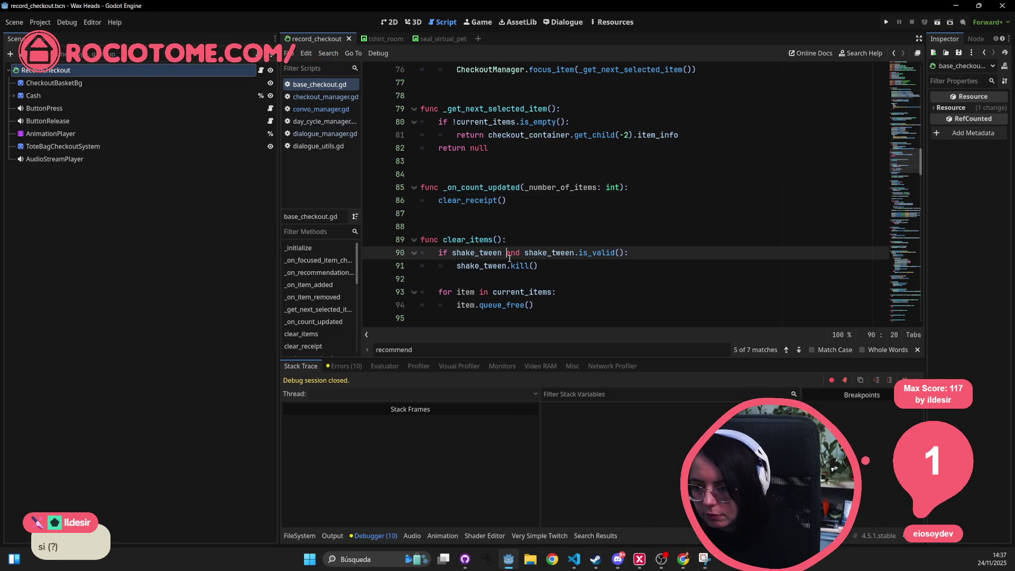
left_click(497, 135)
middle_click(378, 39)
middle_click(378, 38)
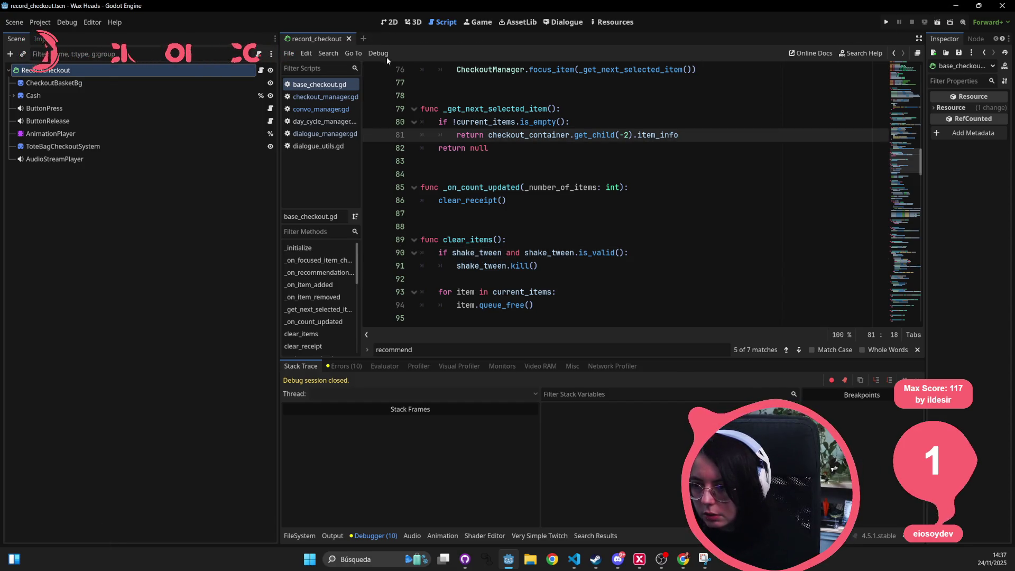
left_click(491, 149)
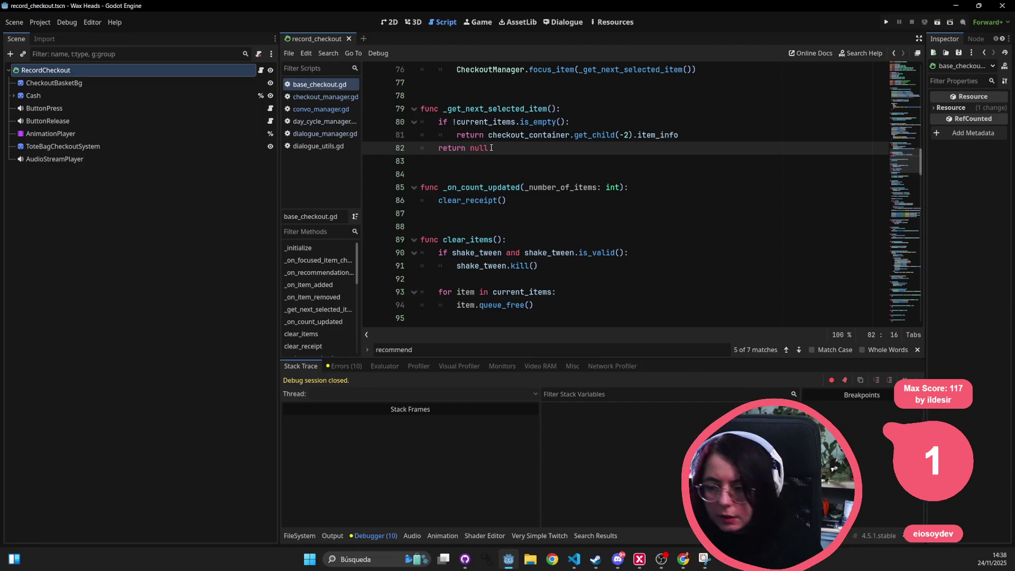
Step: Return to convo_manager.gd and select DialogueUtils on line 99
left_click(341, 110)
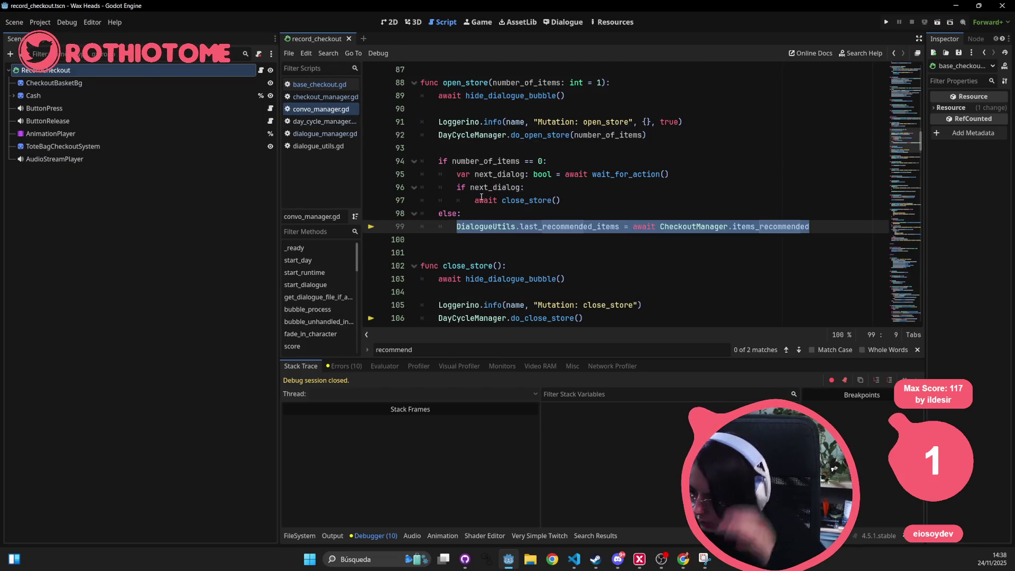
double_click(516, 228)
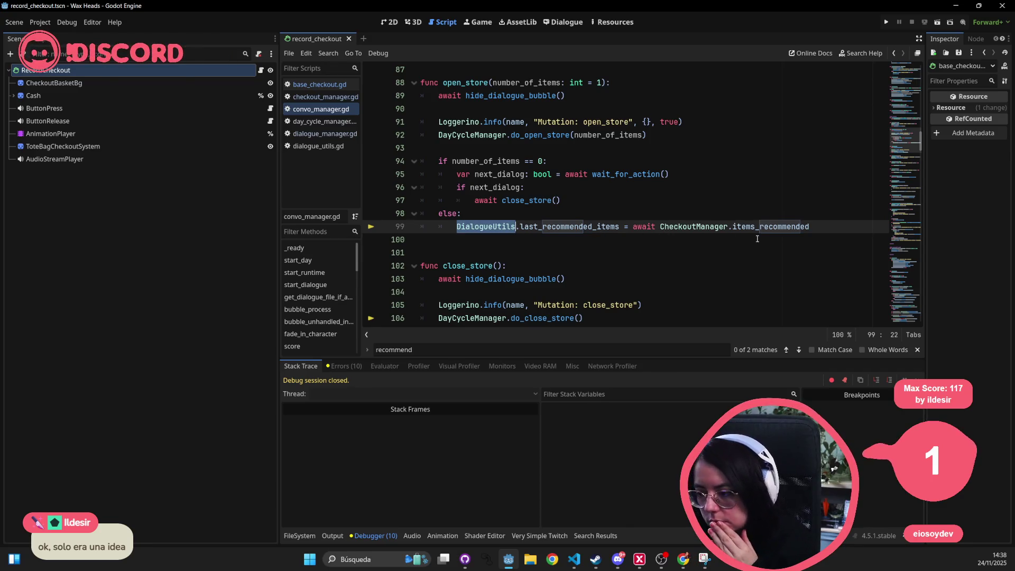
mouse_move(775, 234)
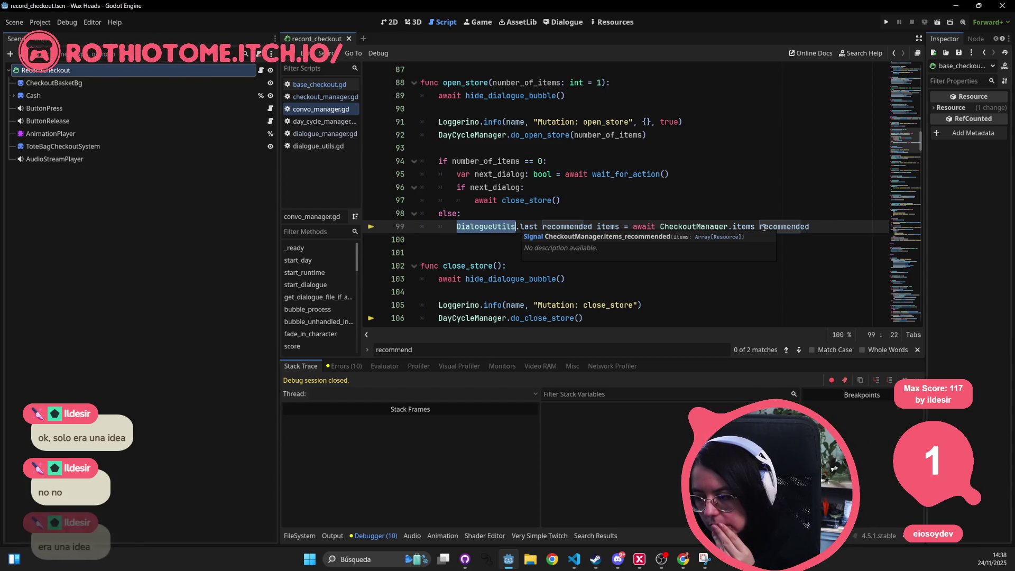
mouse_move(715, 228)
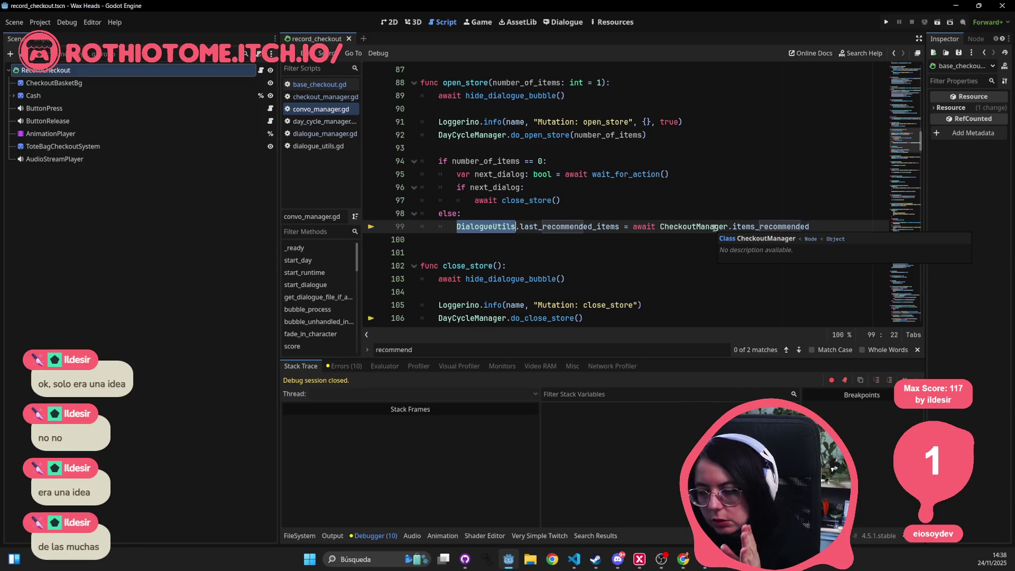